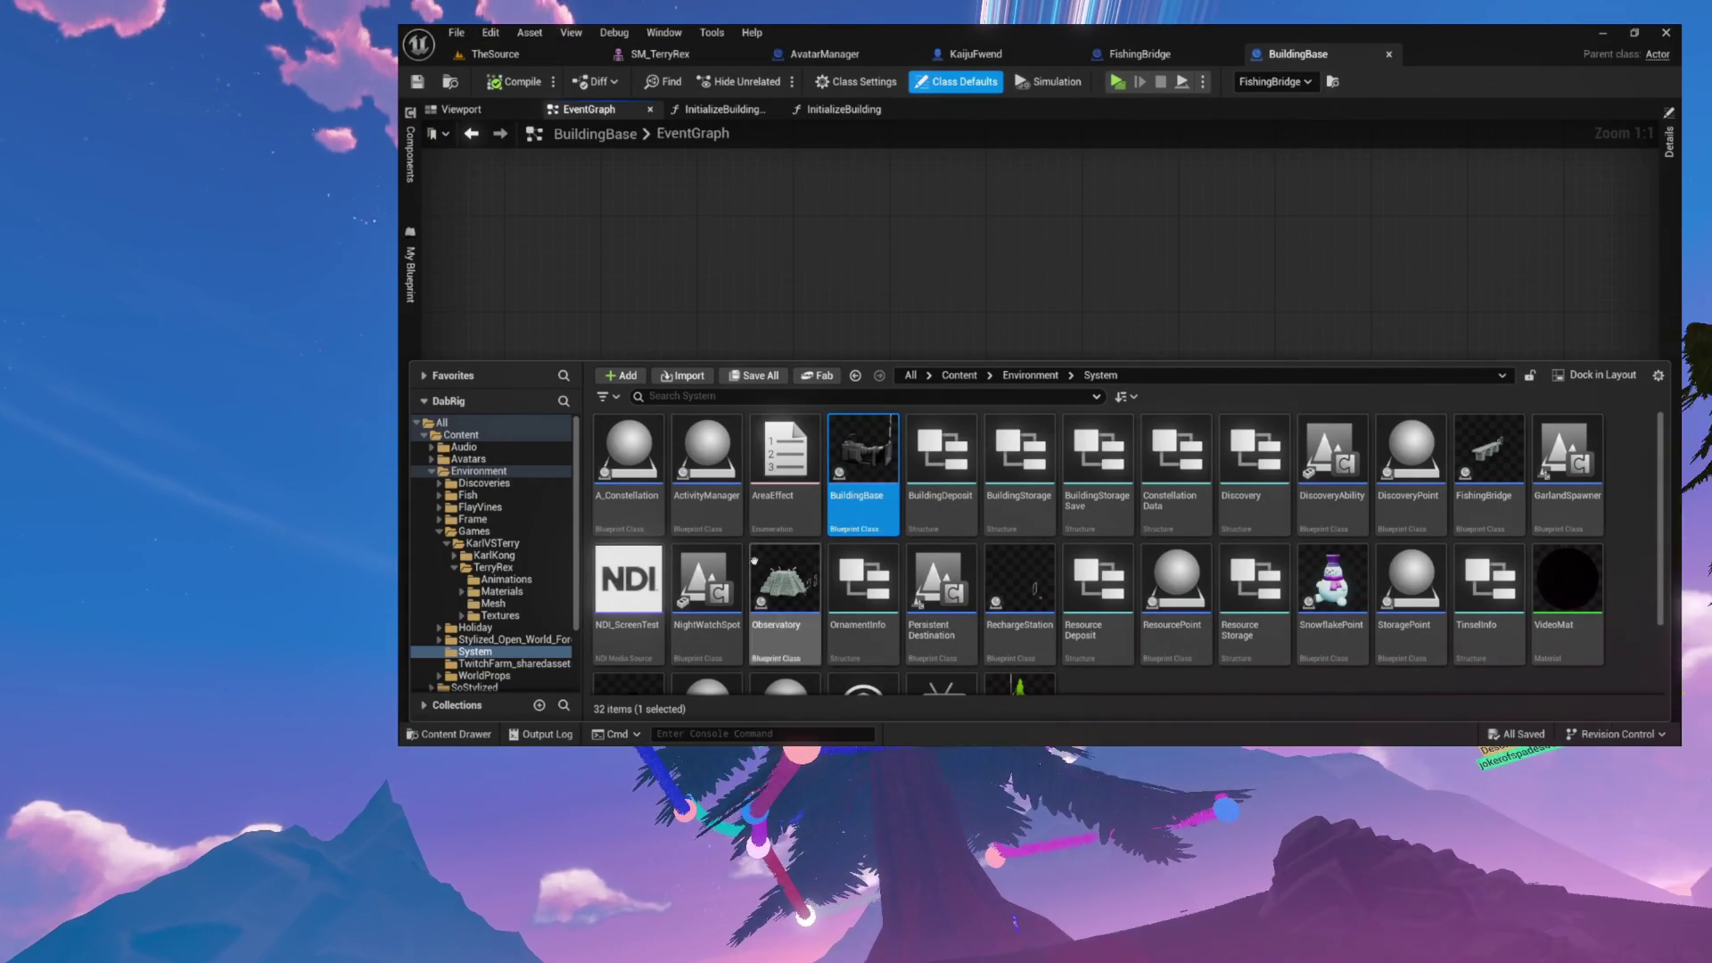
- Add a new folder named 'Buildings' inside Environment > System and open it
scroll(838, 518, down, 1)
scroll(838, 519, up, 1)
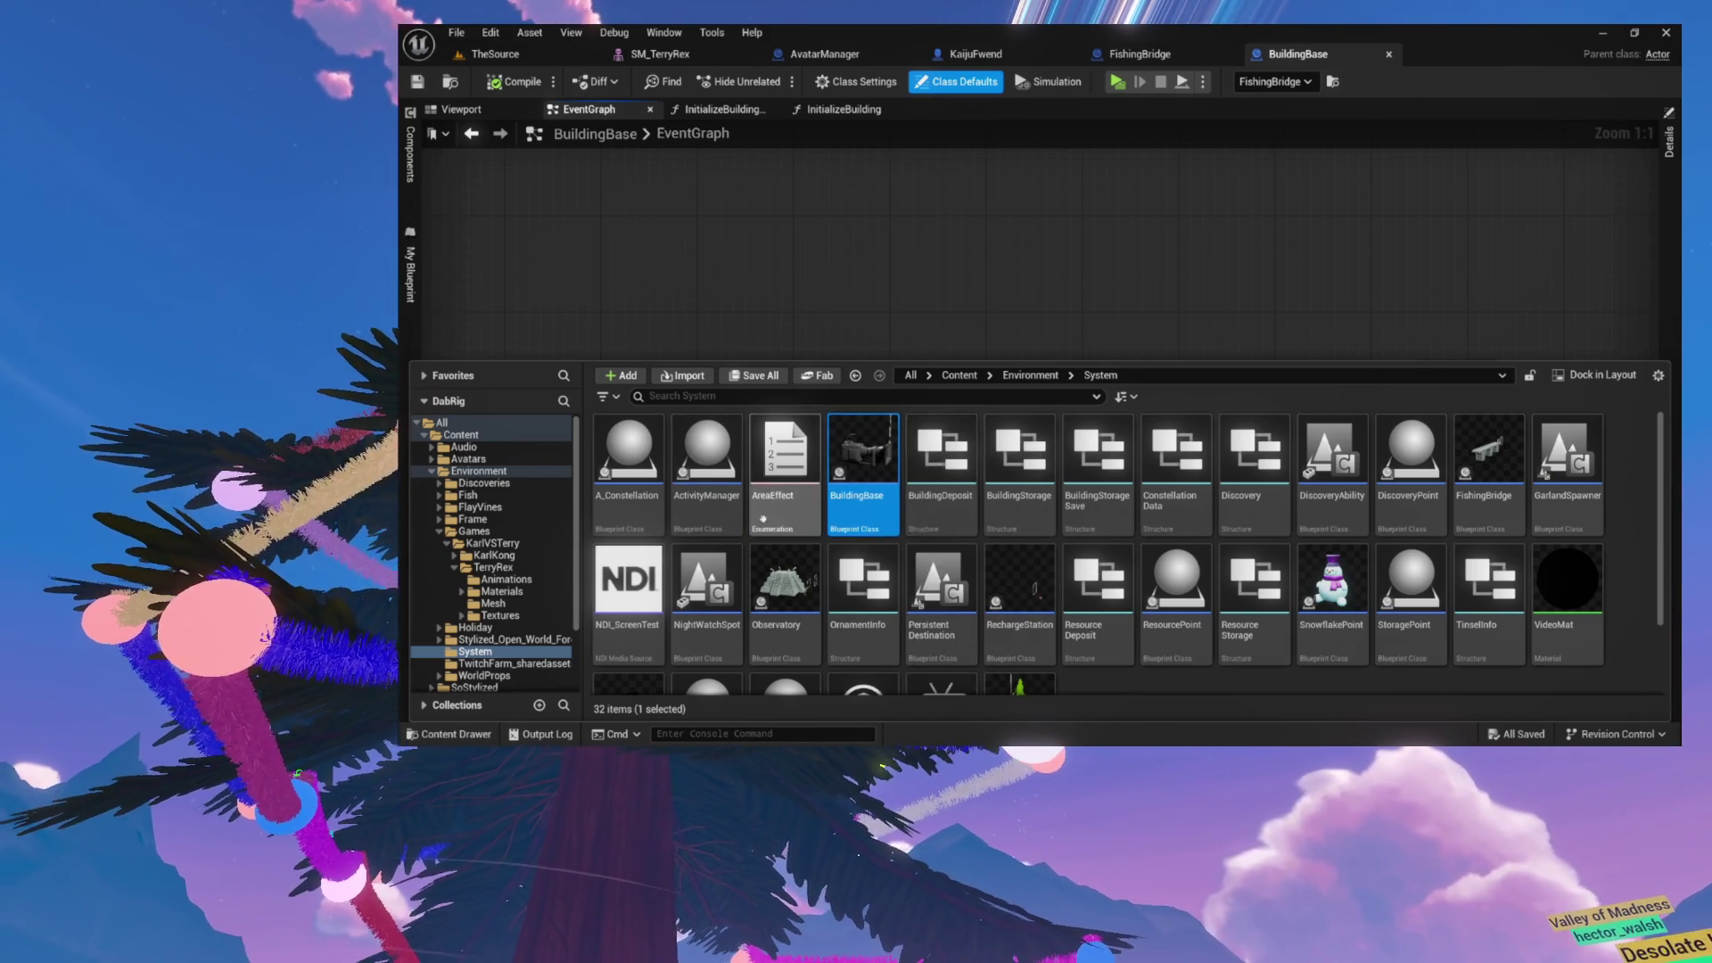
scroll(764, 524, down, 2)
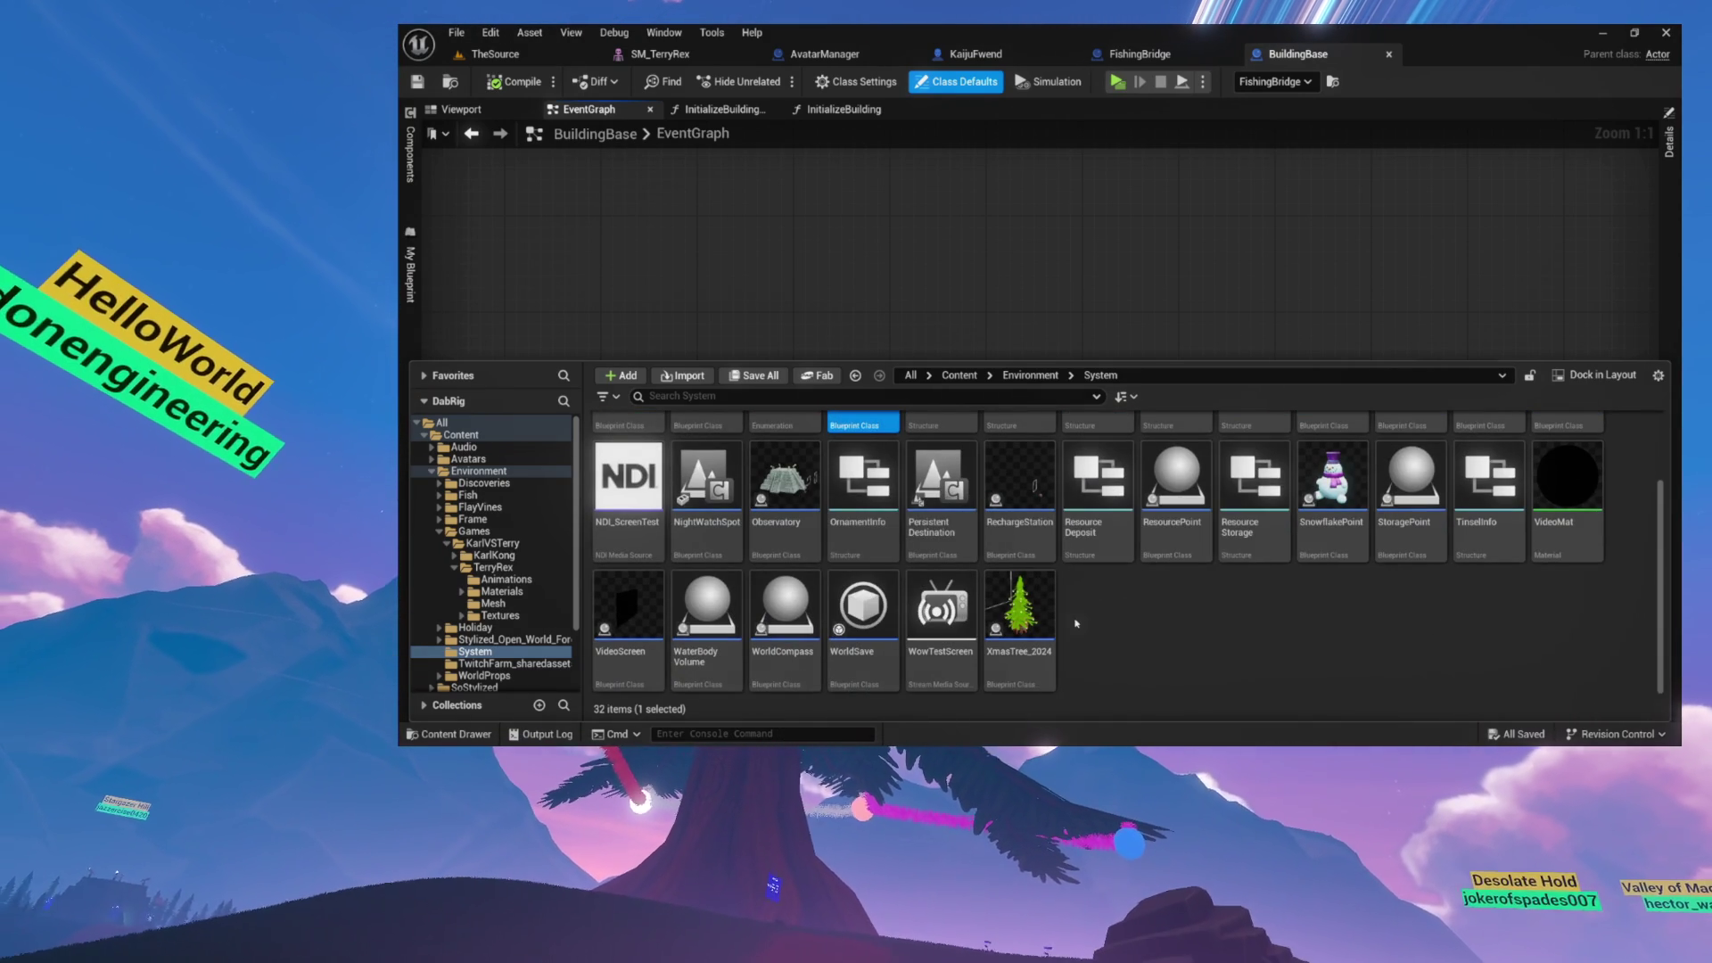
right_click(1079, 617)
mouse_move(1138, 455)
click(1110, 174)
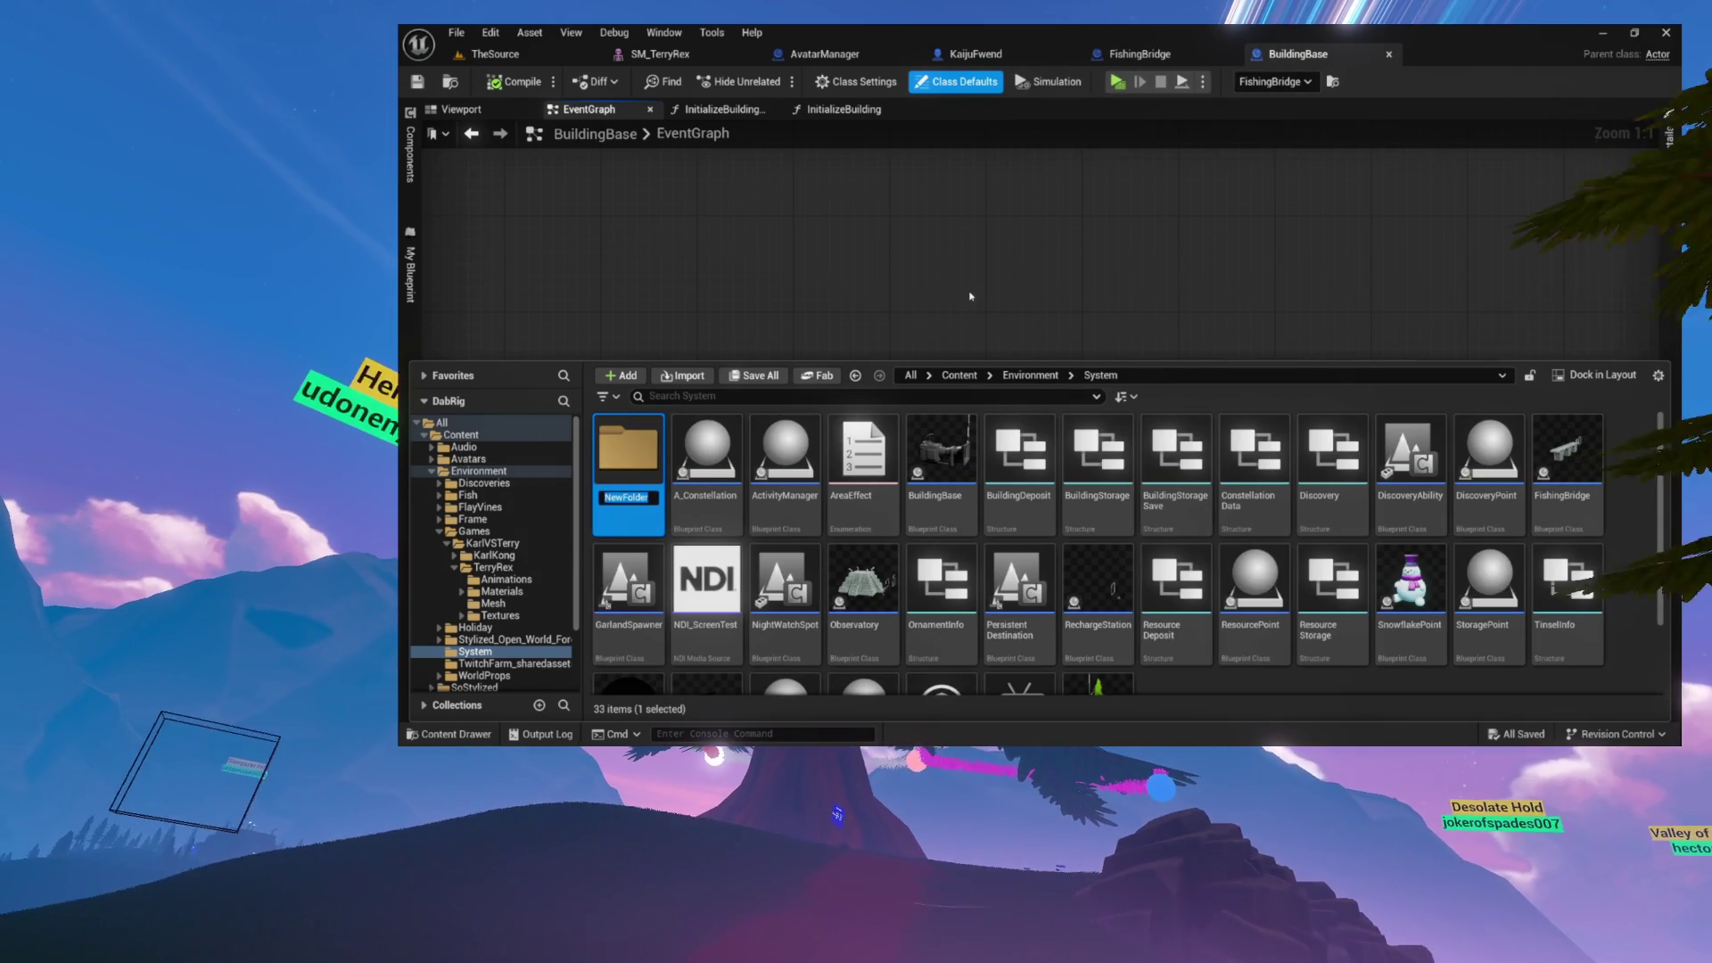
text(Buildings)
key(Return)
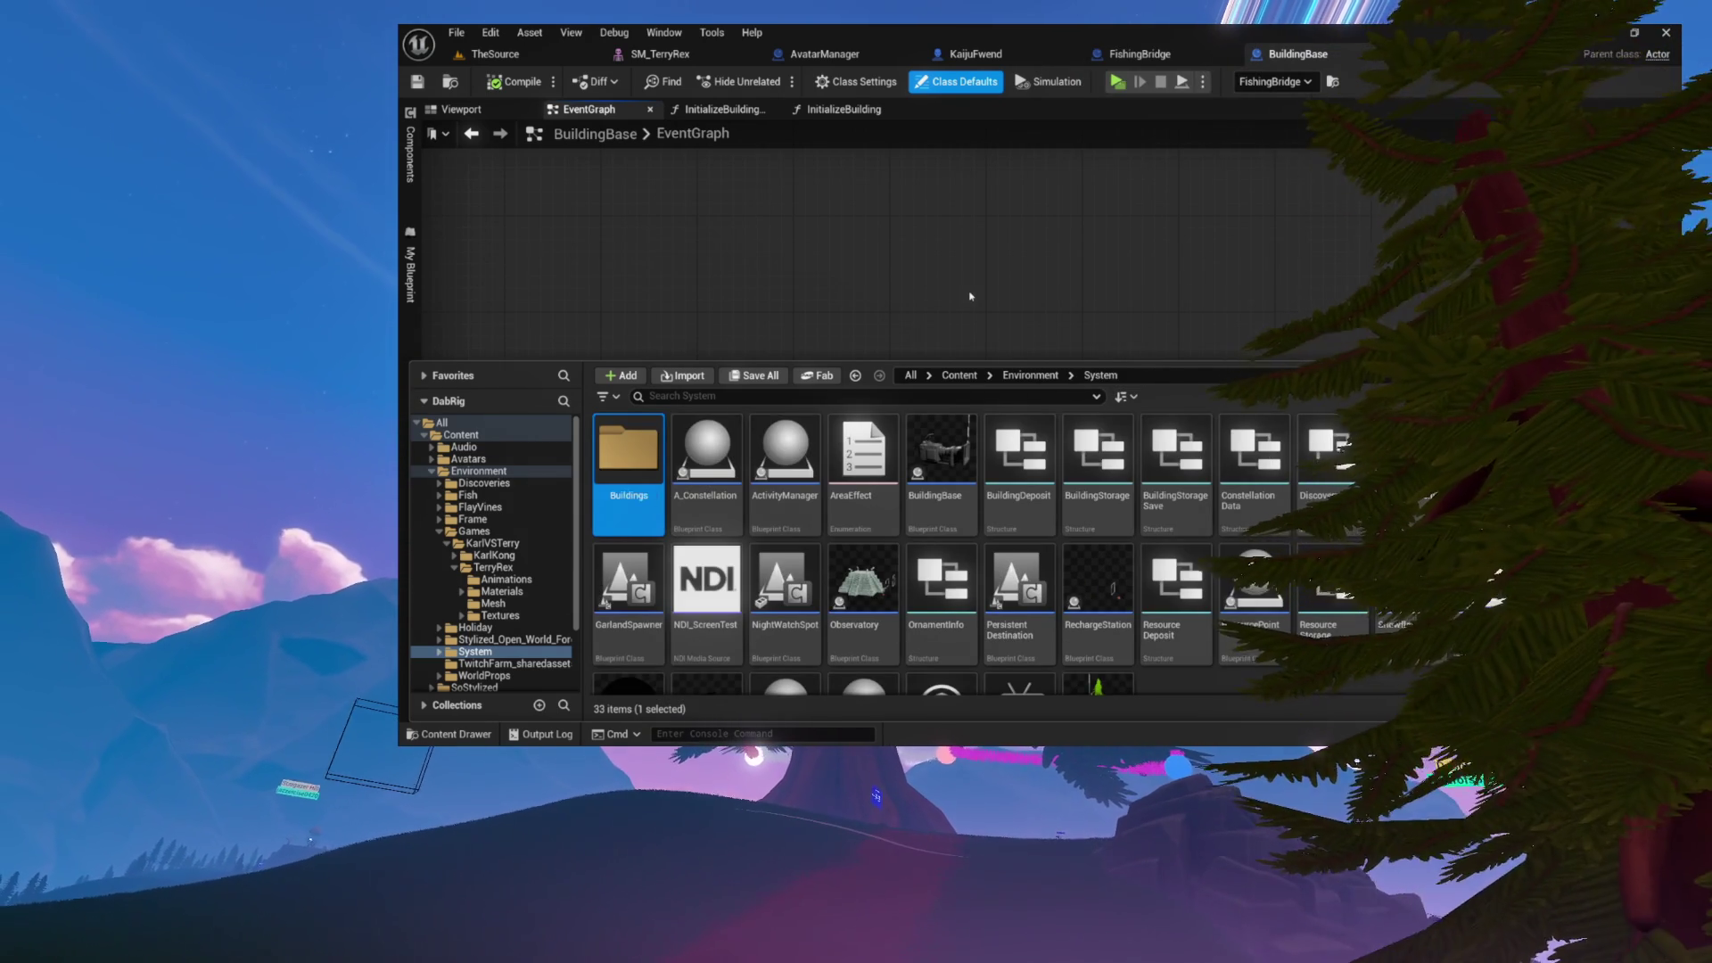
key(Return)
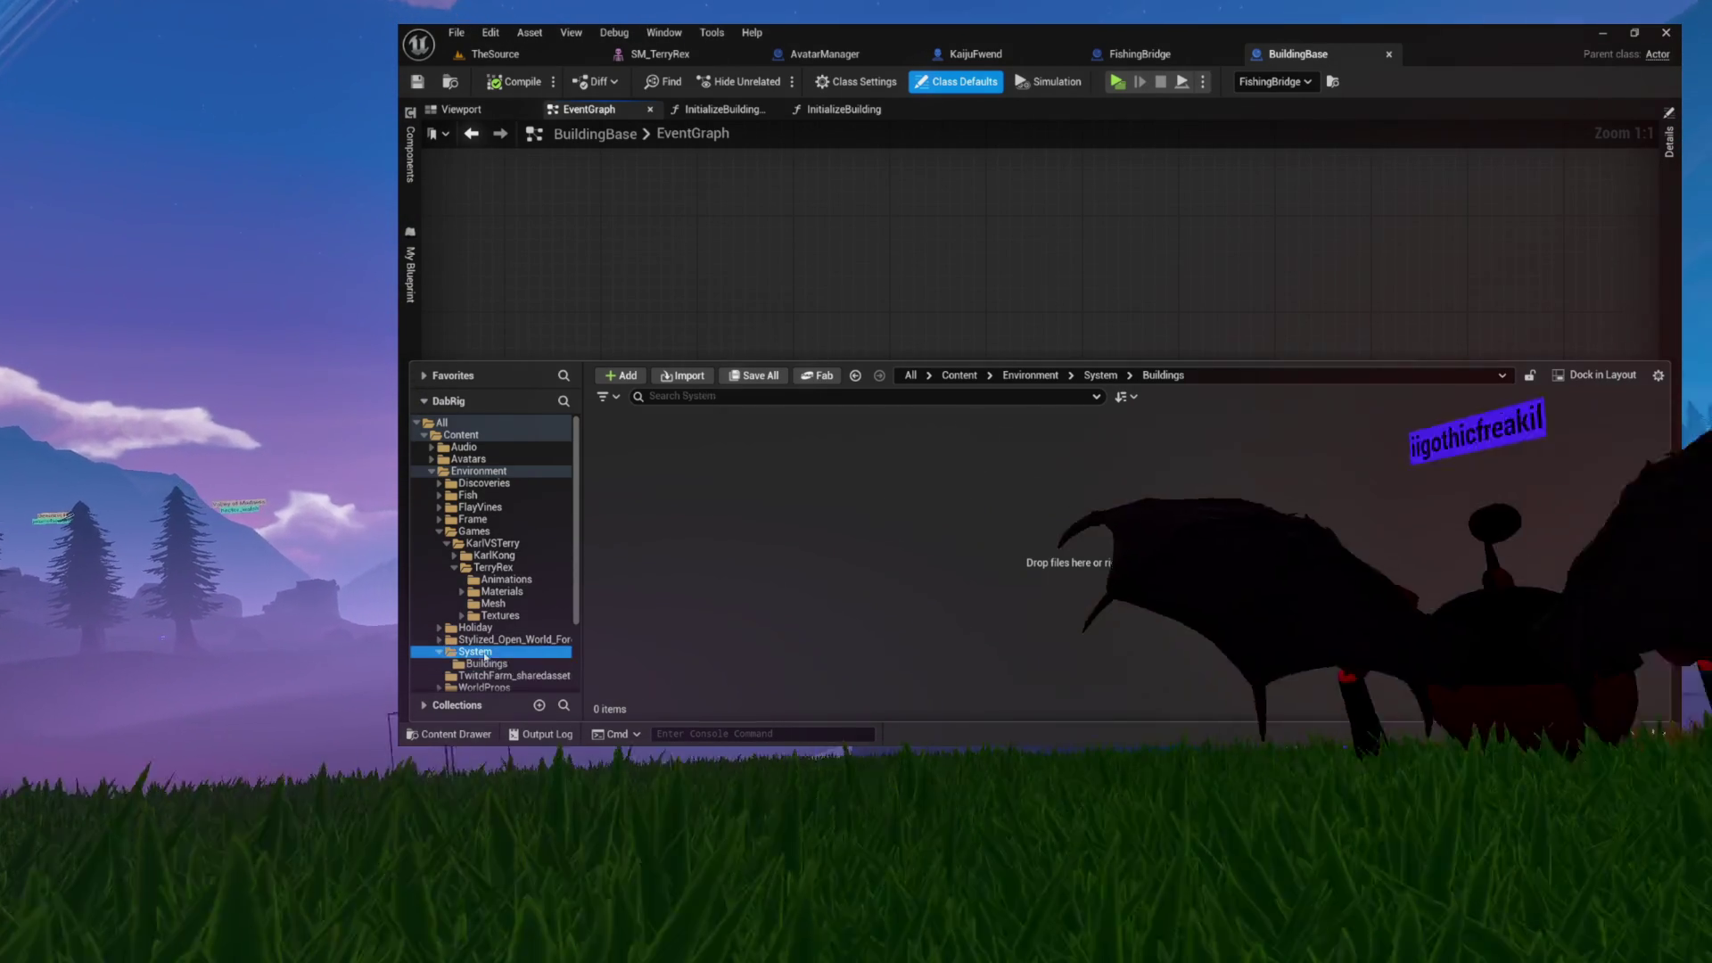
- Back in System, create a child Blueprint of BuildingBase named KaijuSummoner and open it
click(474, 651)
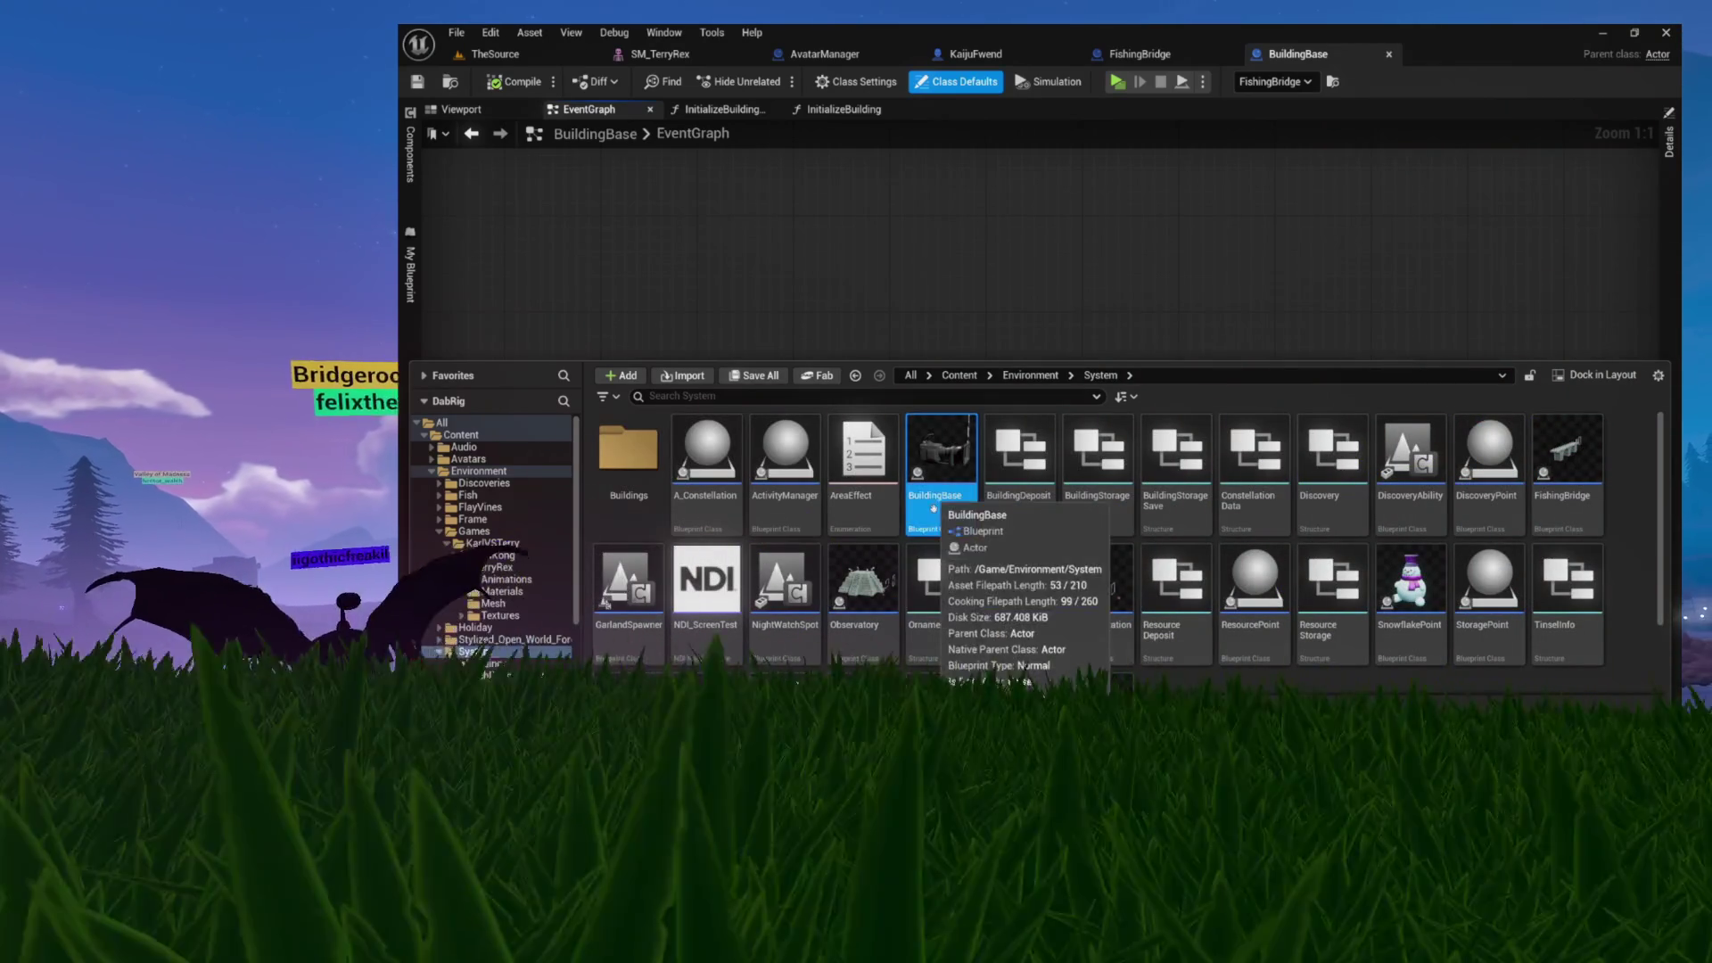
right_click(933, 482)
click(1008, 309)
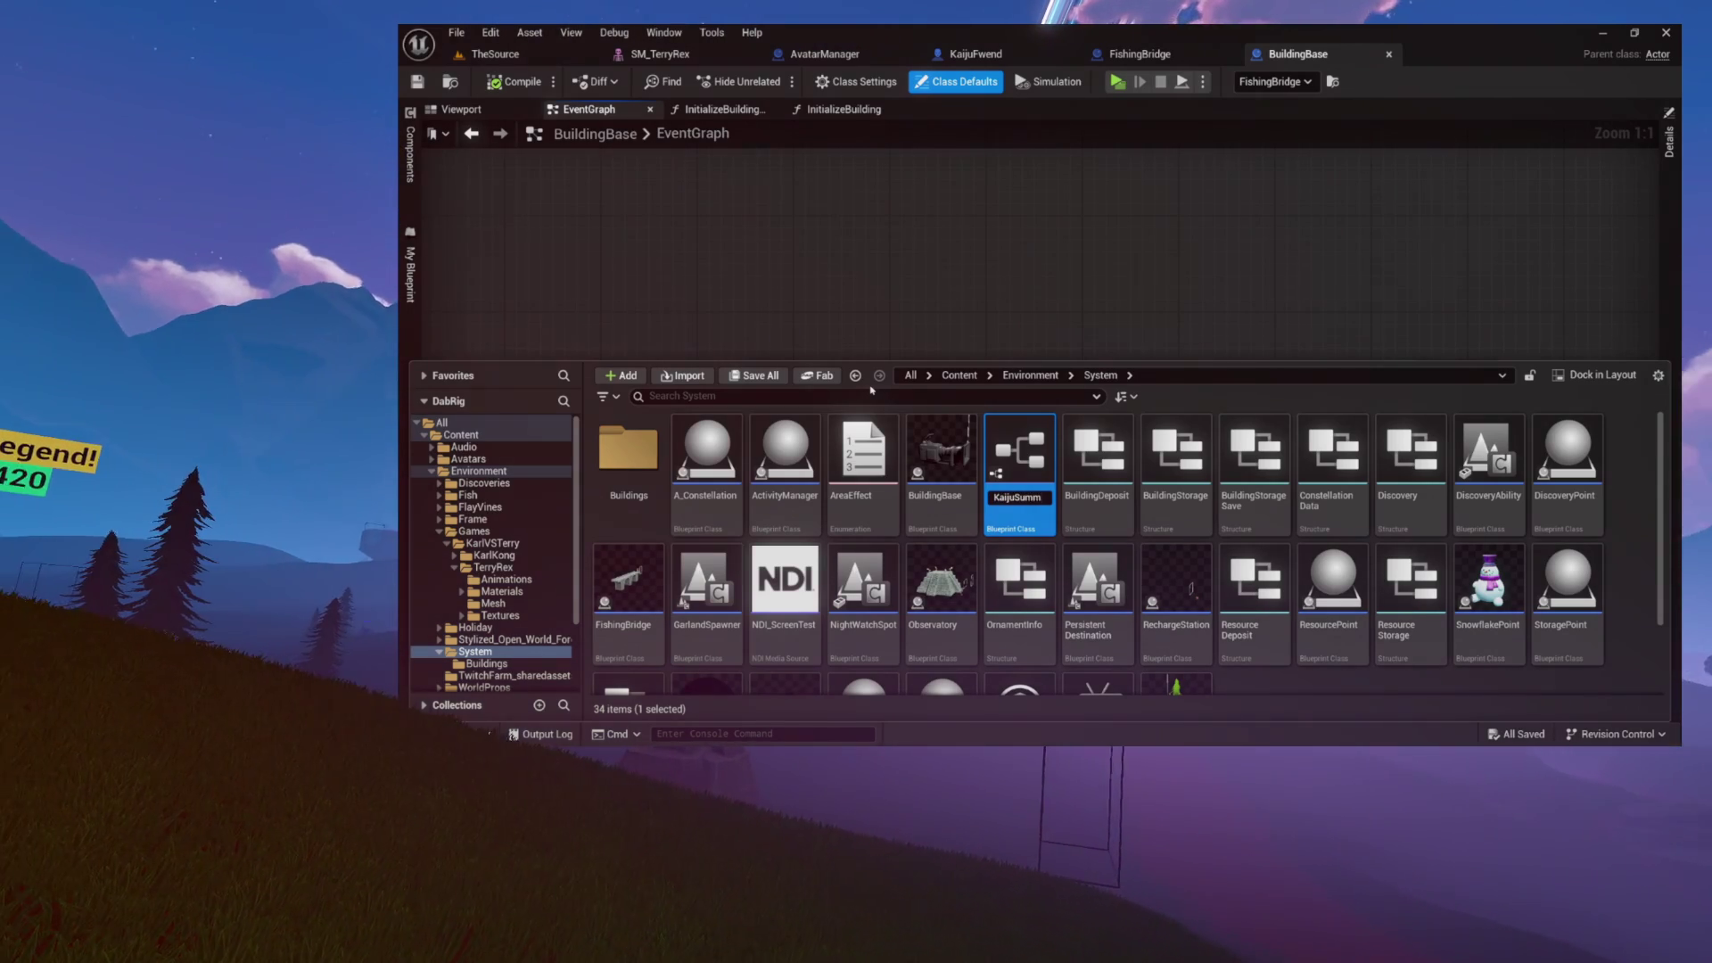
text(r)
key(Return)
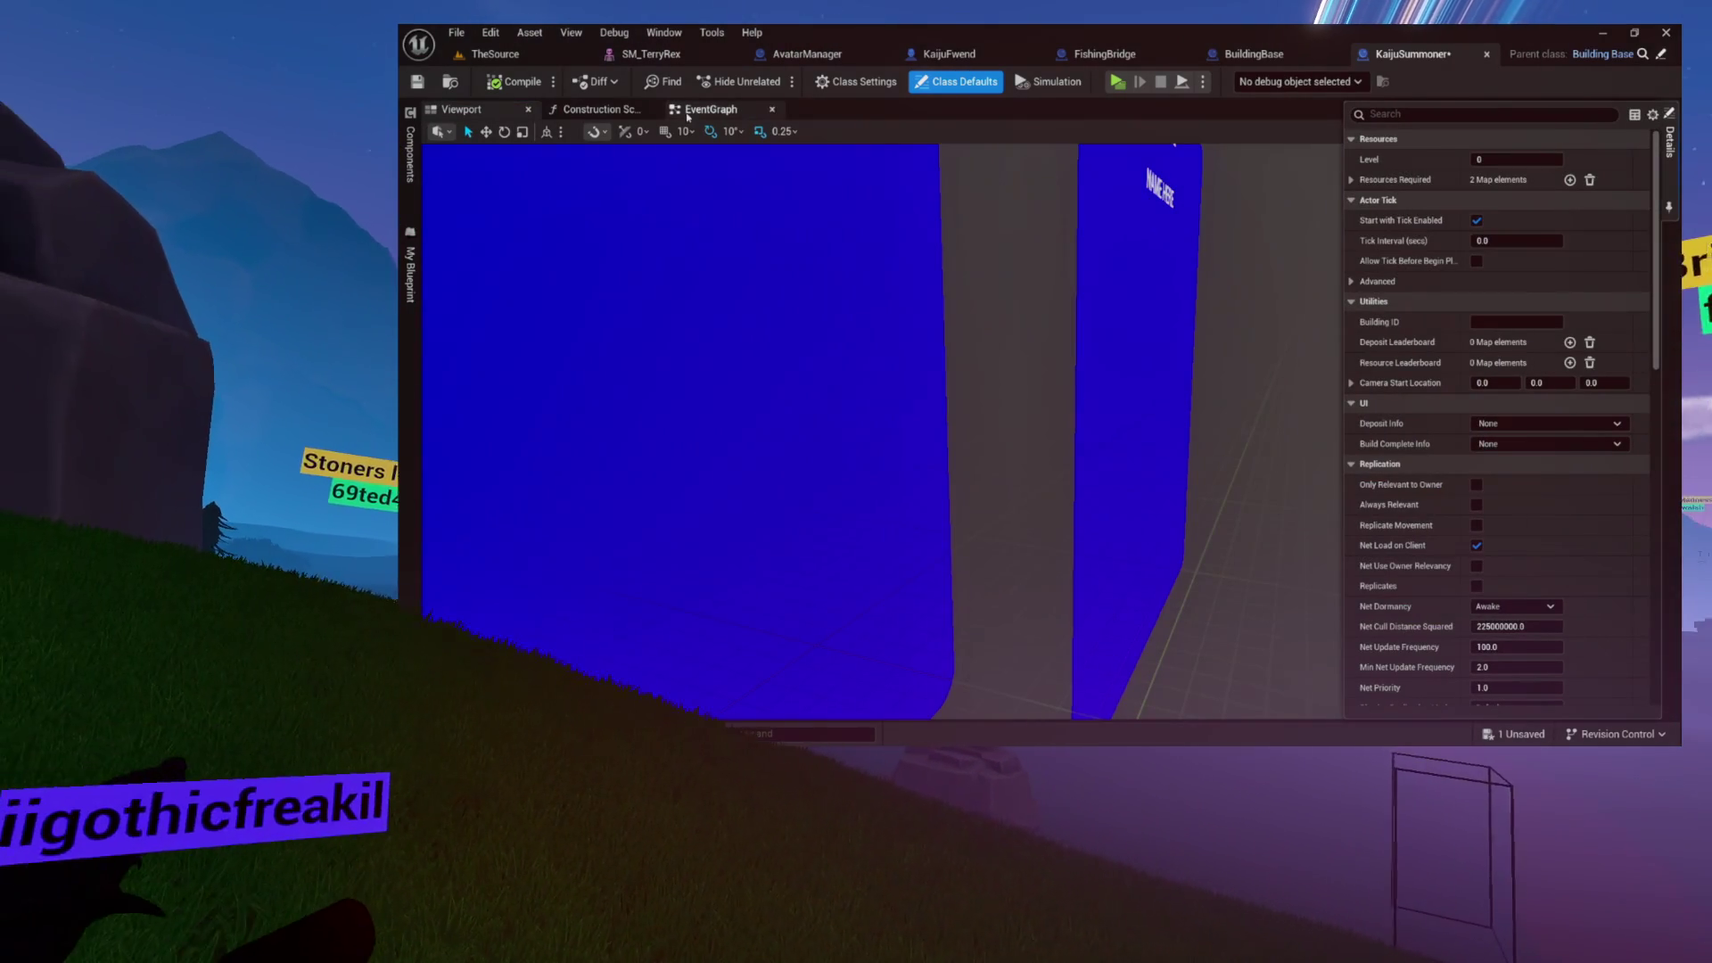
- Save KaijuSummoner, move it into the Buildings folder, and open Buildings to confirm
click(516, 81)
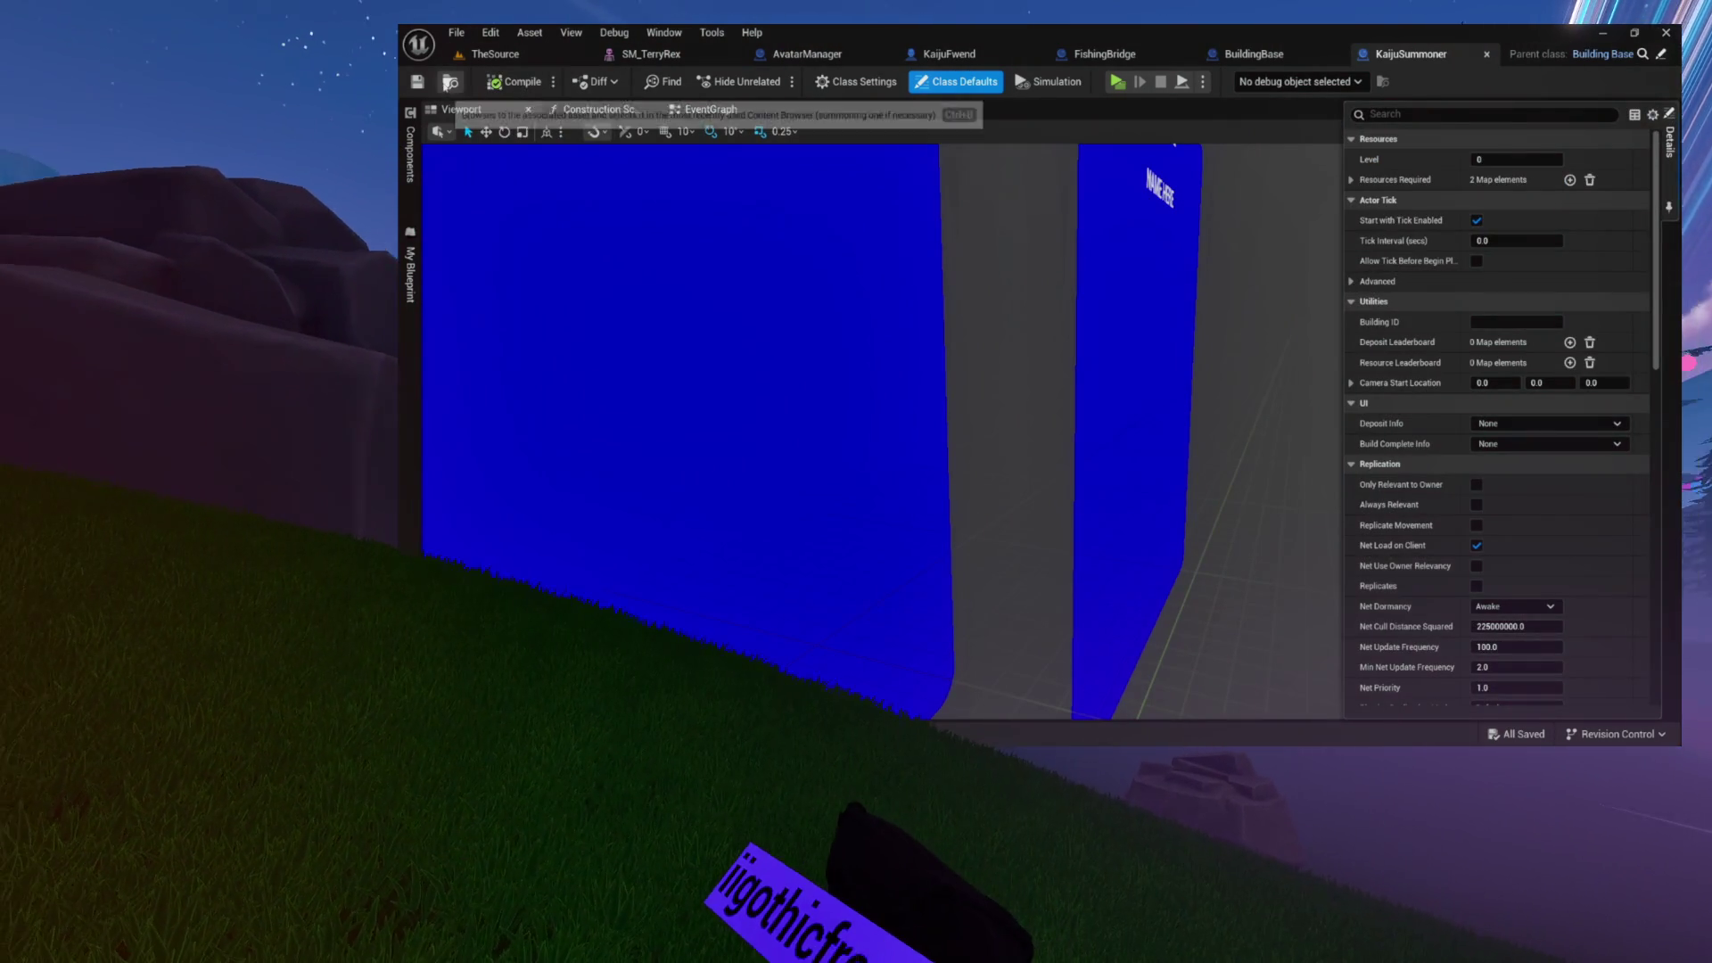
click(449, 82)
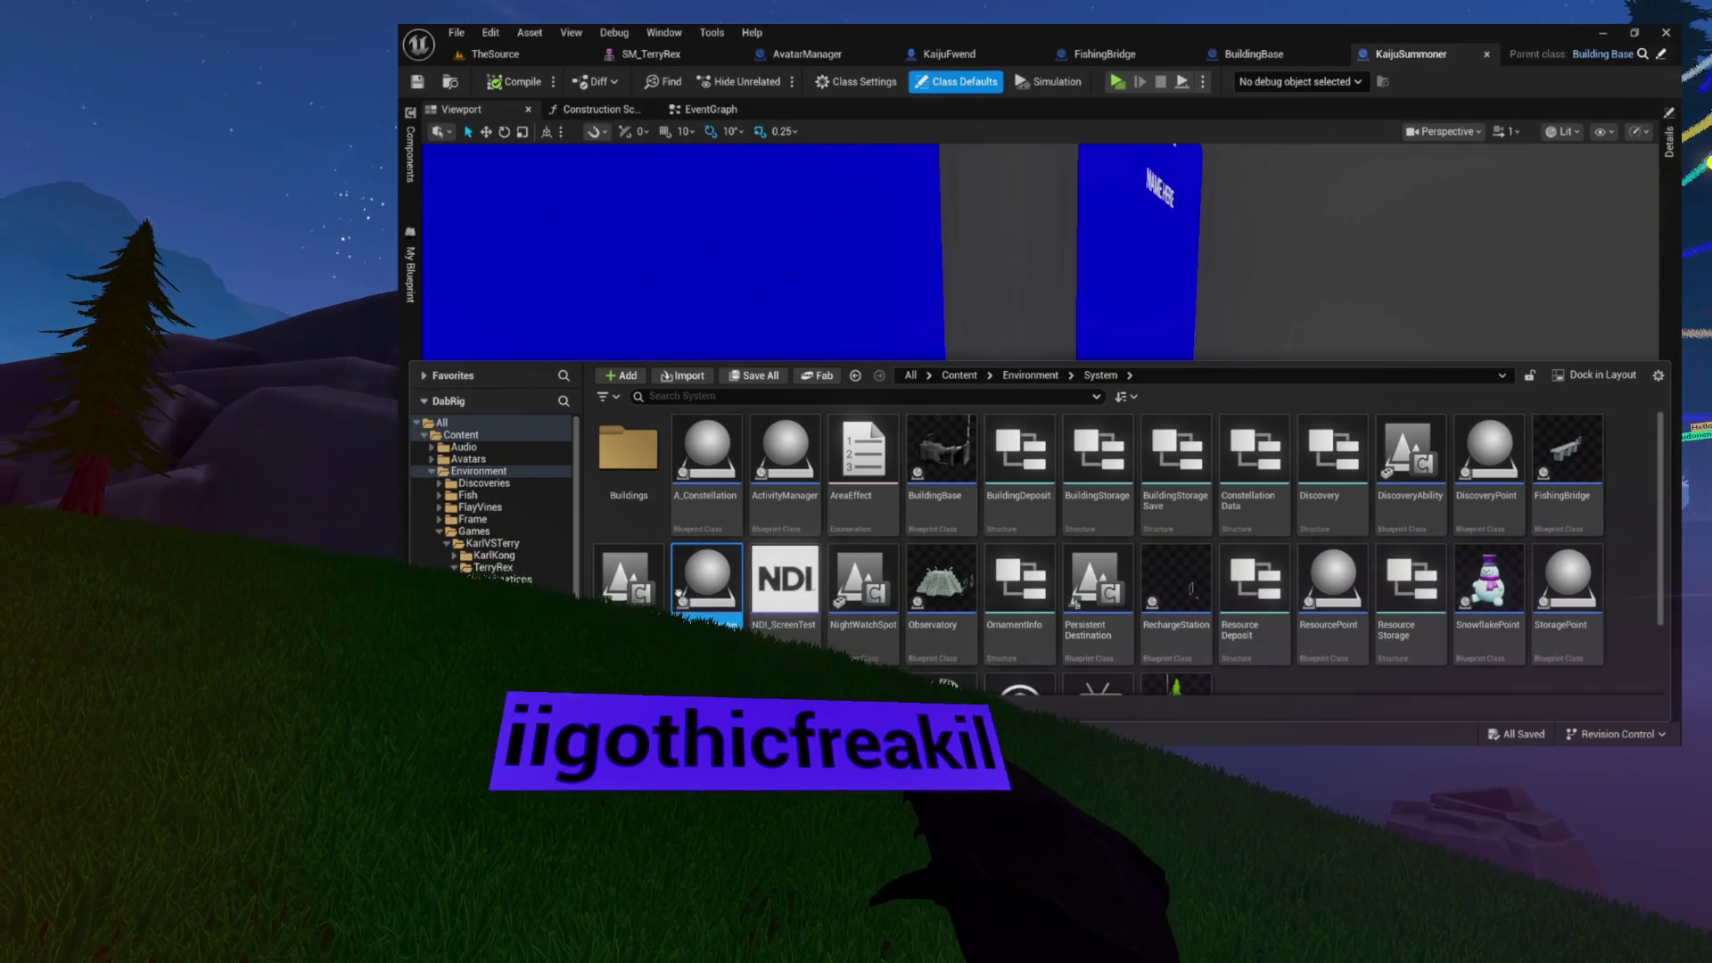
drag(689, 625, 640, 450)
click(665, 471)
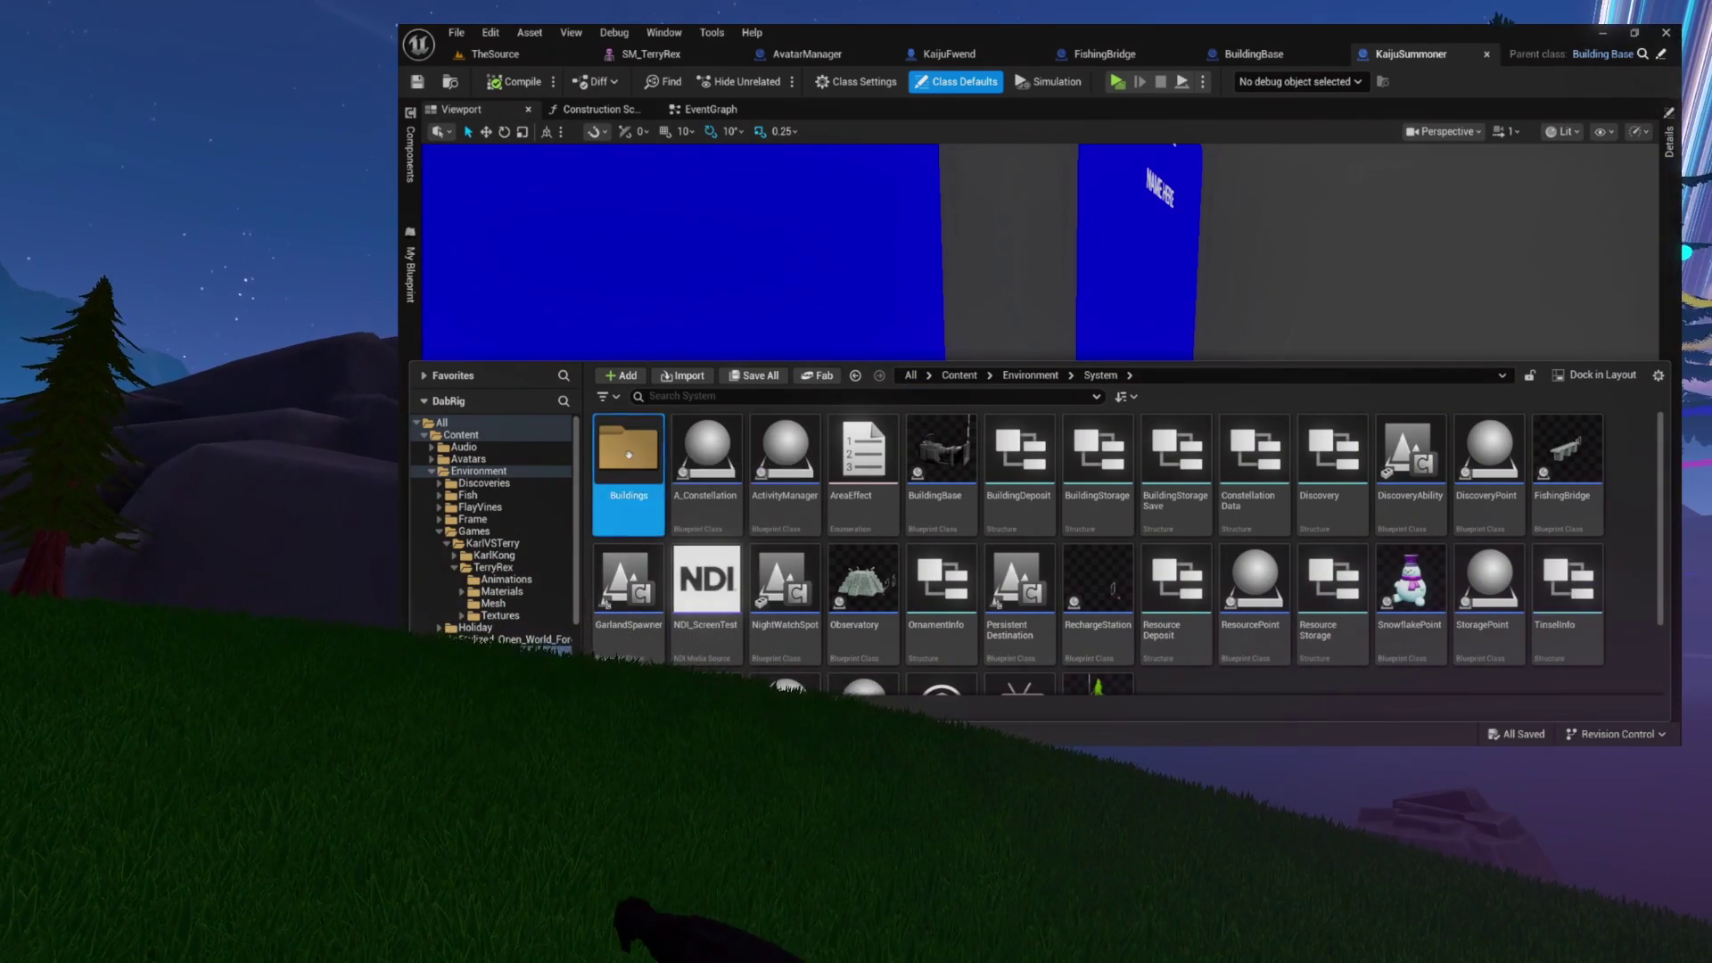
double_click(627, 455)
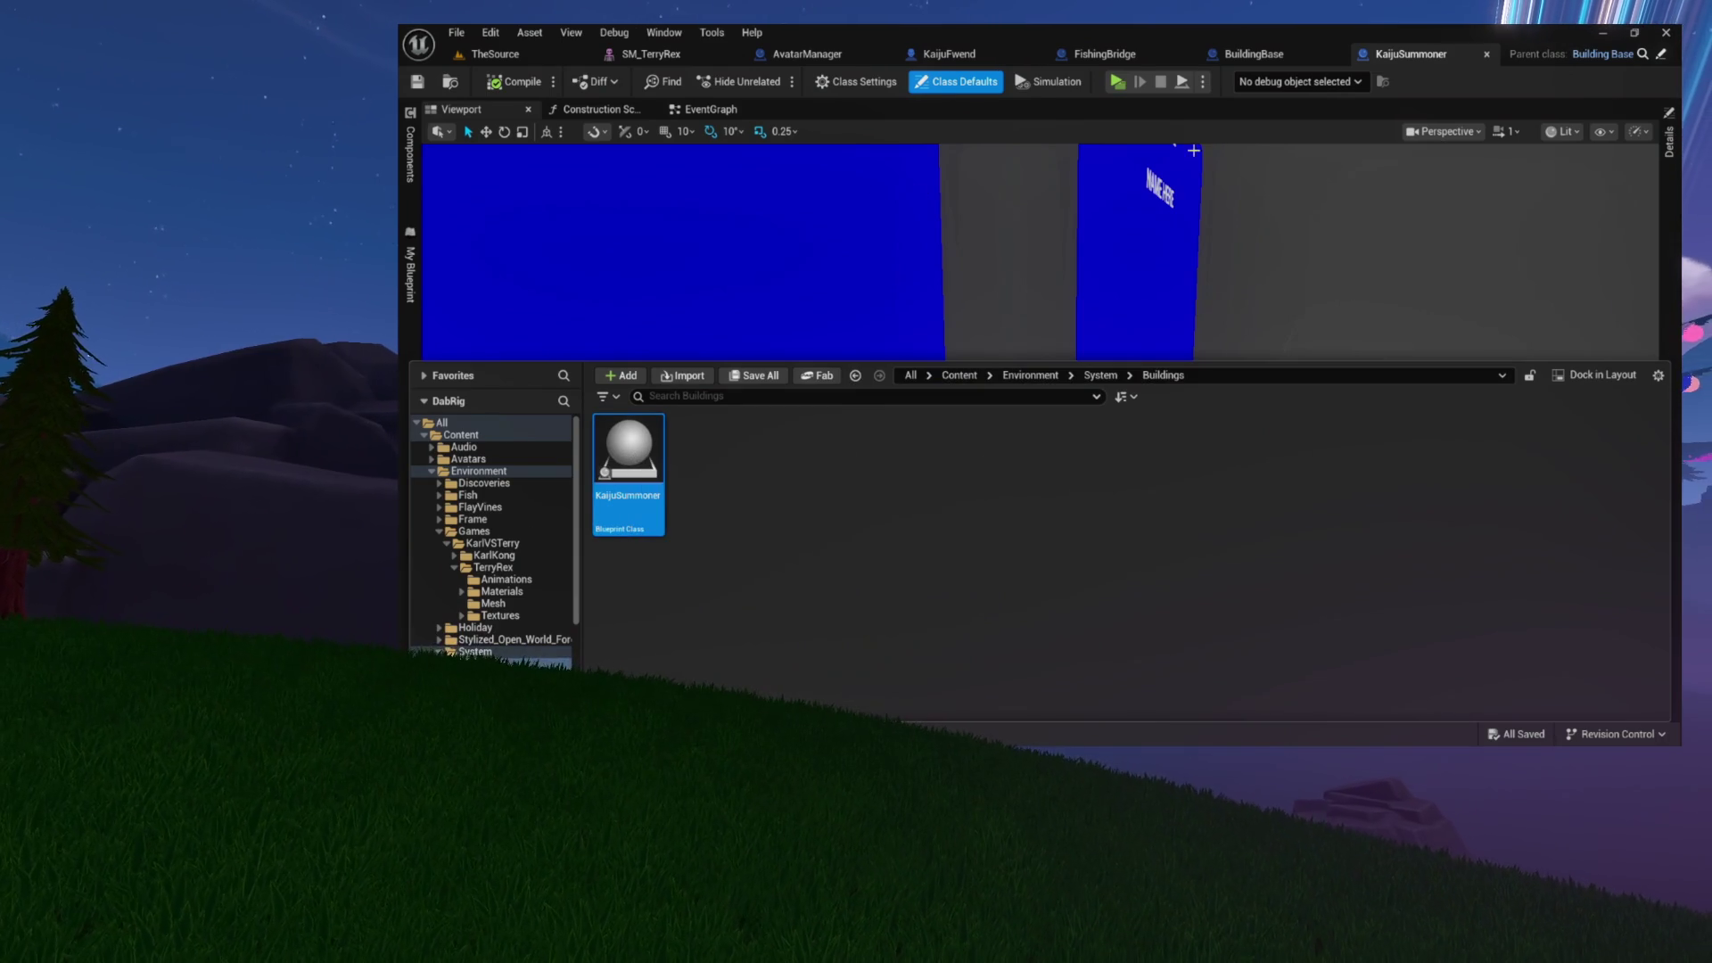
click(1208, 233)
- Orbit the viewport around the blue sign panel, then show KaijuSummoner's graphs, functions and variables
scroll(1207, 232, down, 5)
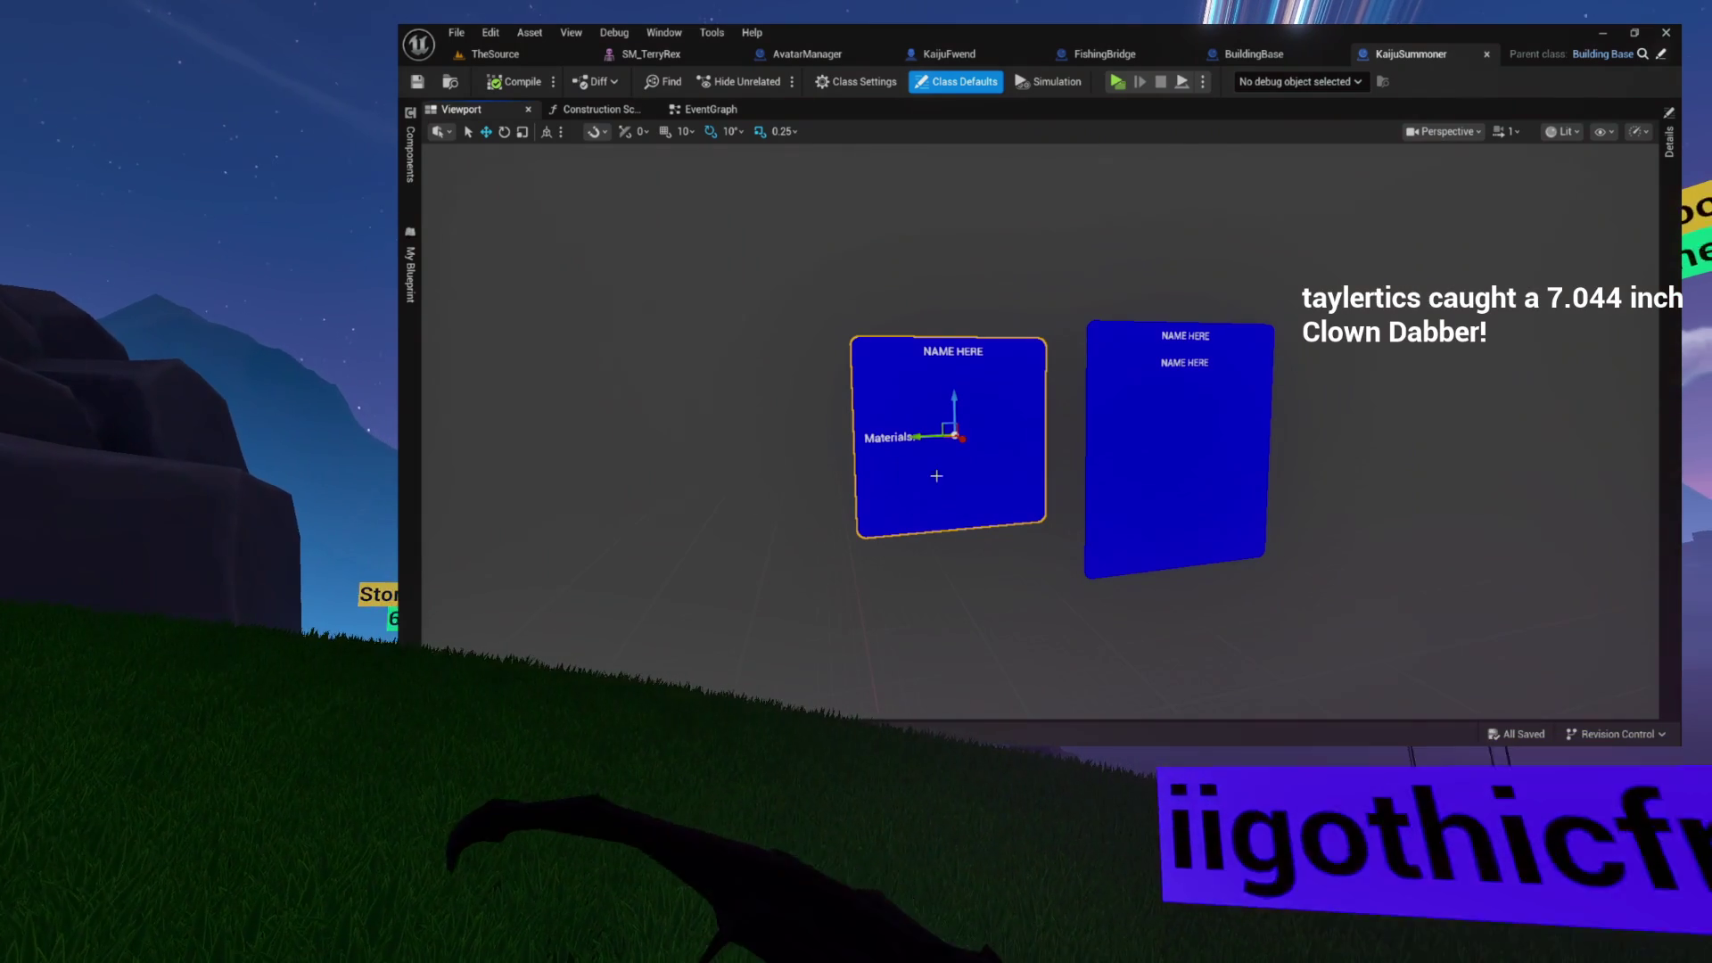
drag(678, 553, 722, 481)
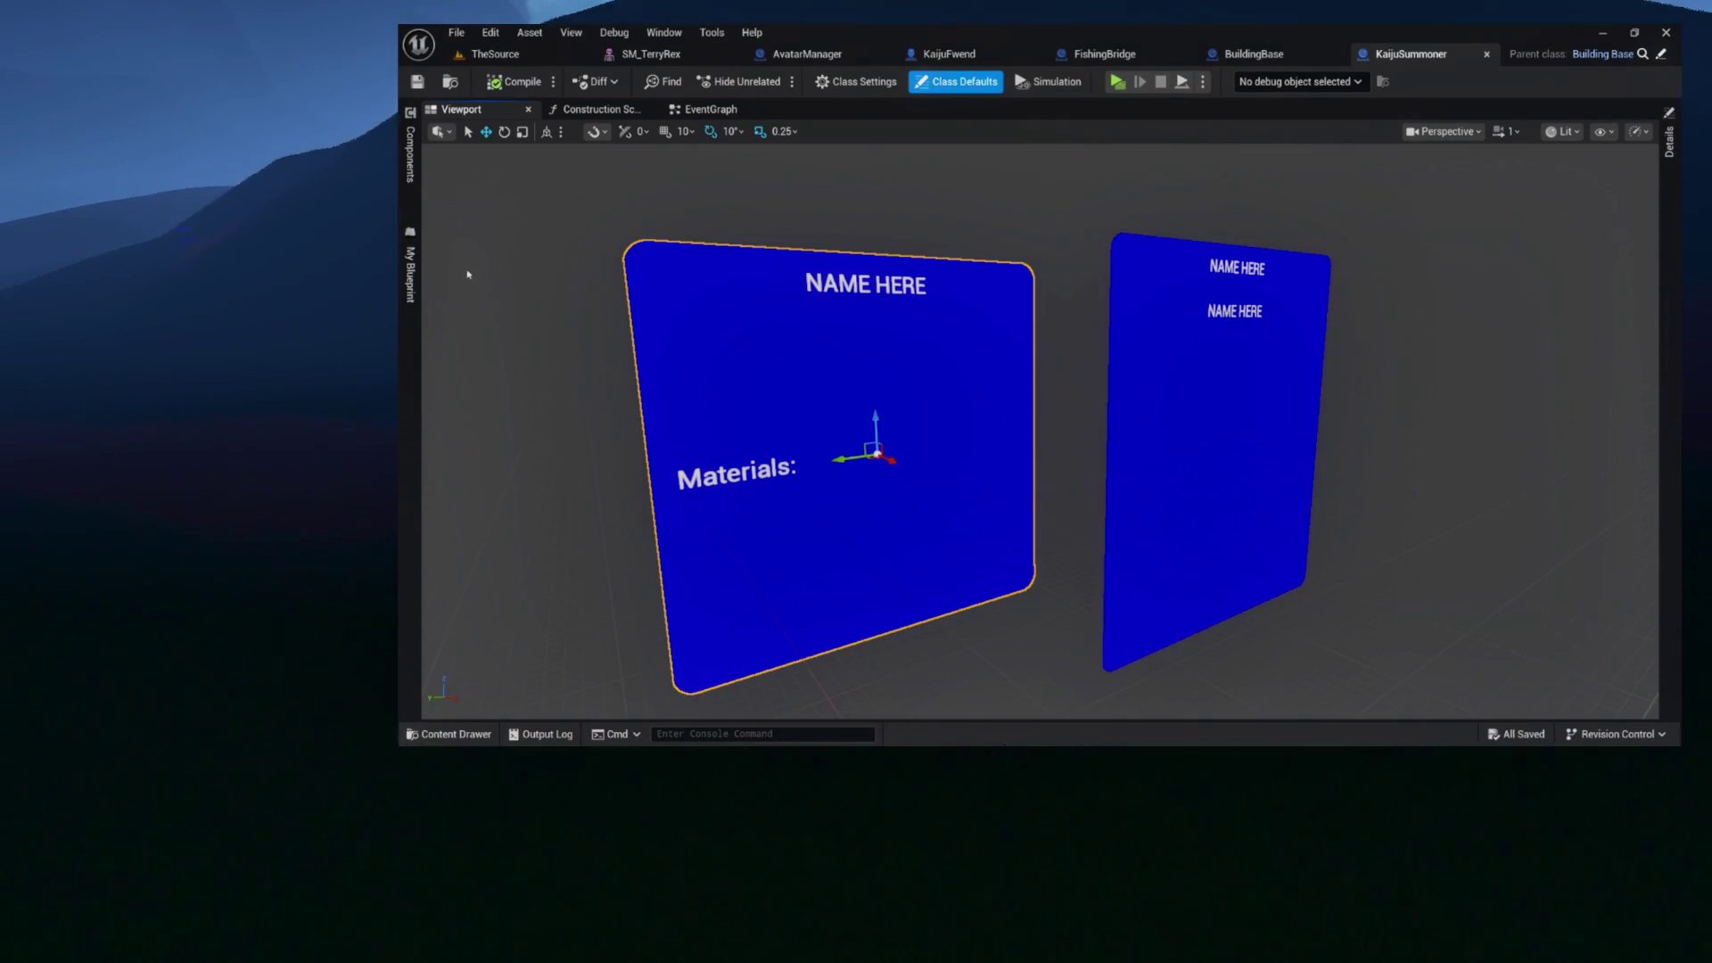
click(412, 323)
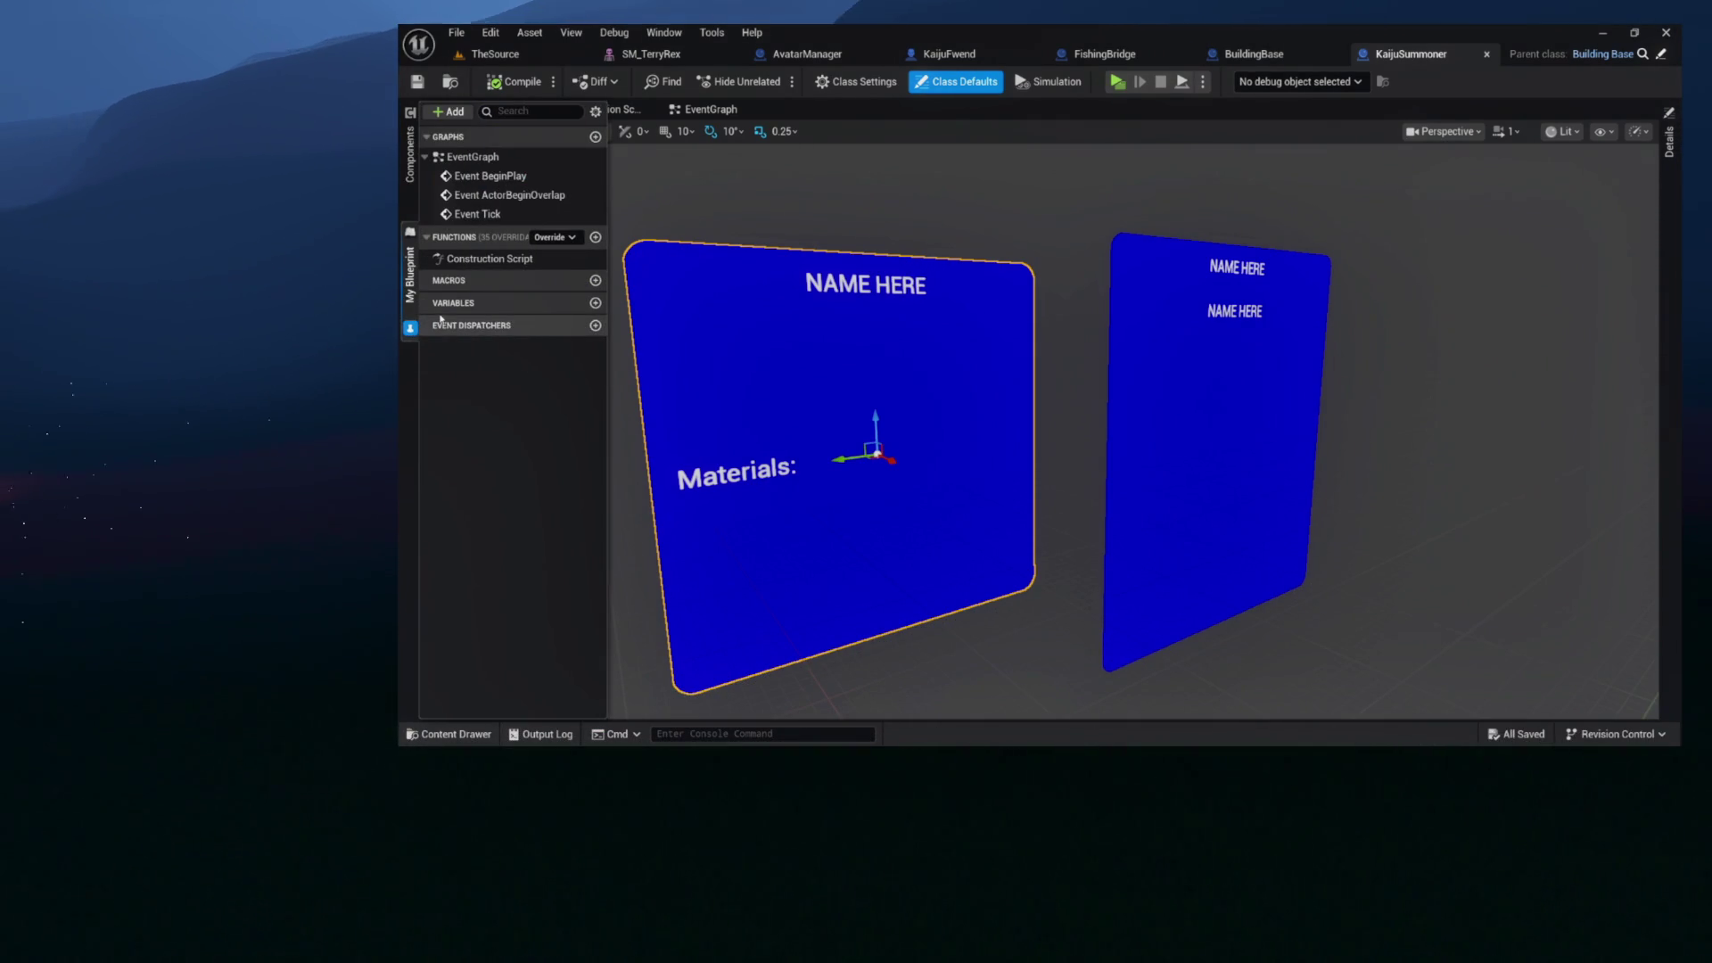
- Open the parent class BuildingBase from the KaijuSummoner editor
click(1659, 54)
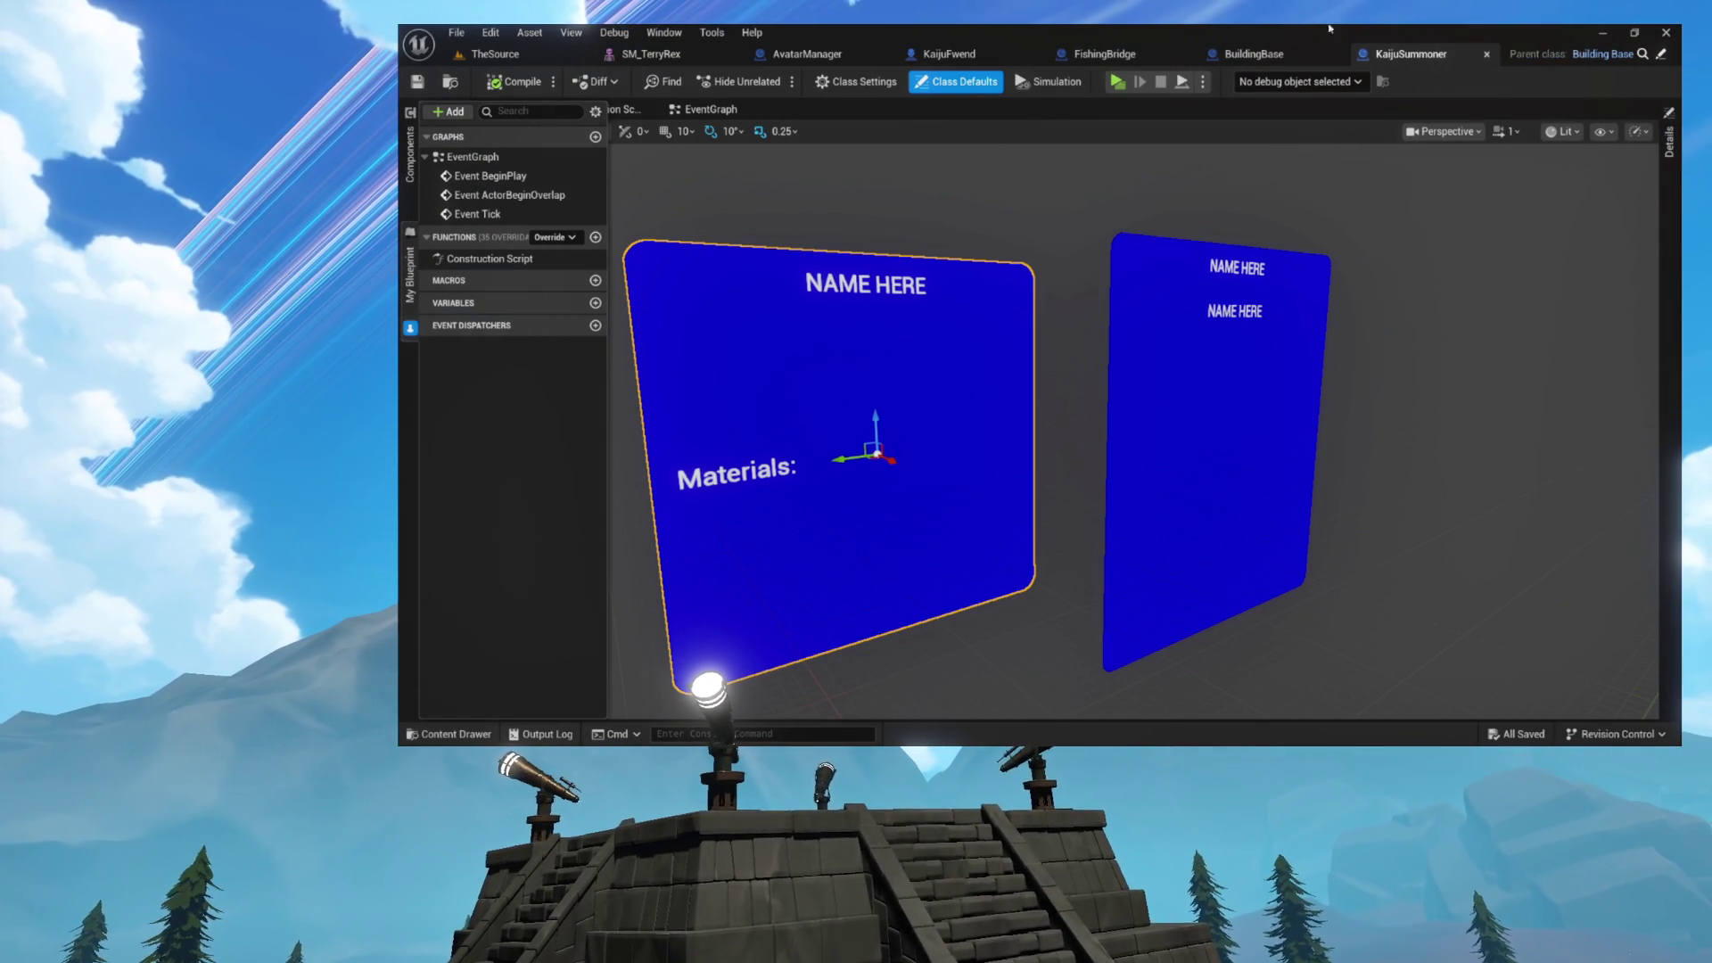
- From the AvatarManager asset, browse to Avatars > System and open ChatterBehavior_Base
click(785, 56)
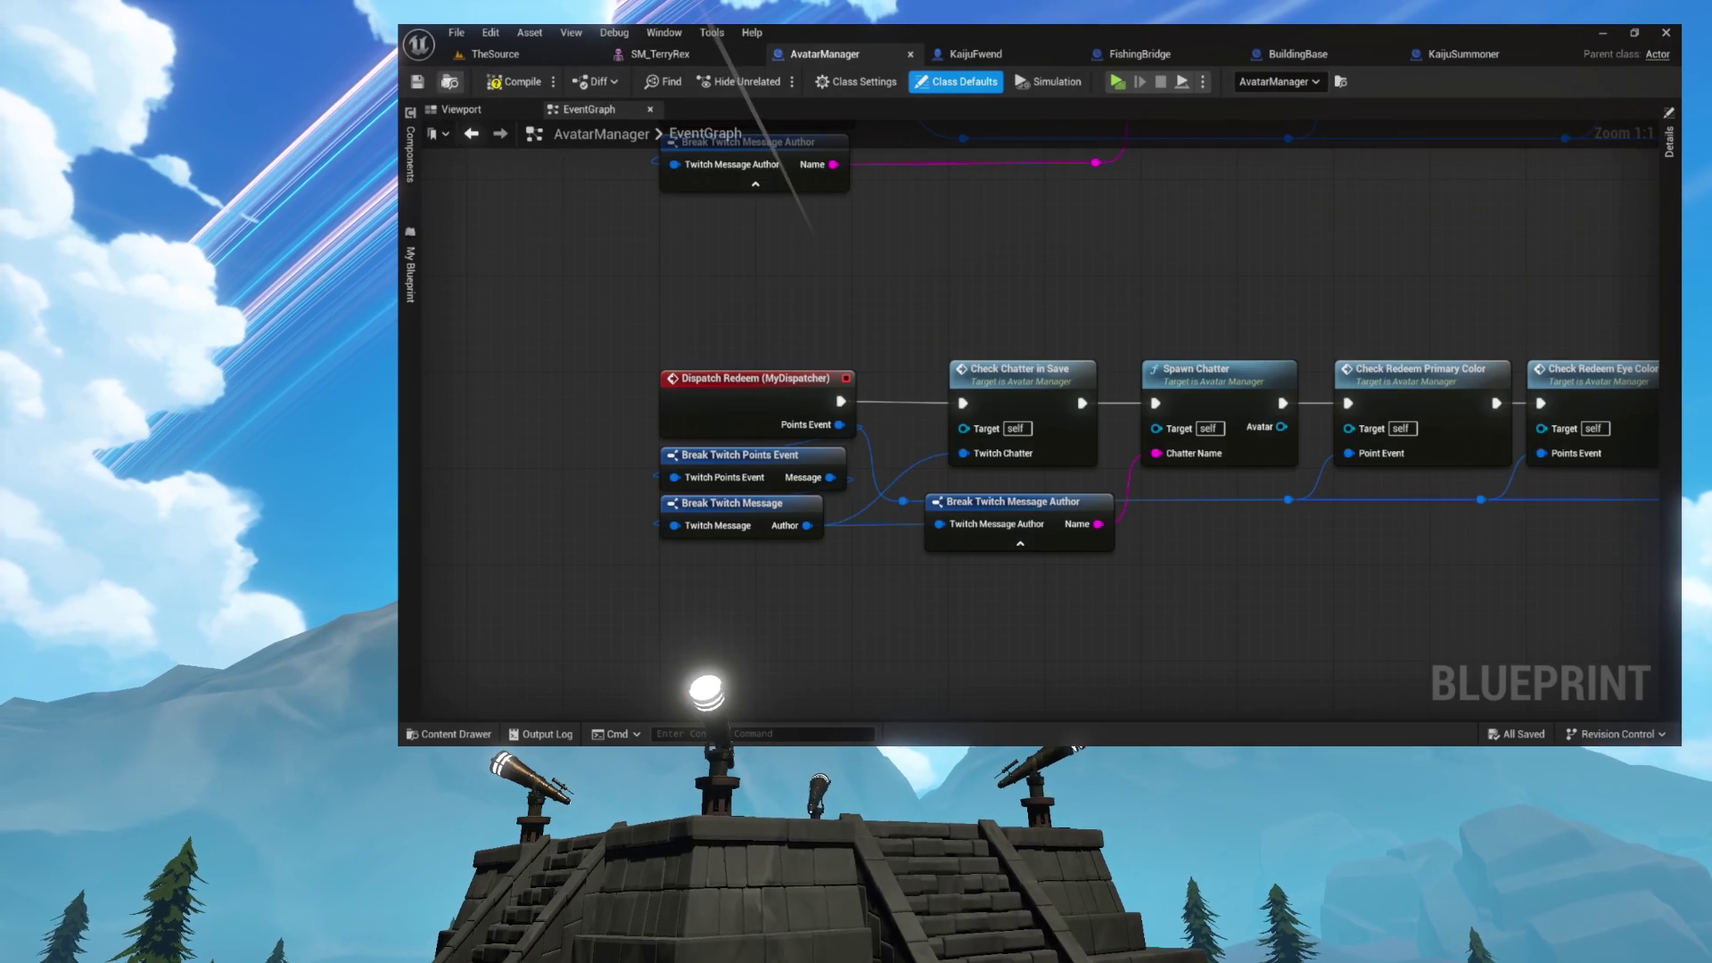
click(453, 82)
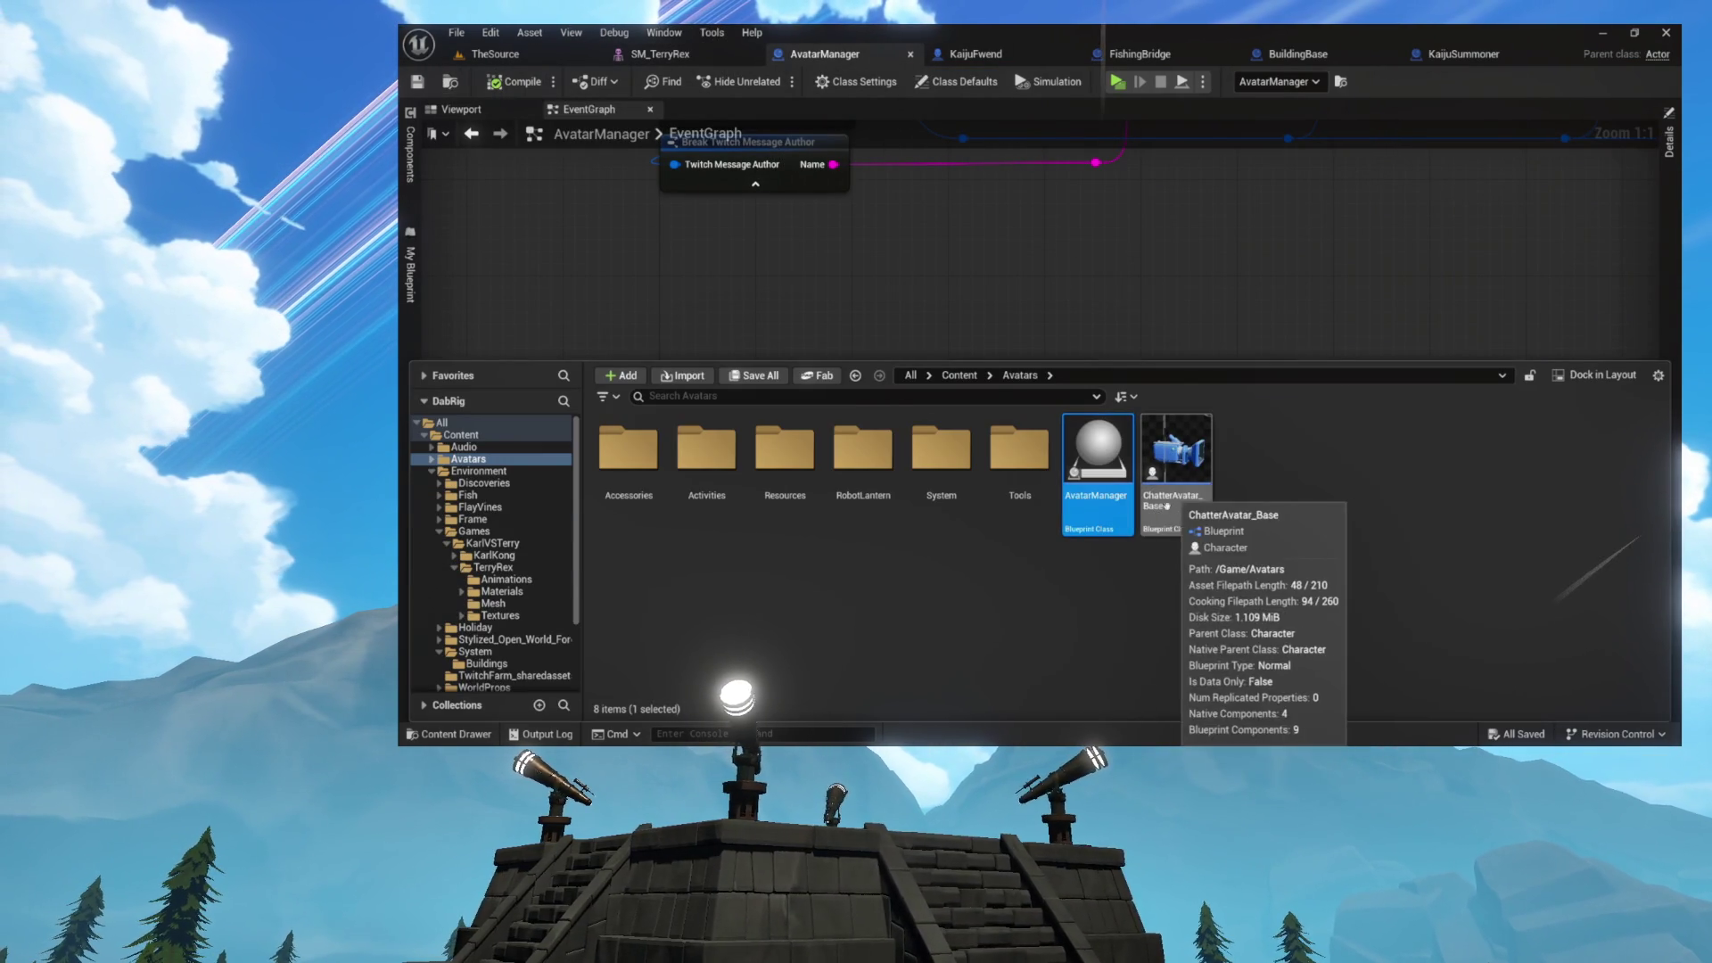
mouse_move(1066, 498)
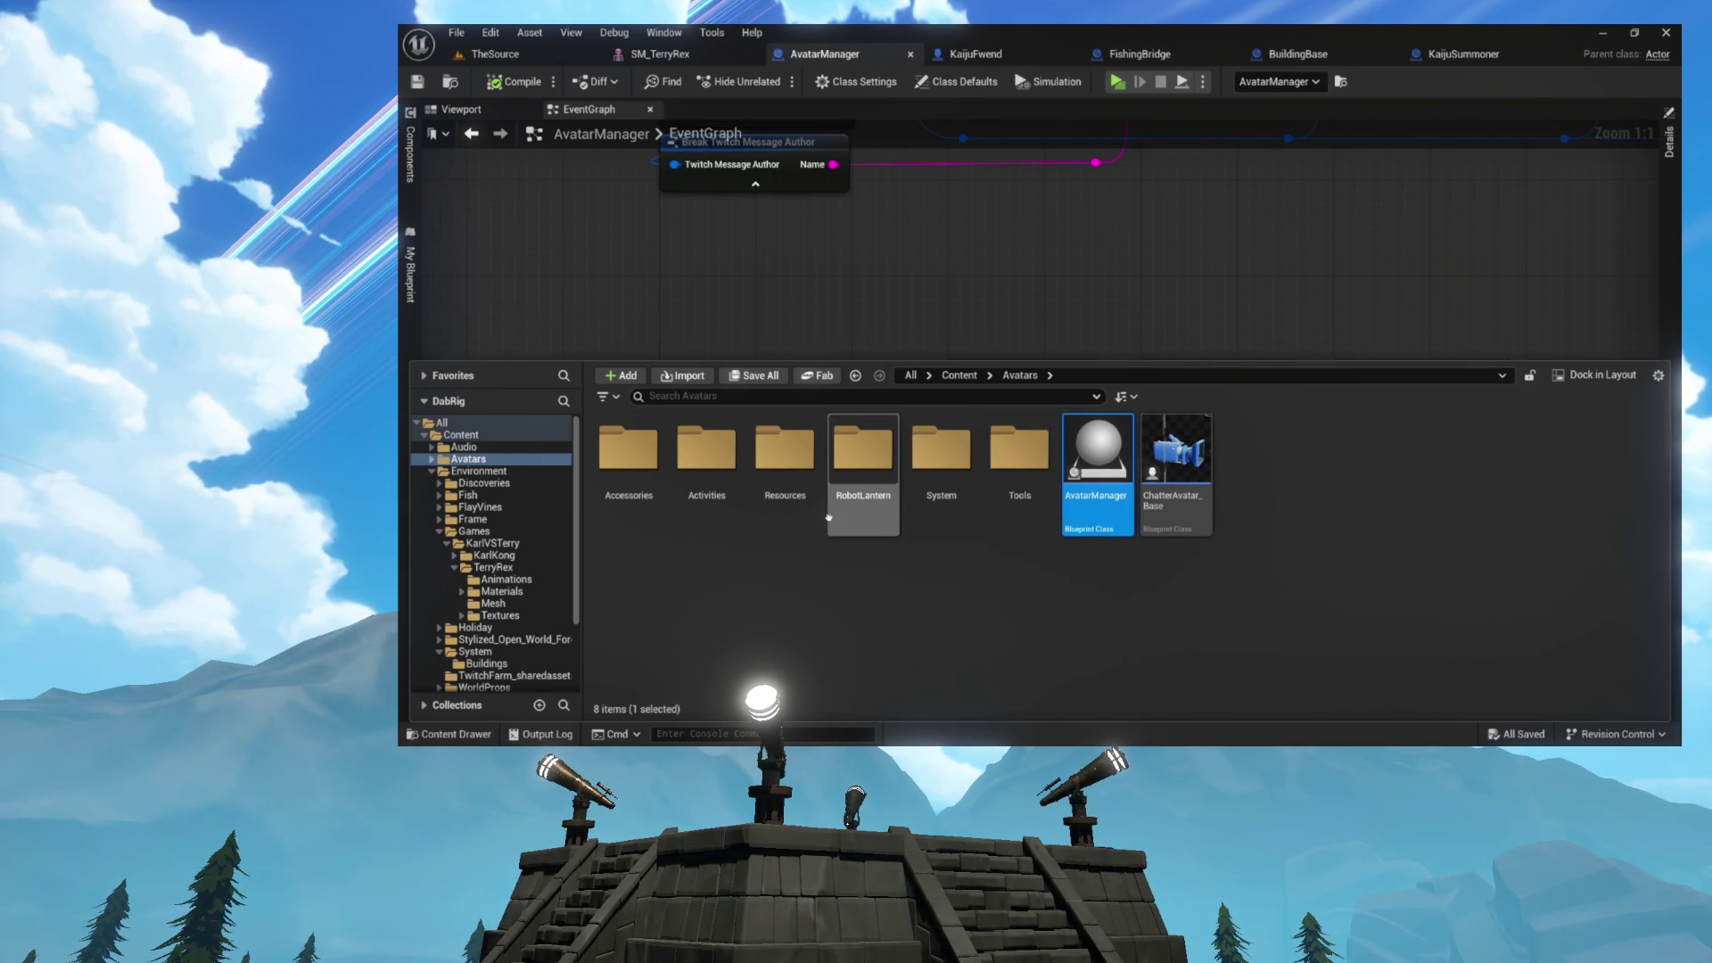
double_click(976, 480)
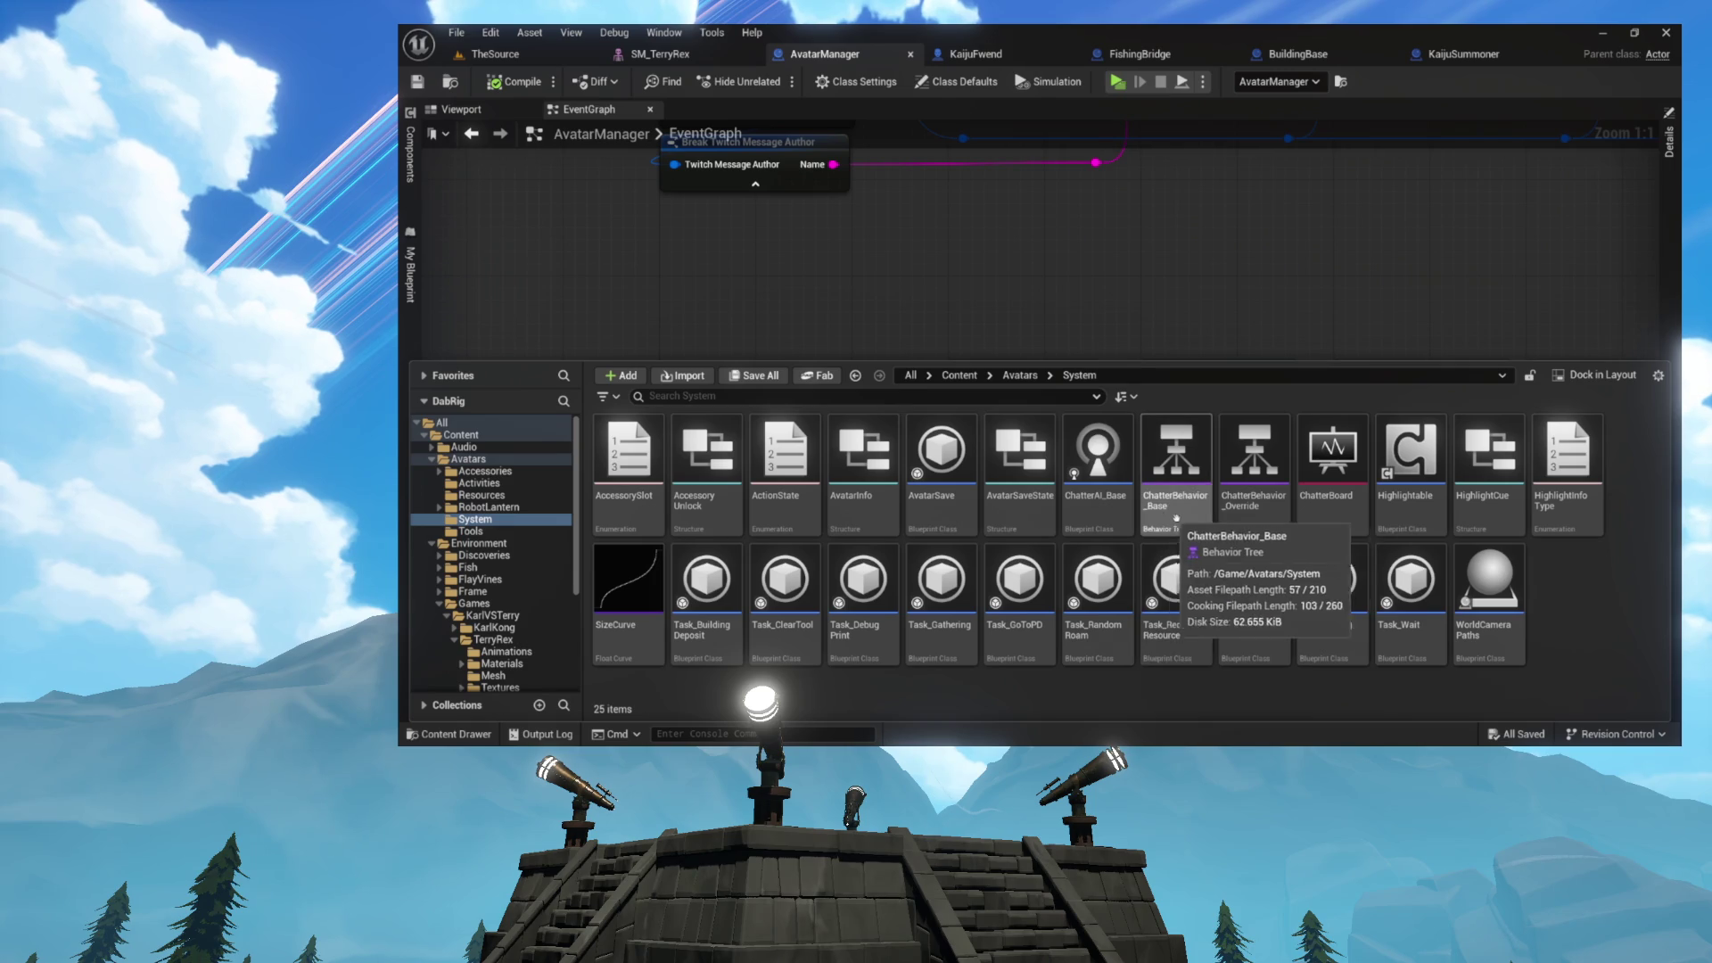
double_click(1175, 503)
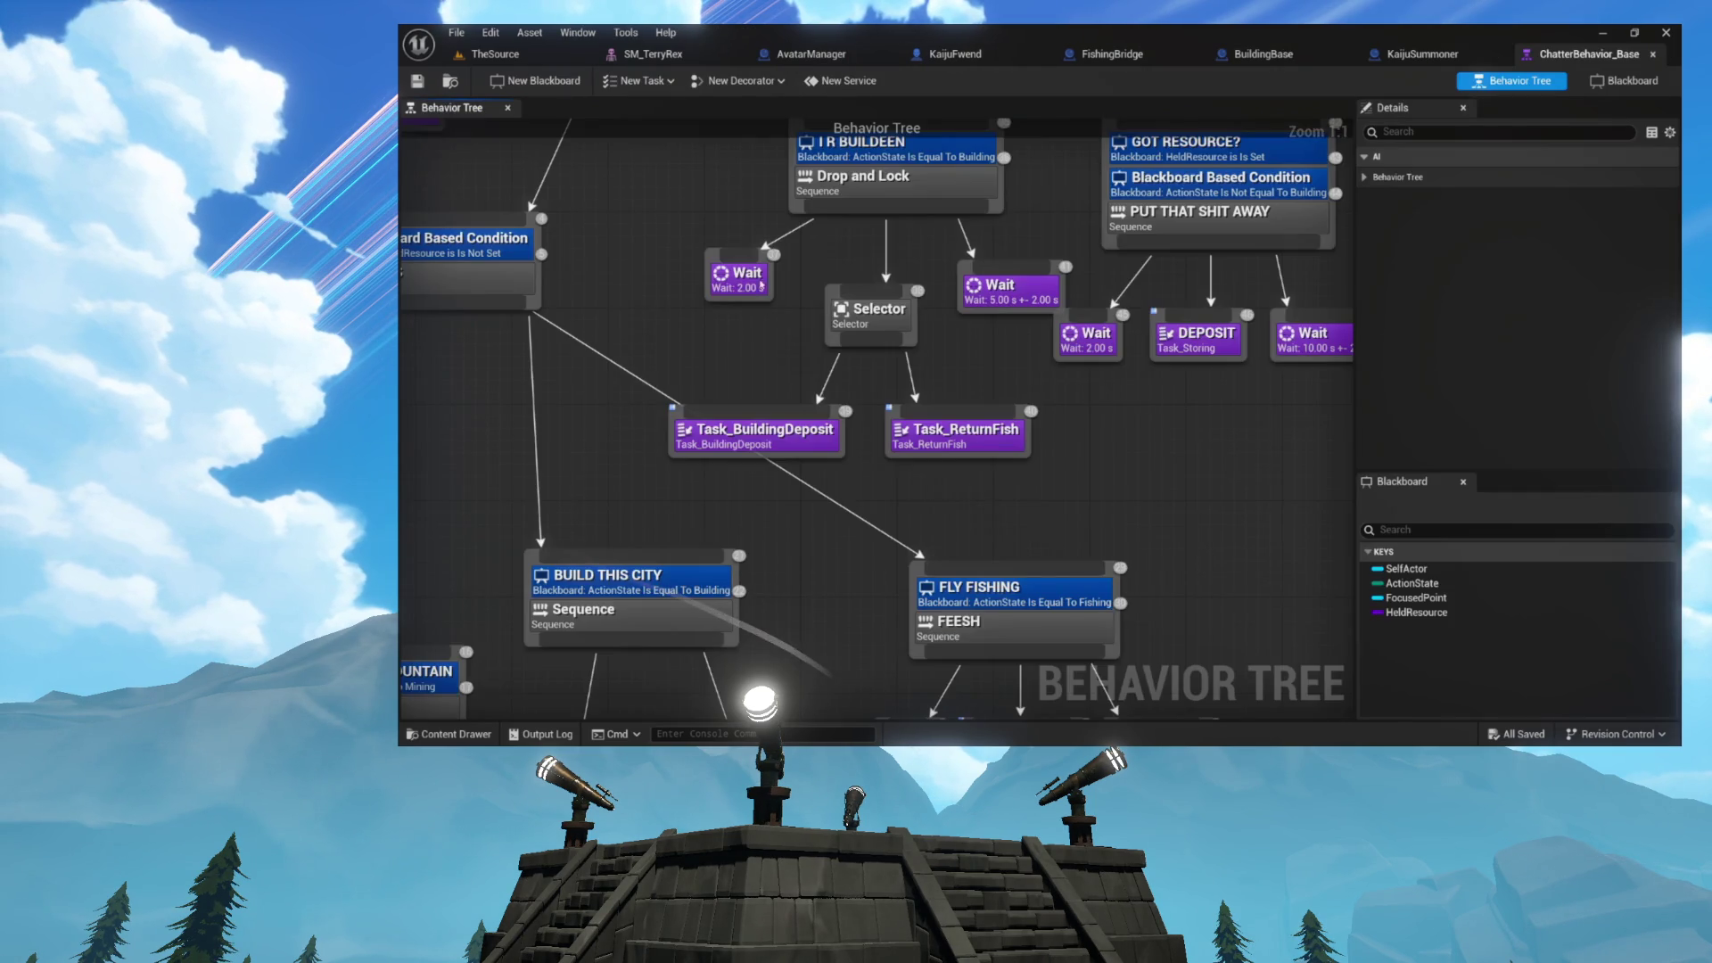
- Pan the behavior tree to review the BIG ROCK CANDY MOUNTAIN, BUILD THIS CITY and lower branches
scroll(829, 402, down, 5)
scroll(829, 402, up, 2)
scroll(829, 402, up, 4)
mouse_move(664, 504)
mouse_down()
mouse_move(758, 356)
mouse_move(794, 220)
mouse_move(982, 316)
mouse_up()
mouse_move(923, 407)
mouse_down()
mouse_move(856, 267)
mouse_move(1055, 229)
mouse_move(1185, 279)
mouse_move(907, 239)
mouse_move(760, 181)
mouse_move(521, 239)
mouse_up()
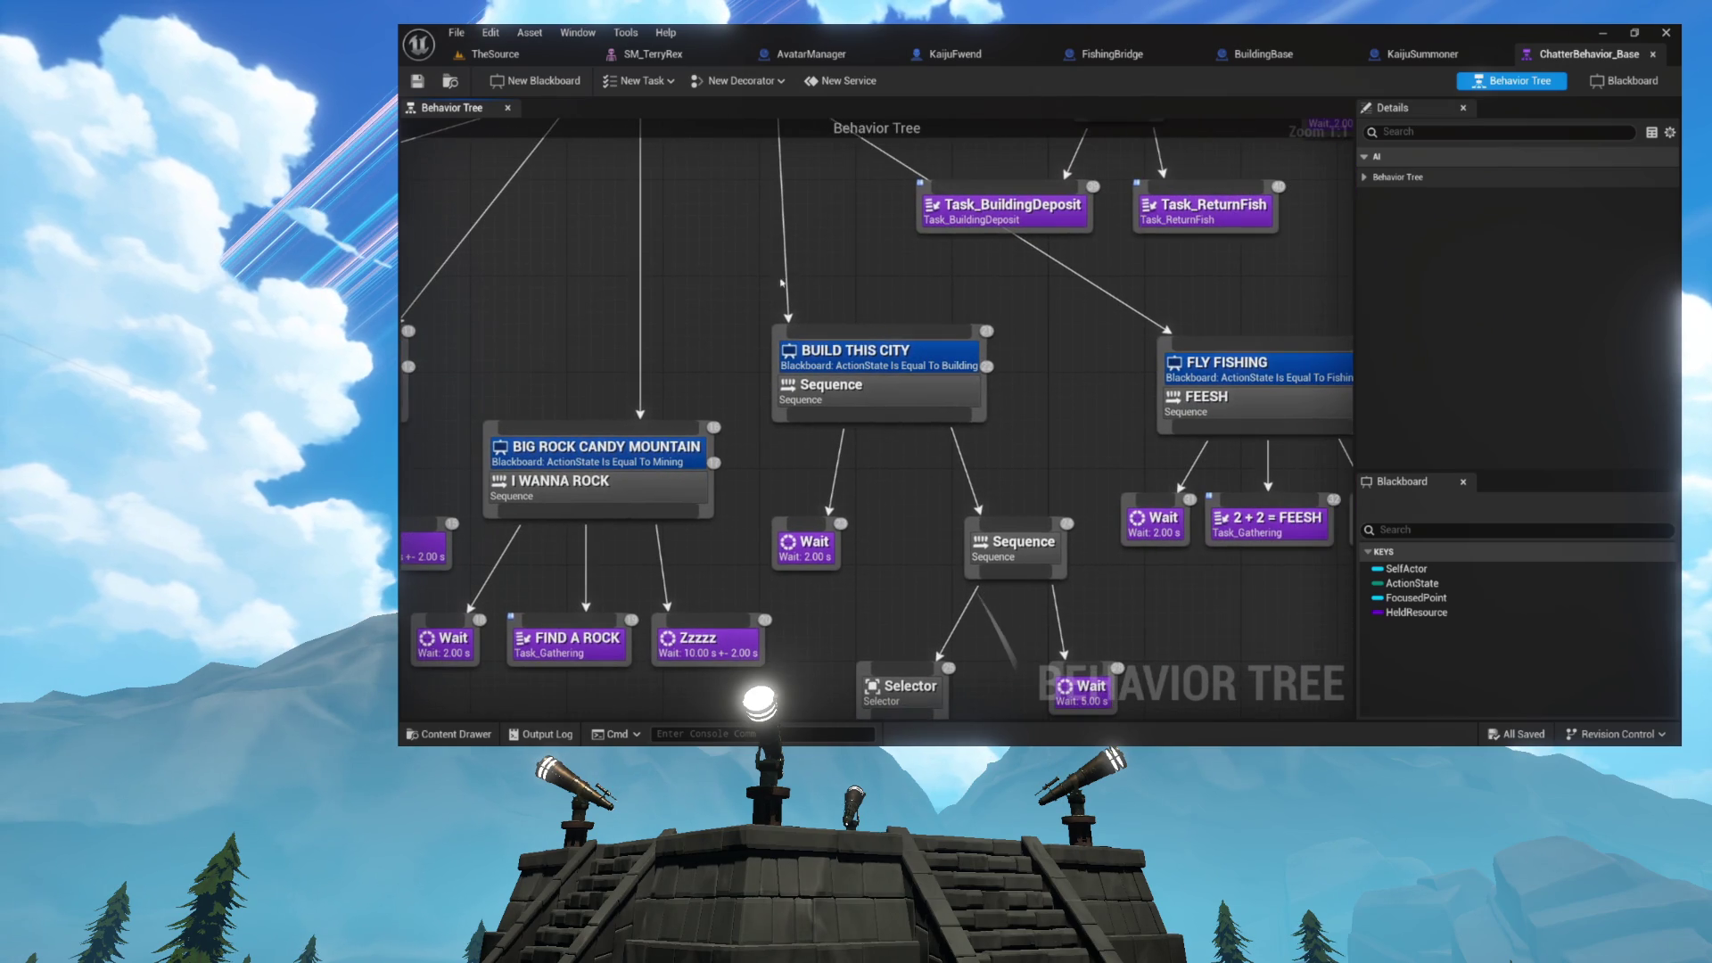
scroll(898, 429, up, 7)
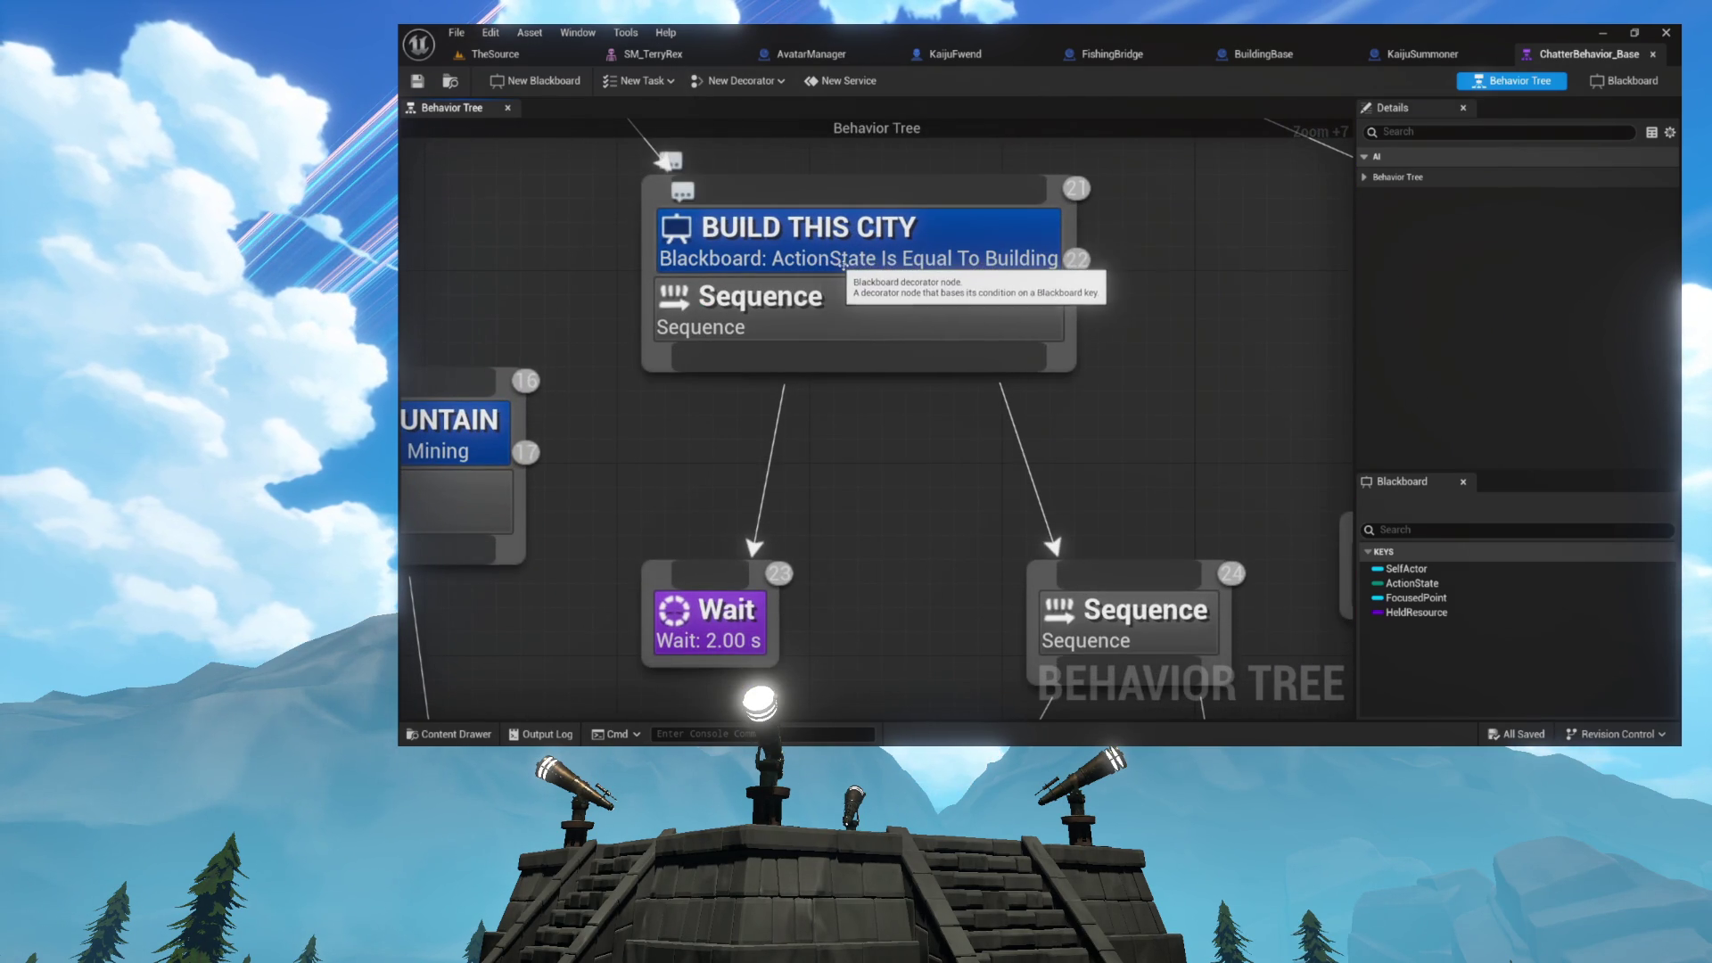
drag(948, 535, 881, 414)
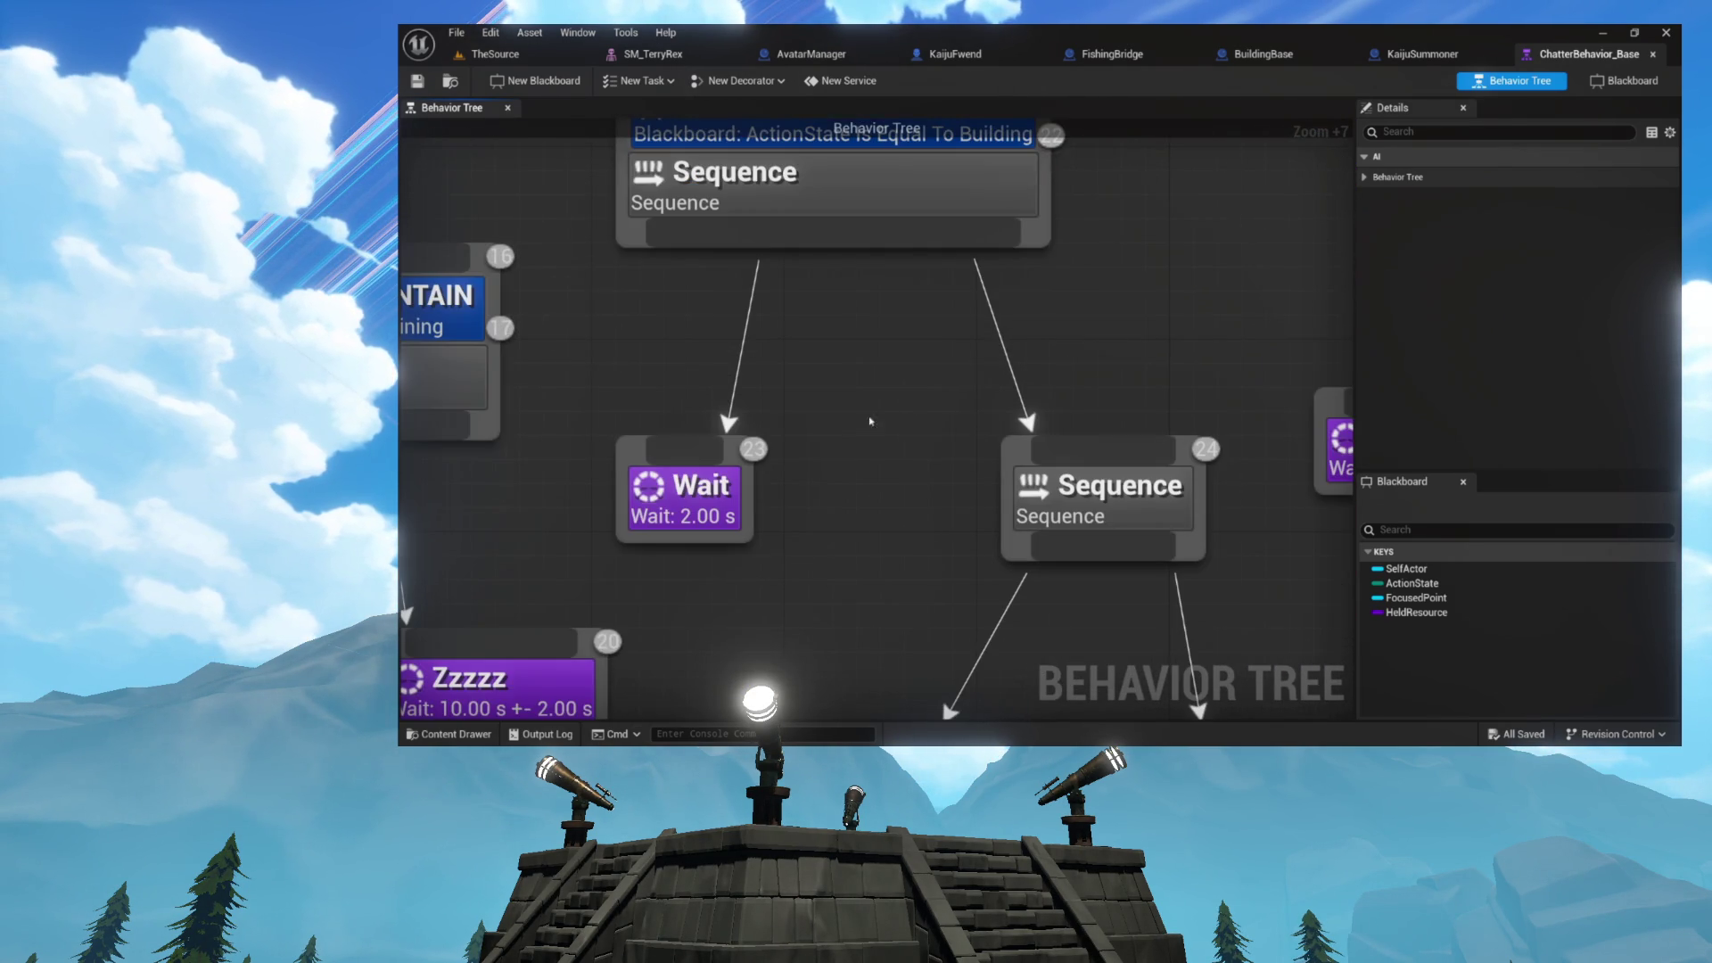
drag(788, 542, 746, 432)
- Inspect the Sequence node, the Selector's task nodes and the Wait node's timing
click(945, 485)
mouse_move(944, 523)
mouse_down()
mouse_move(936, 330)
mouse_move(1068, 208)
mouse_up()
mouse_move(669, 300)
mouse_down()
mouse_move(1050, 454)
mouse_move(1025, 446)
mouse_up()
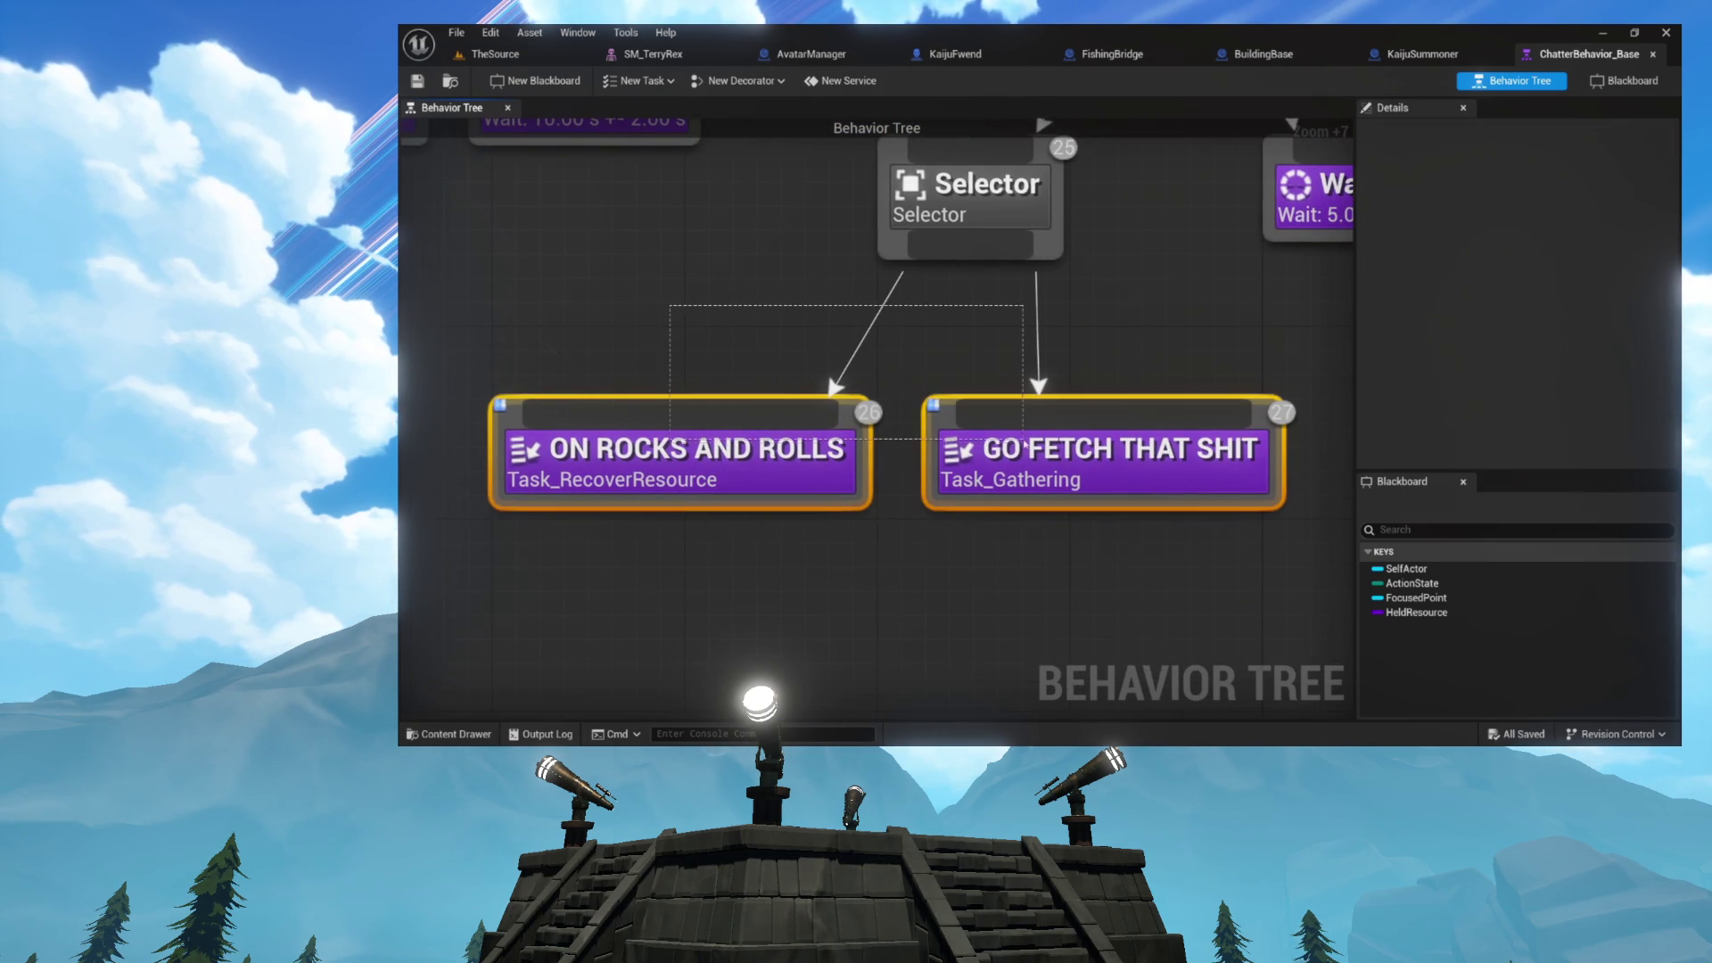
mouse_move(1084, 377)
mouse_down()
mouse_move(856, 520)
mouse_move(810, 508)
mouse_up()
click(838, 427)
click(980, 414)
scroll(861, 390, down, 10)
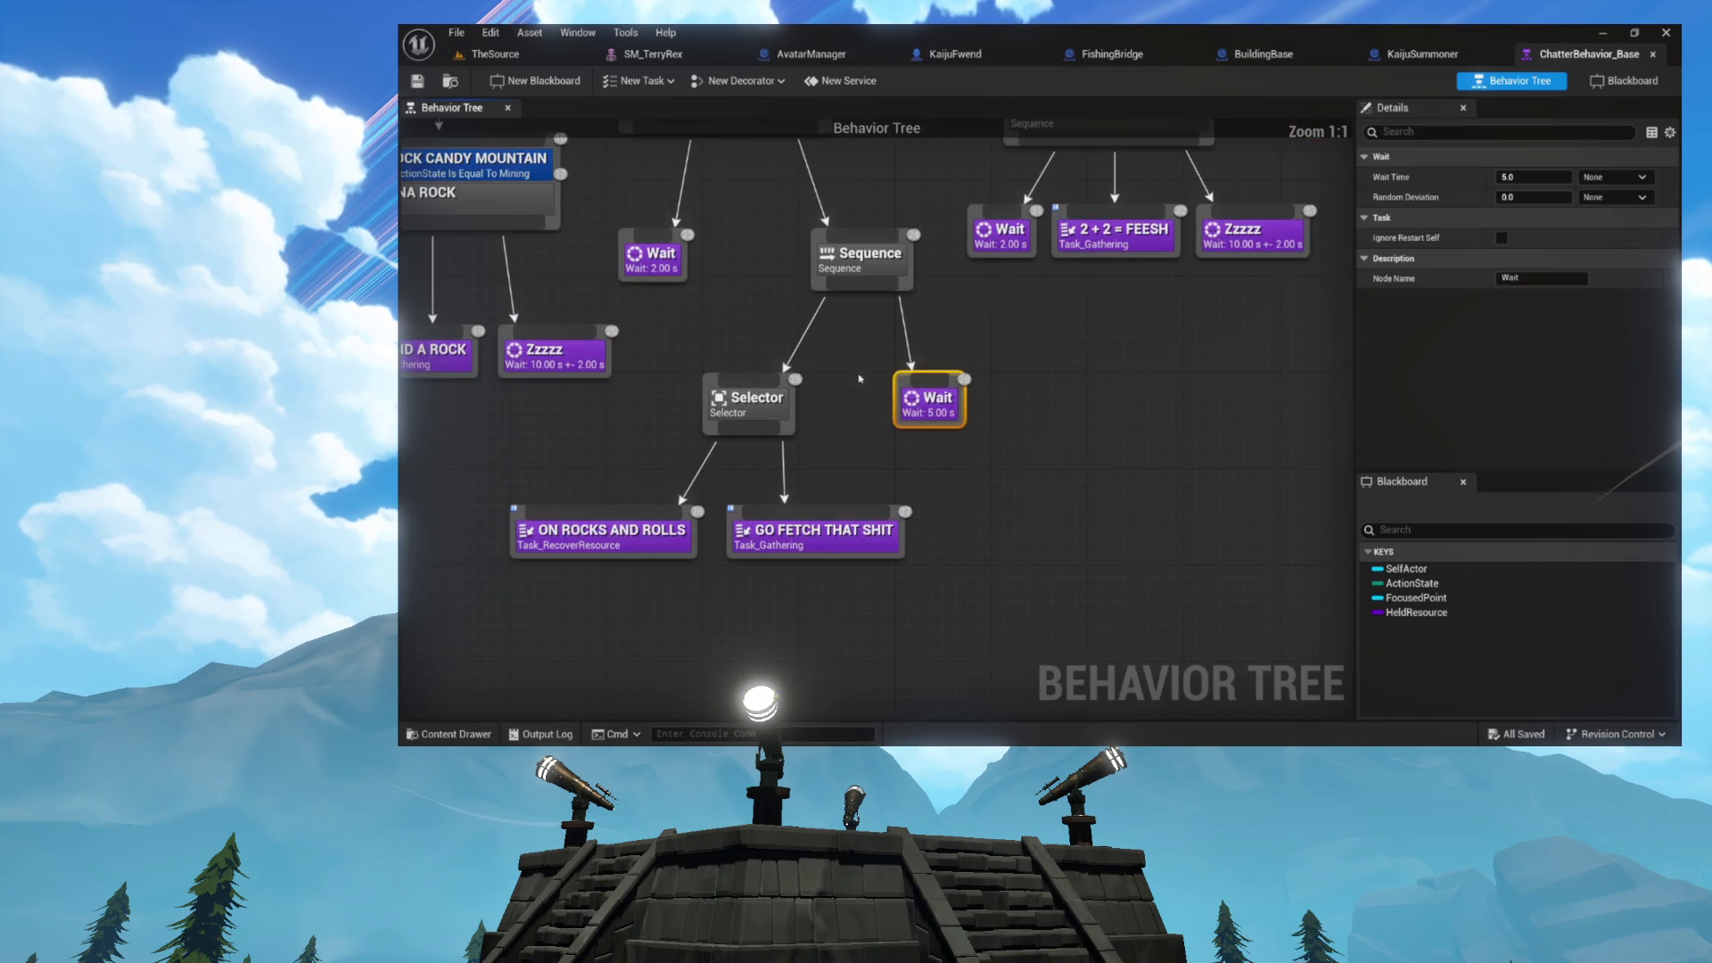
mouse_move(858, 388)
mouse_down()
mouse_move(953, 495)
mouse_move(1020, 370)
mouse_up()
scroll(966, 463, up, 3)
click(845, 464)
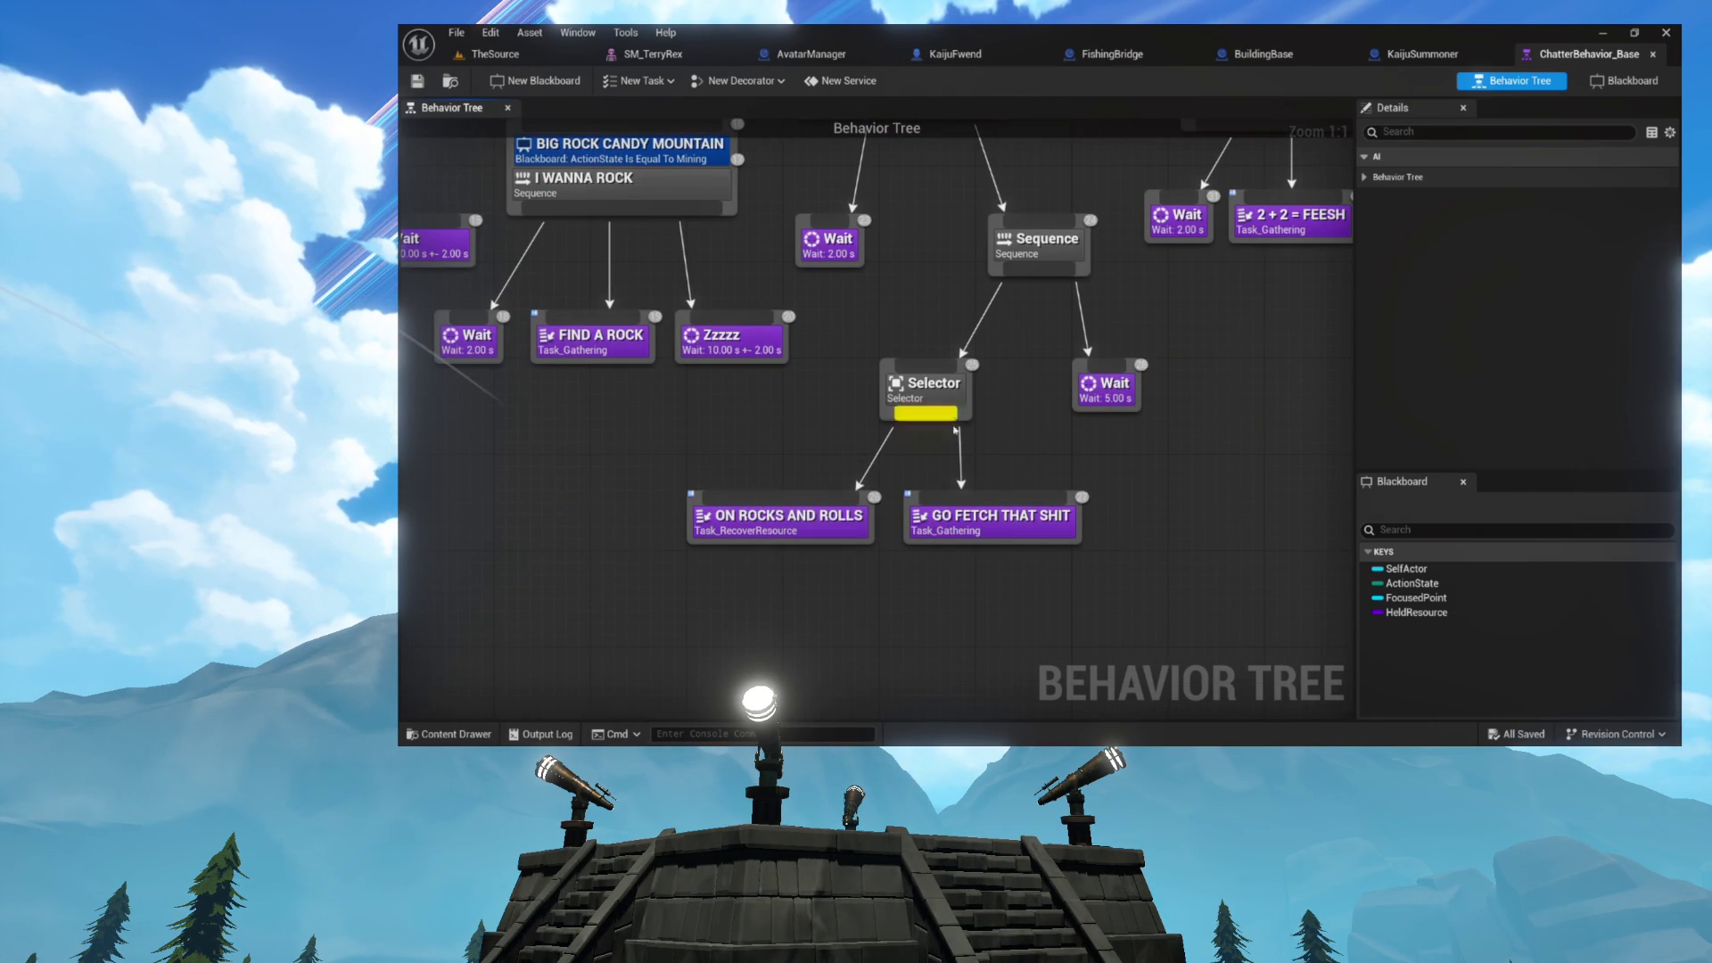
- Select the Task_Gathering node and move across the tree toward the deposit branch
click(956, 519)
drag(1025, 302, 865, 379)
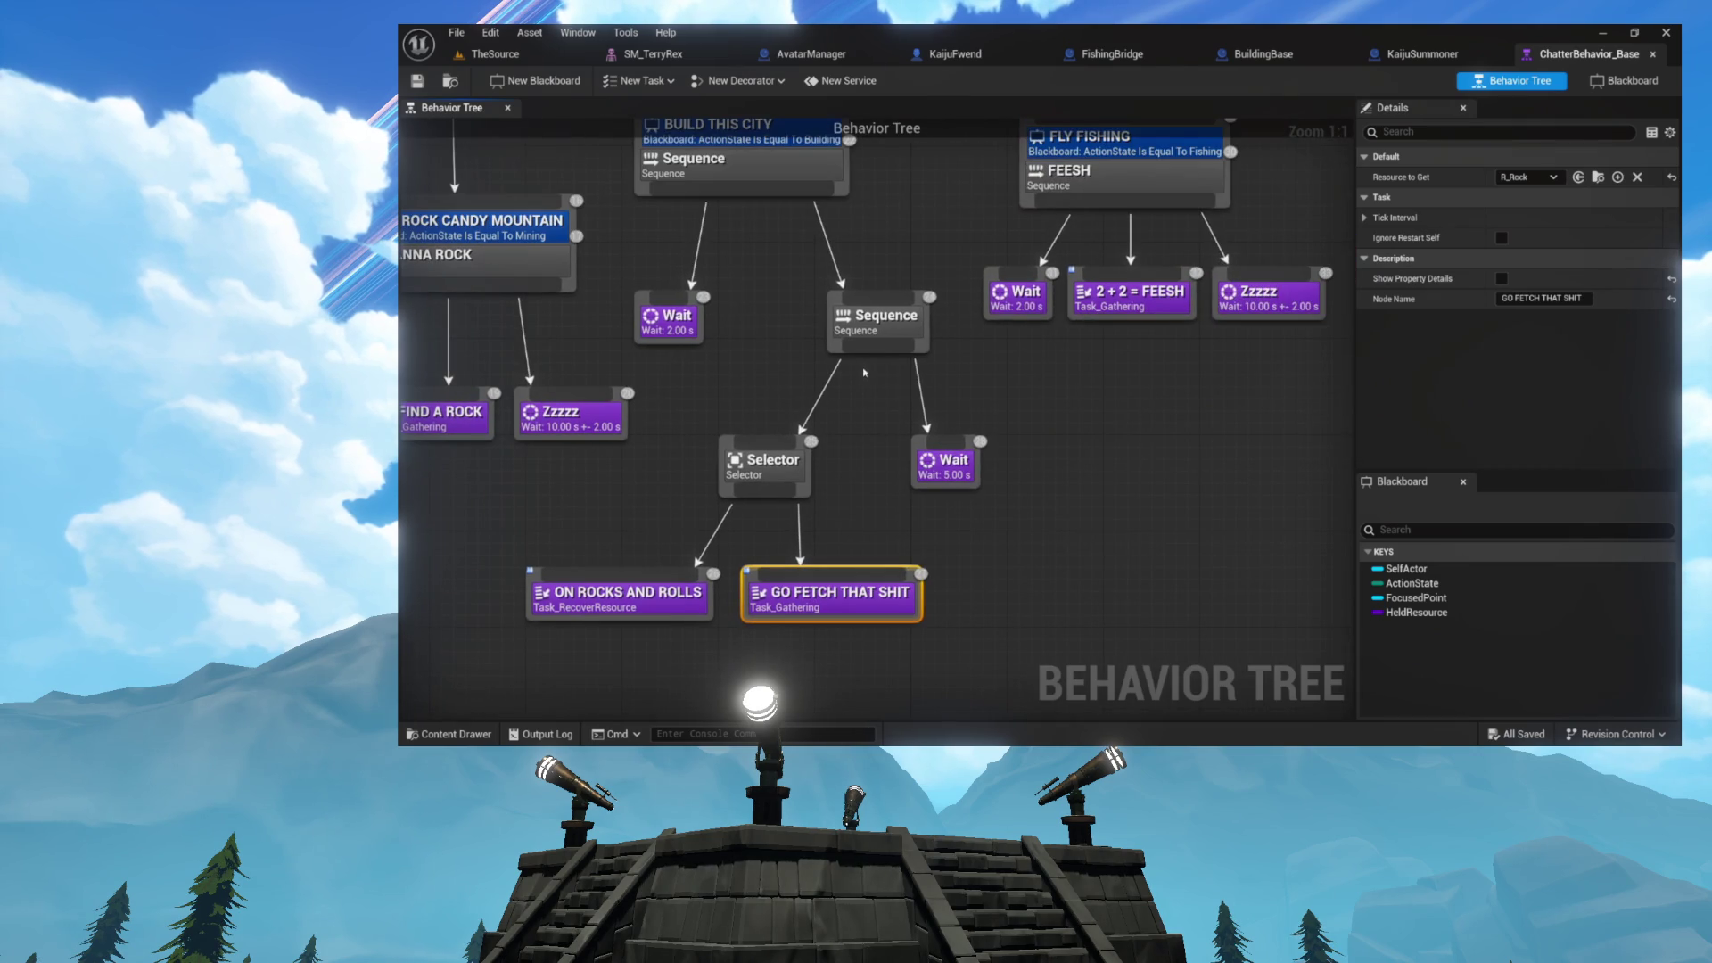
scroll(868, 375, down, 10)
scroll(907, 459, up, 9)
drag(1012, 319, 953, 330)
scroll(953, 330, up, 3)
- Locate Task_BuildingDeposit in the I R BUILDEEN sequence and open its blueprint
drag(908, 583, 755, 506)
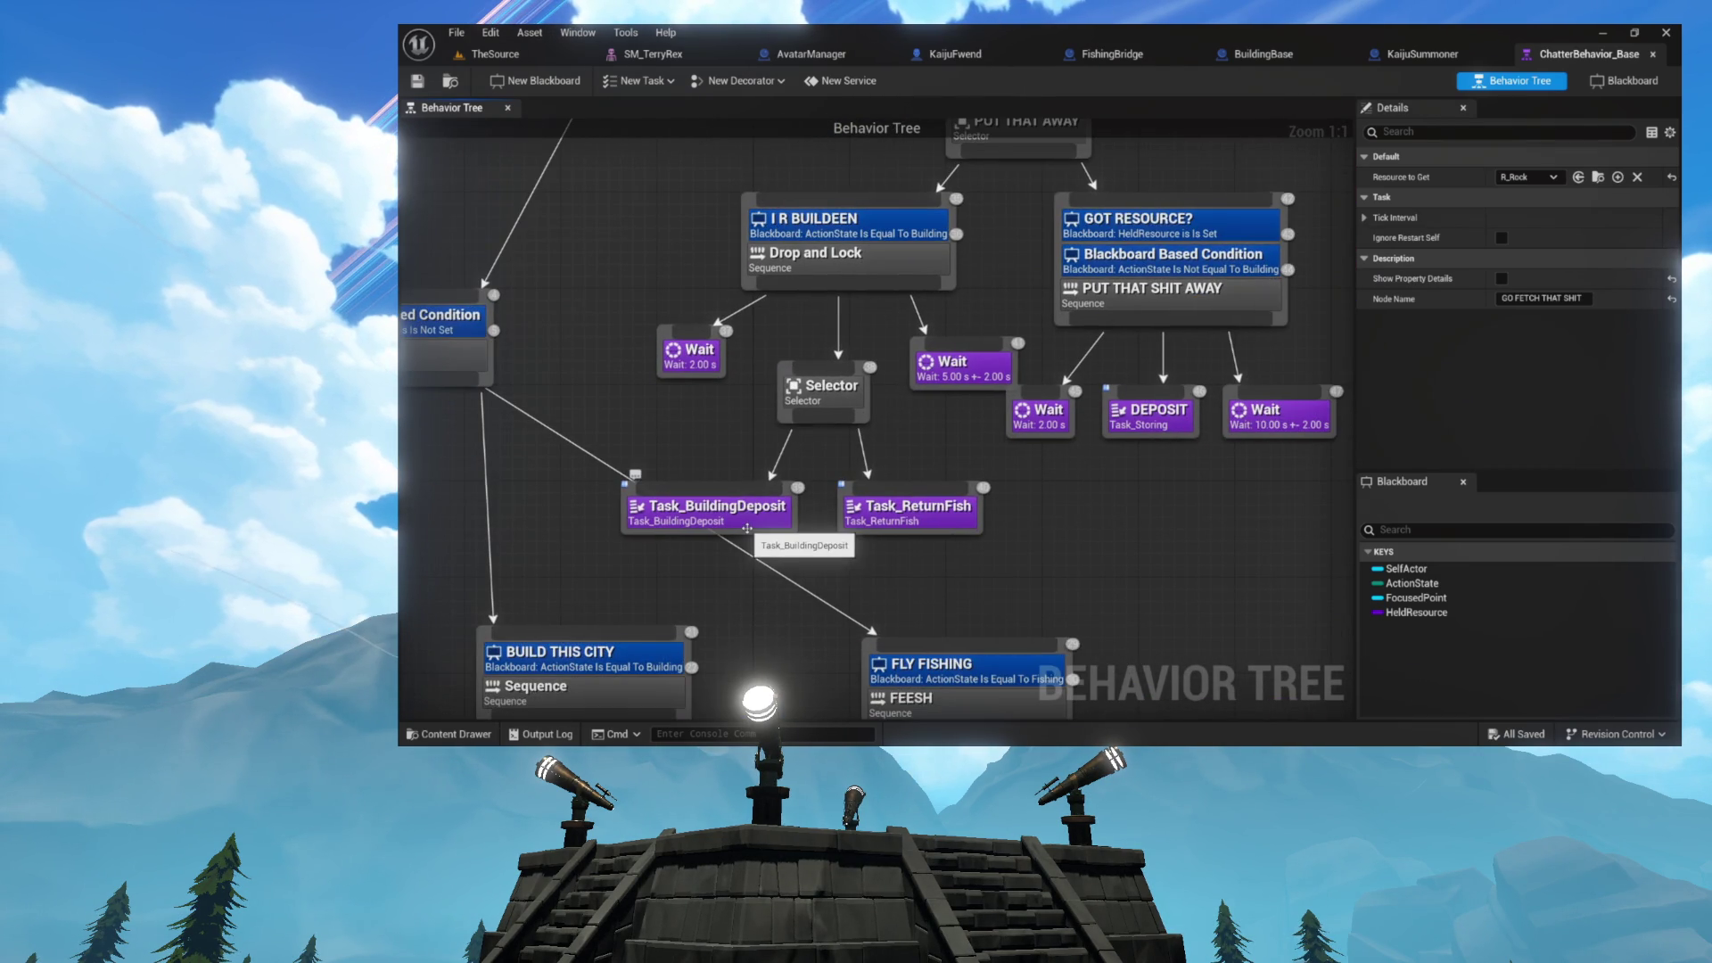
click(747, 528)
scroll(748, 525, up, 5)
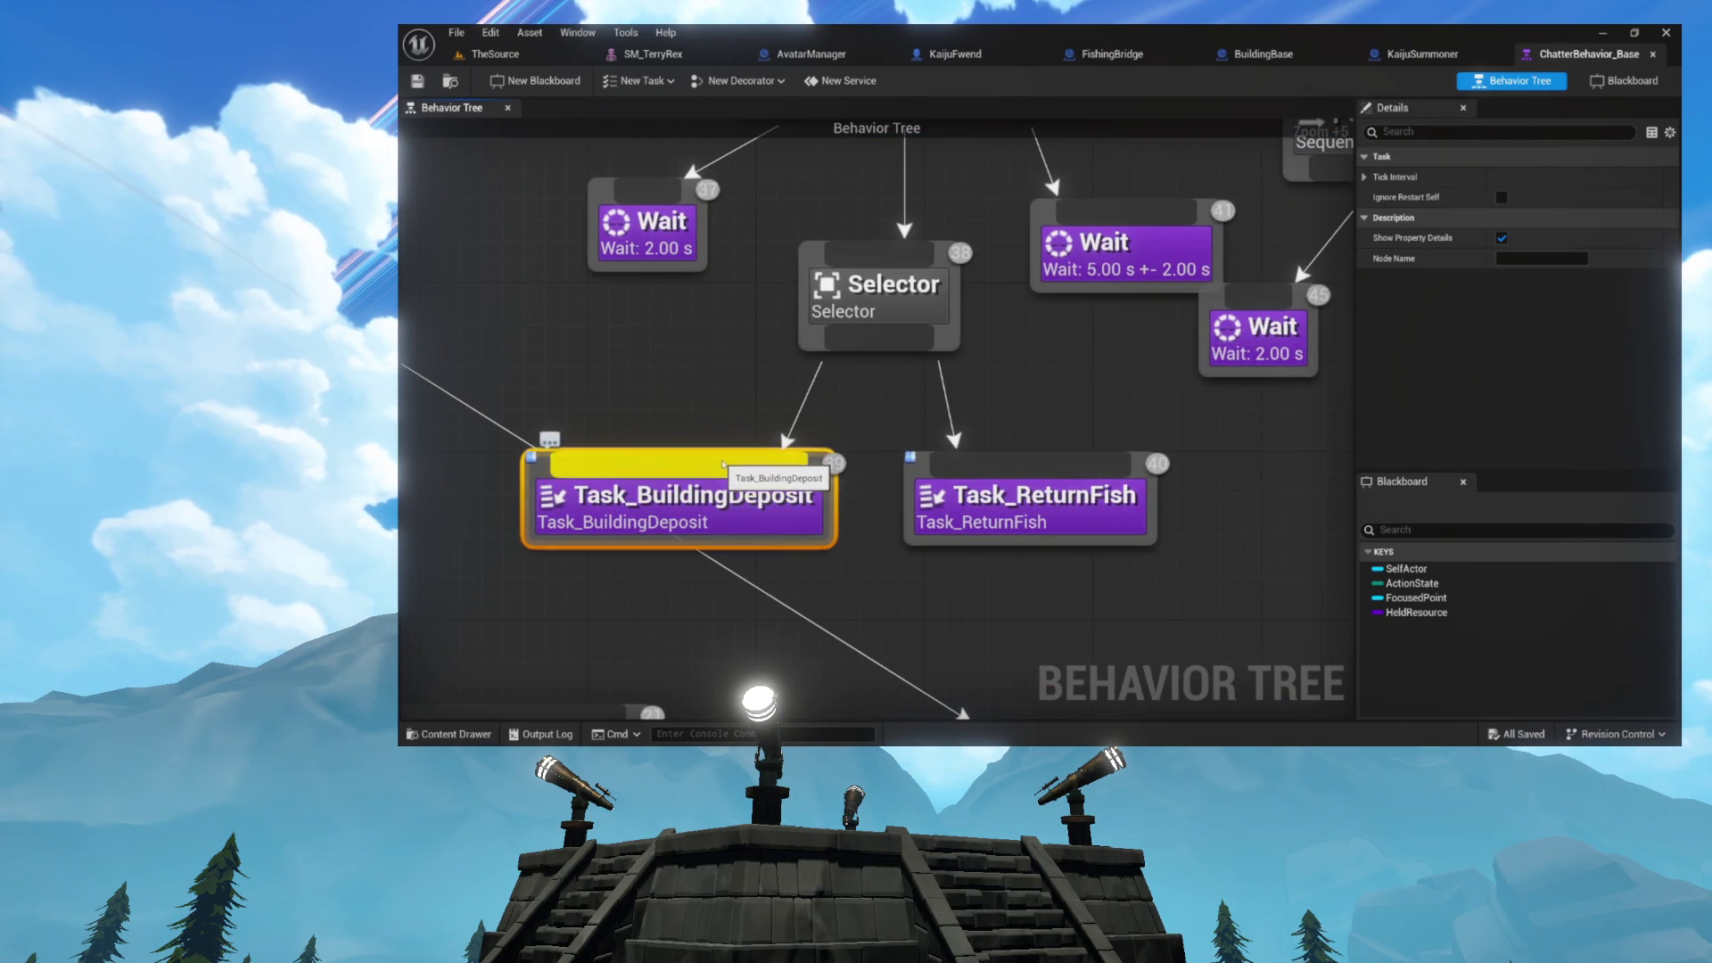
mouse_move(708, 503)
mouse_down()
mouse_move(790, 448)
mouse_move(777, 503)
mouse_move(802, 214)
mouse_up()
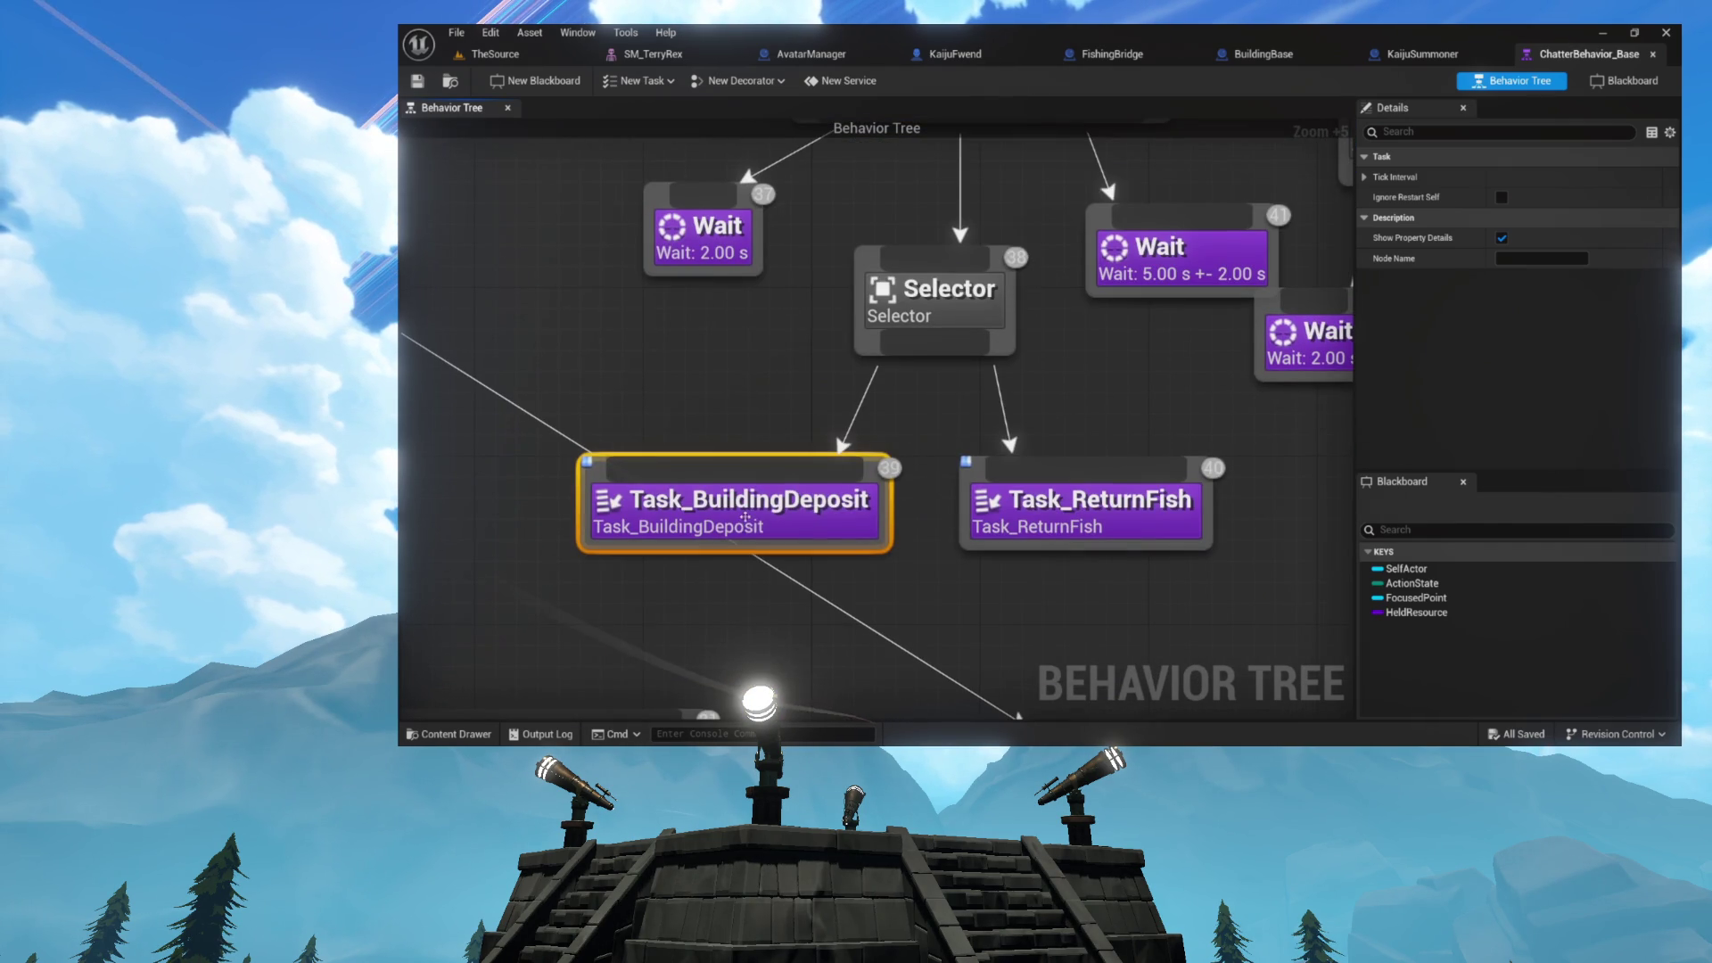
double_click(745, 523)
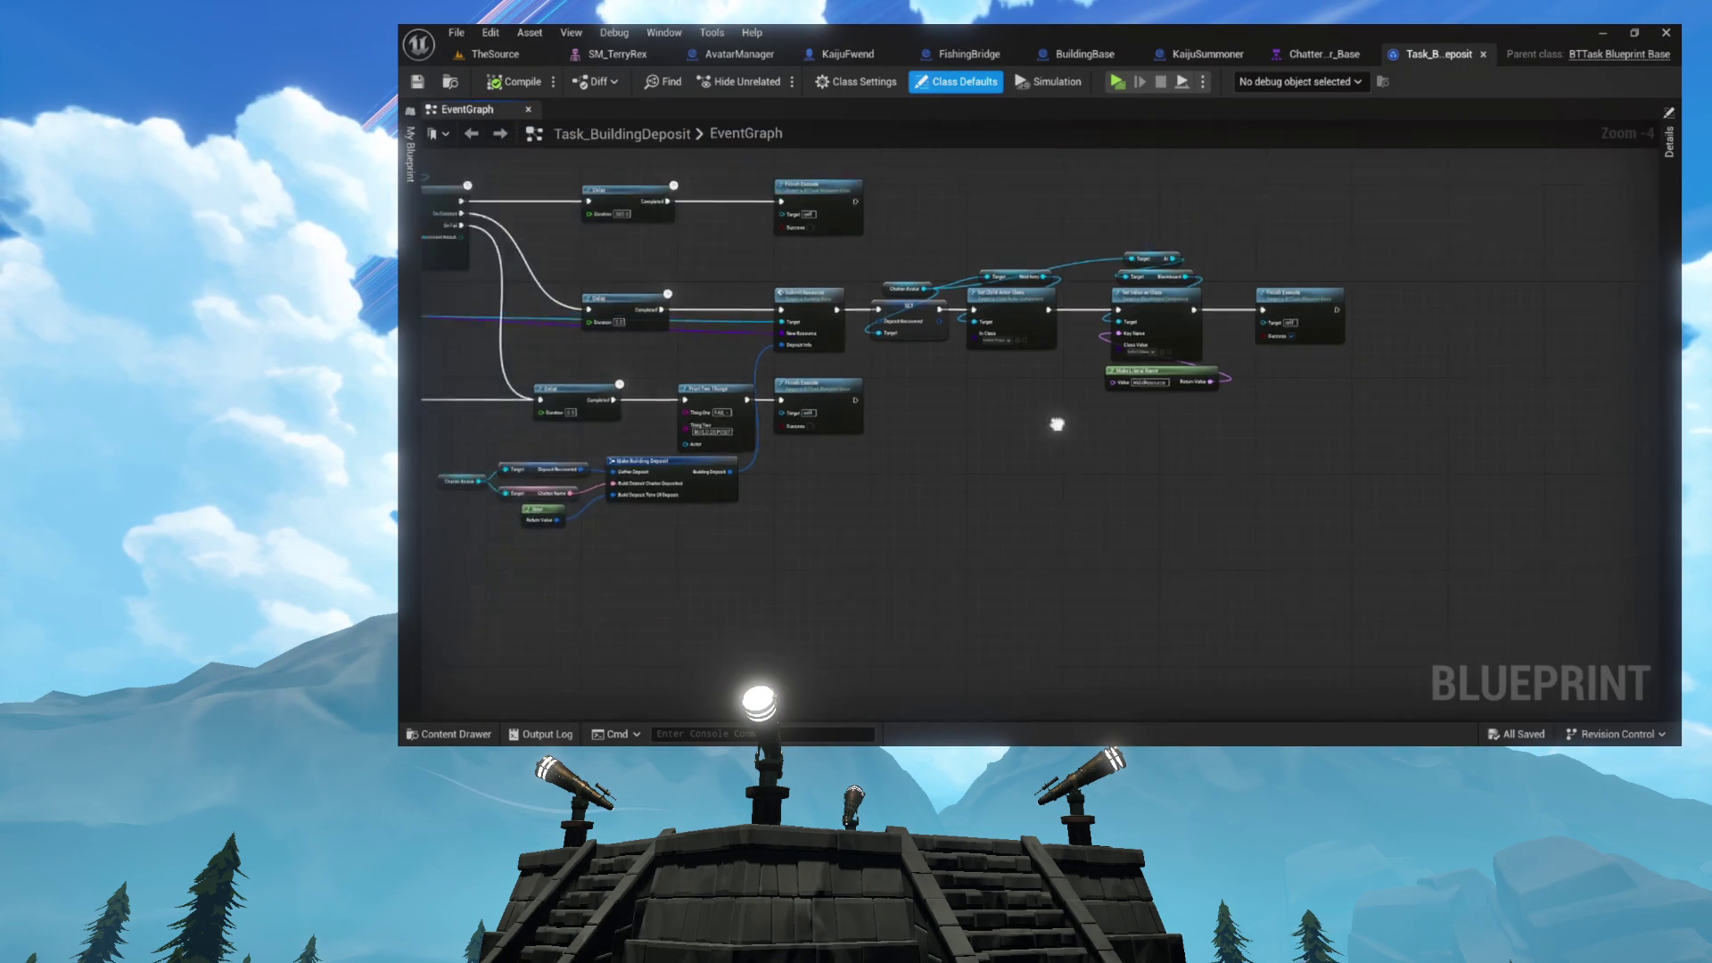
- Switch back to the earlier tab and look over the Avatar Mode and Find Storage nodes
click(1331, 57)
scroll(756, 484, down, 5)
scroll(755, 484, up, 5)
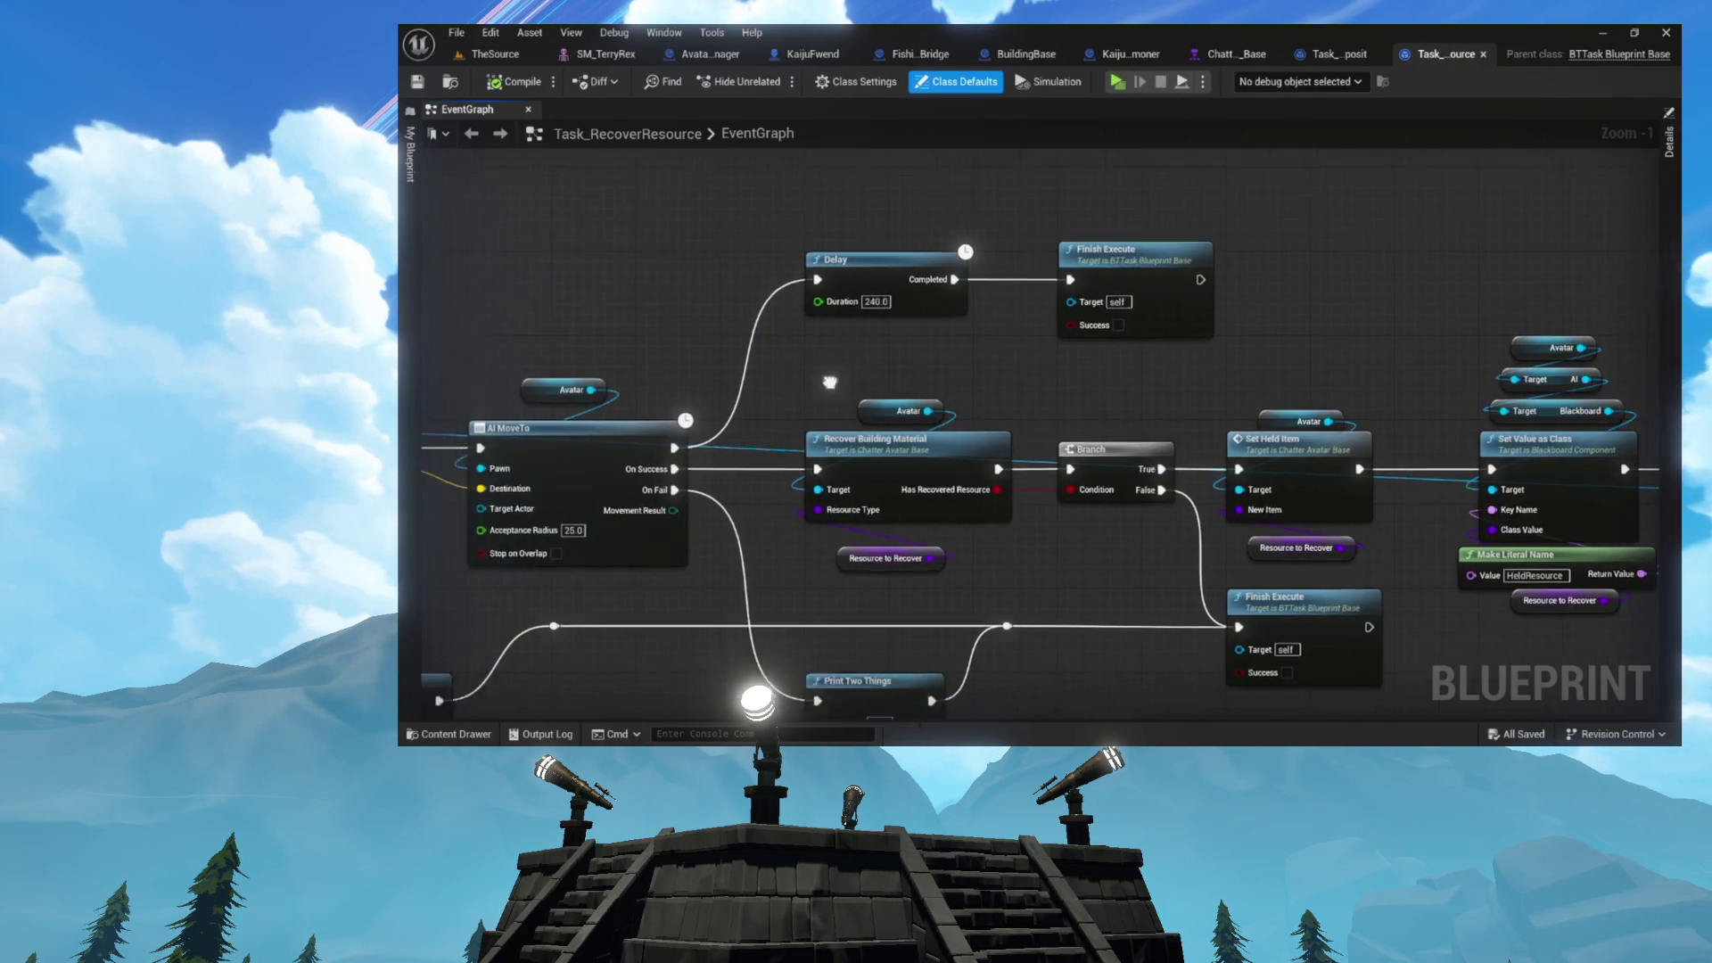
drag(800, 343, 1174, 549)
scroll(993, 453, up, 8)
click(928, 566)
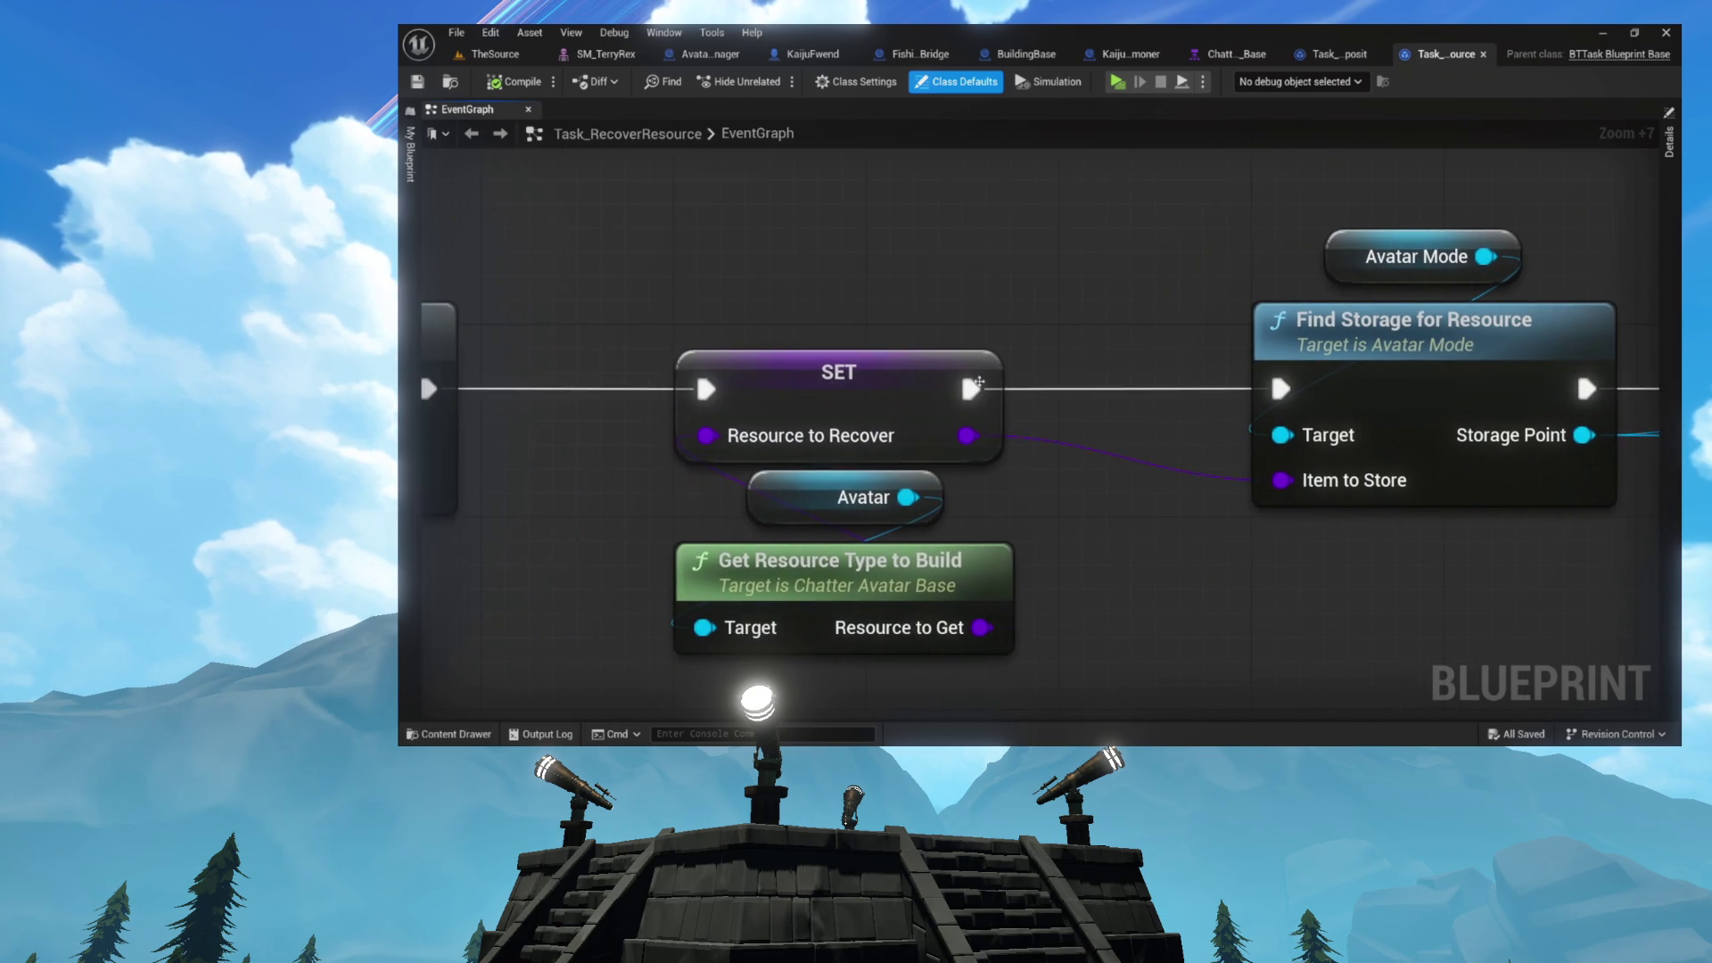
- Inspect the SET and Get Resource Type to Build nodes and open the GetResourceTypeToBuild function
drag(685, 388, 1181, 581)
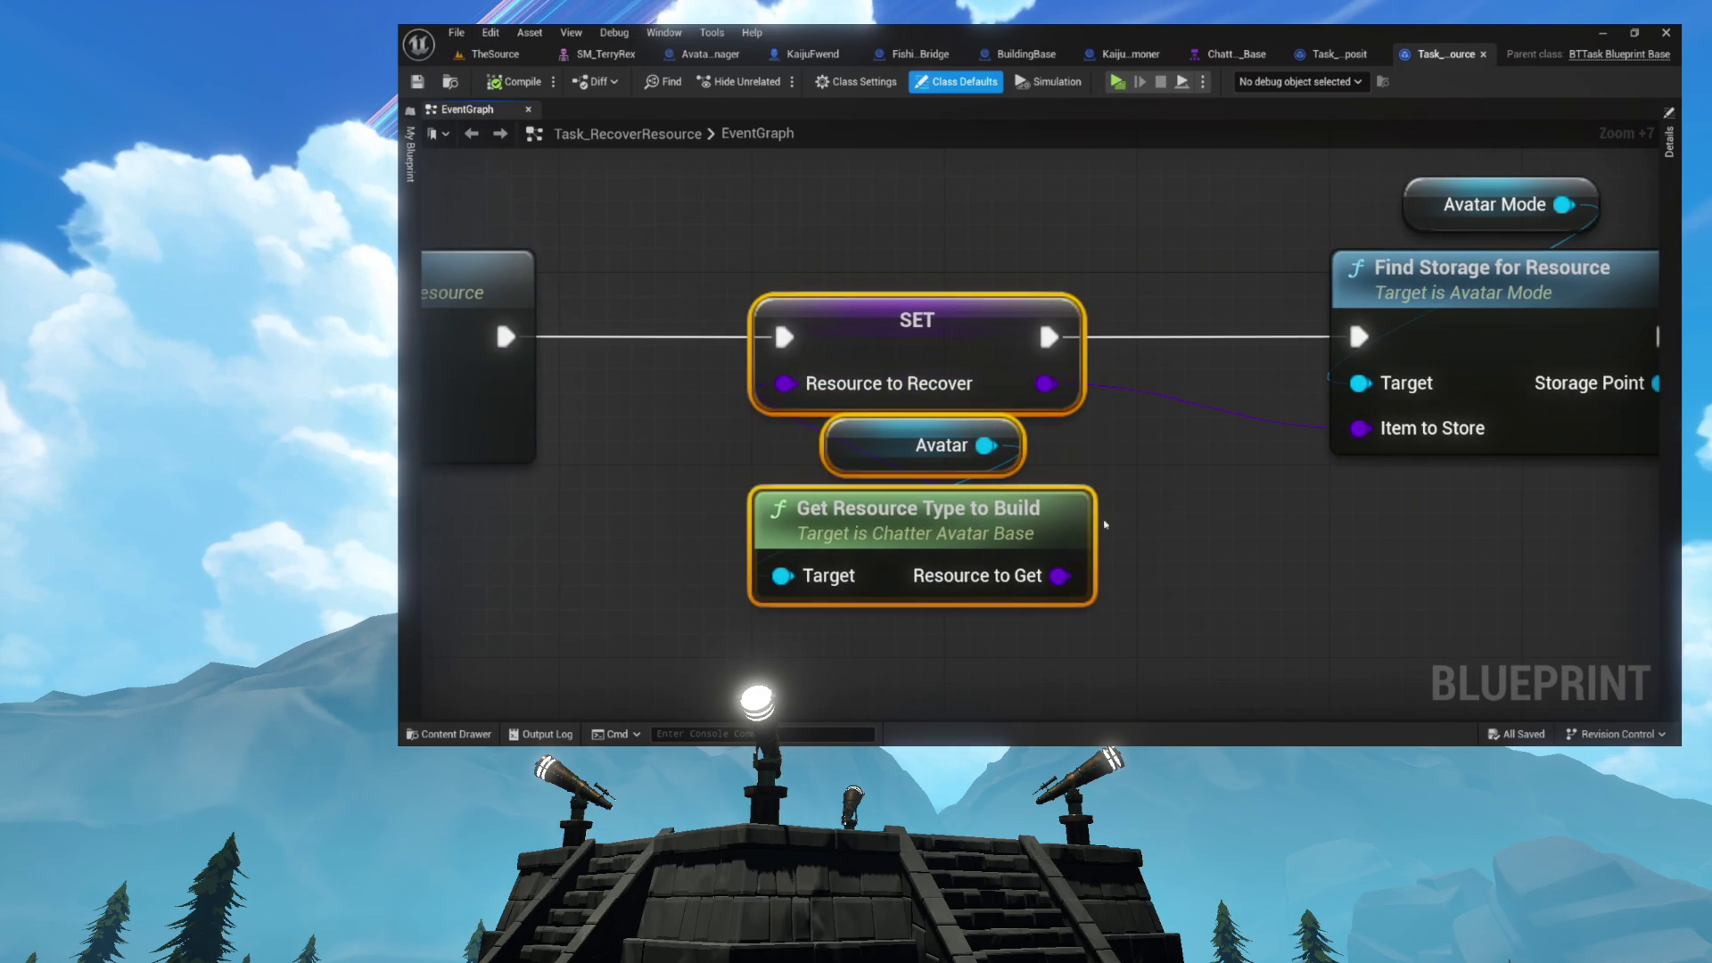
click(1100, 521)
click(865, 535)
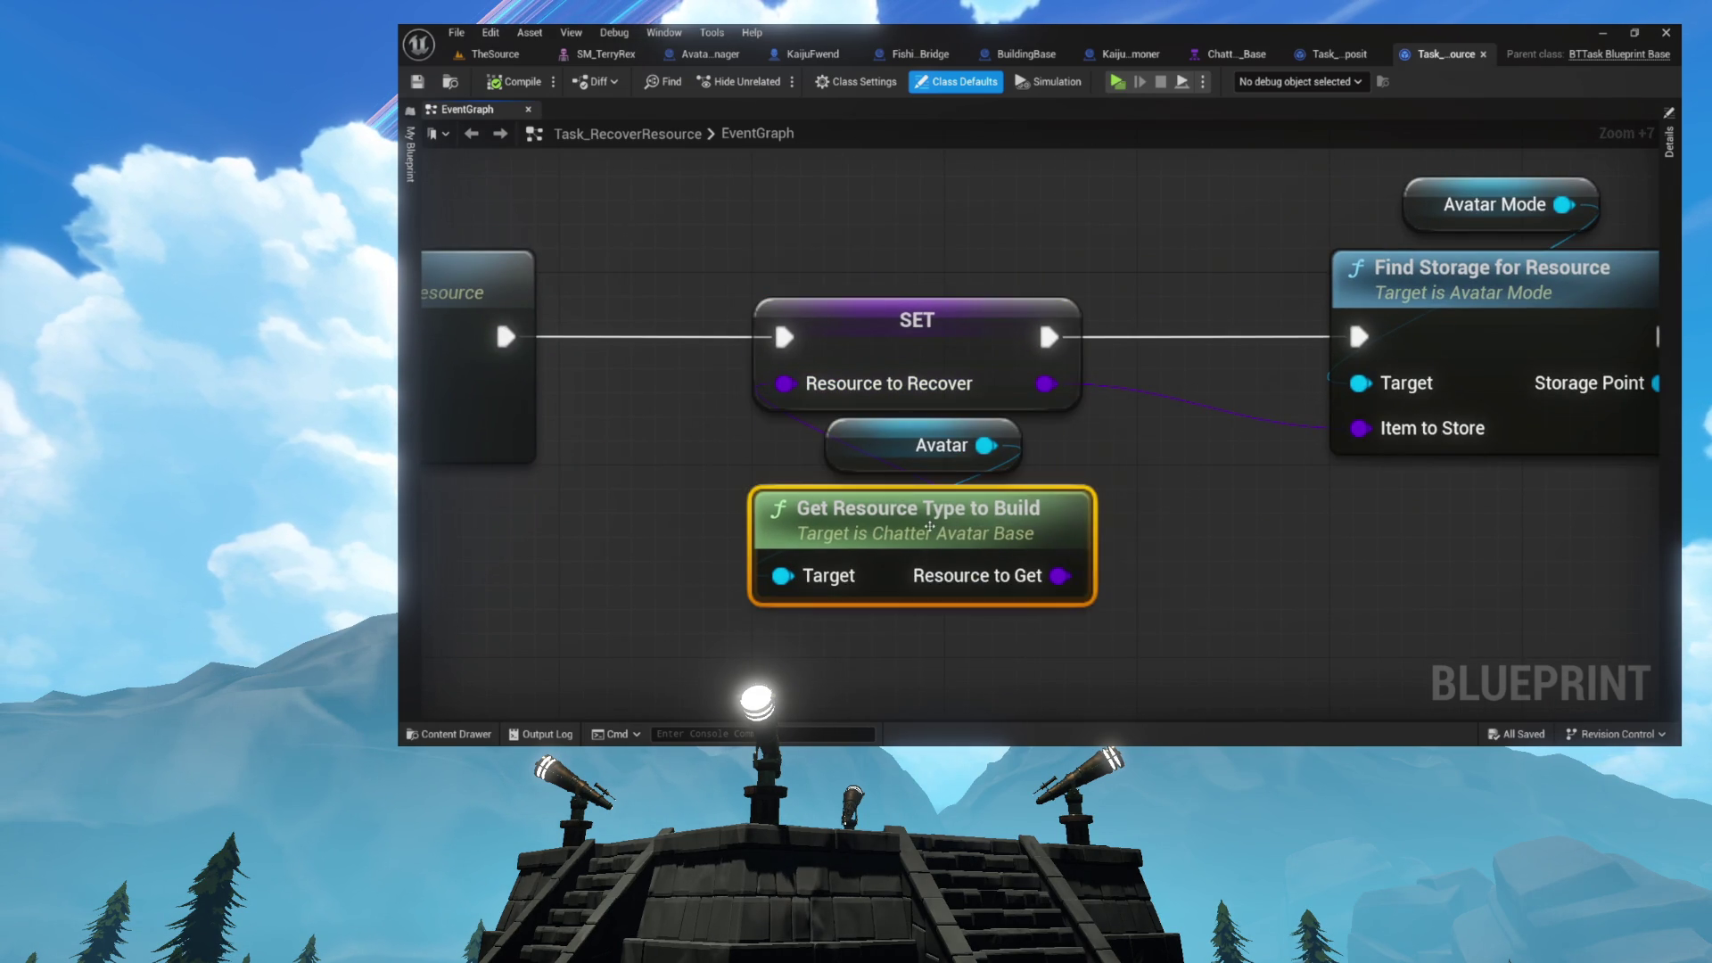
double_click(865, 537)
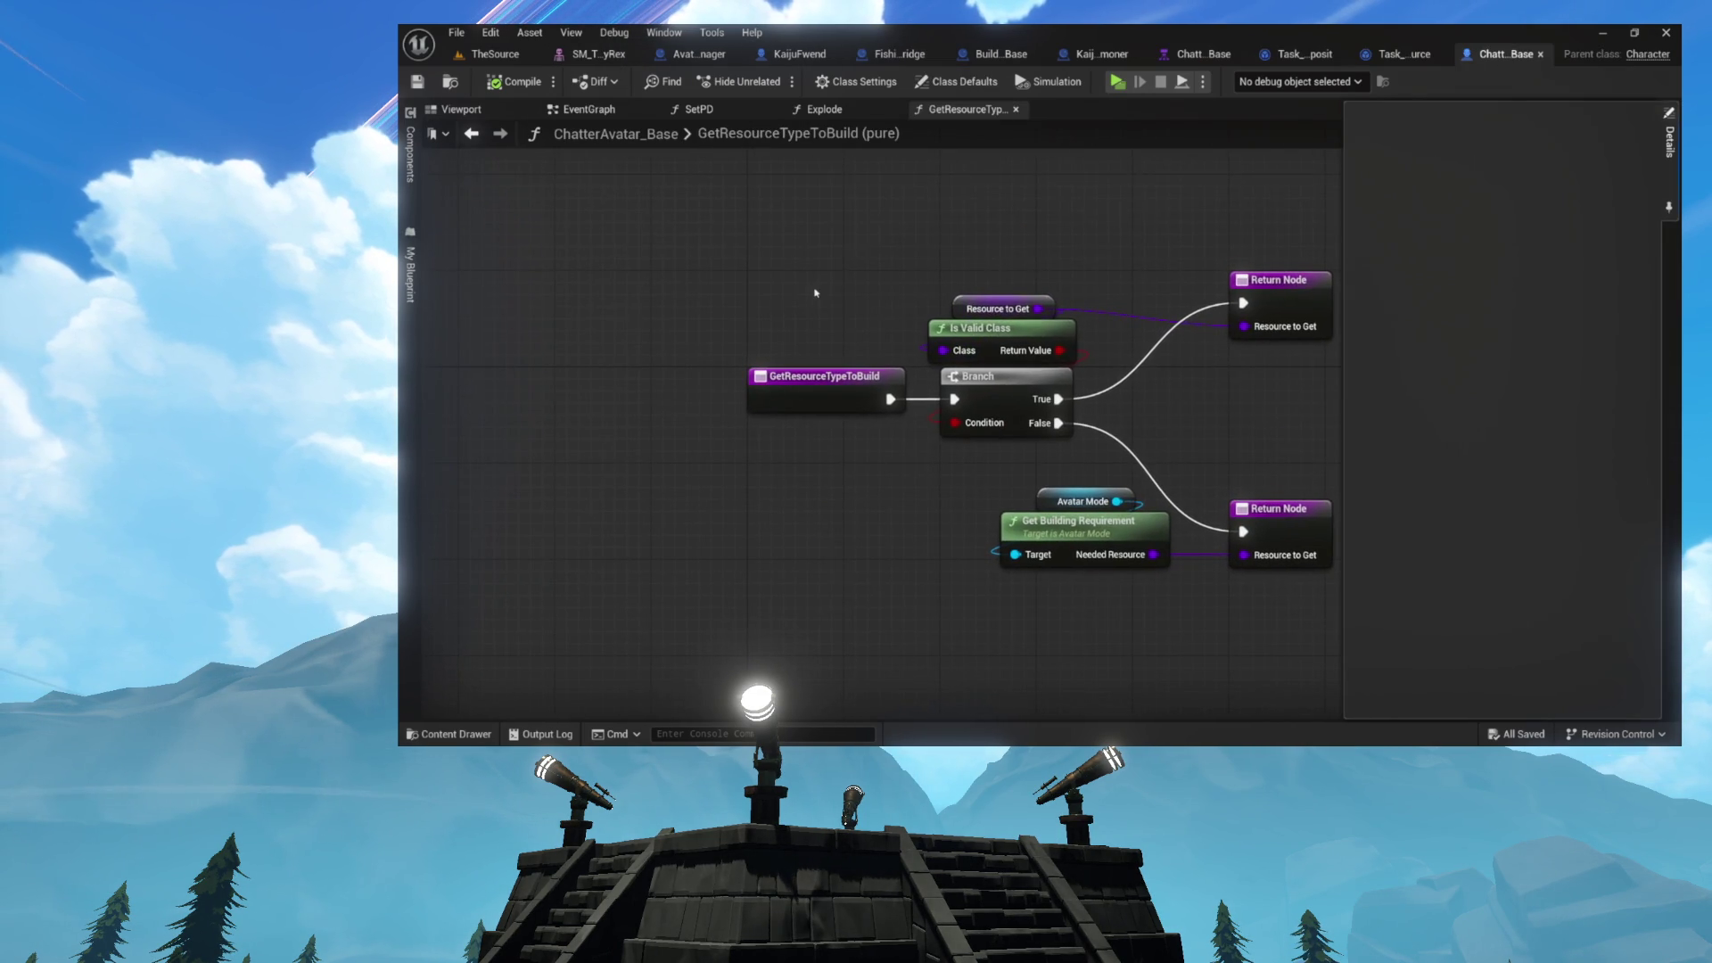
- Review the Is Valid Class, Branch and Return nodes, then open AvatarMode's GetBuildingRequirement function
scroll(1029, 299, up, 4)
mouse_move(752, 232)
mouse_down()
mouse_move(1245, 480)
mouse_move(1215, 336)
mouse_move(1082, 481)
mouse_move(1016, 428)
mouse_up()
click(1300, 532)
click(891, 455)
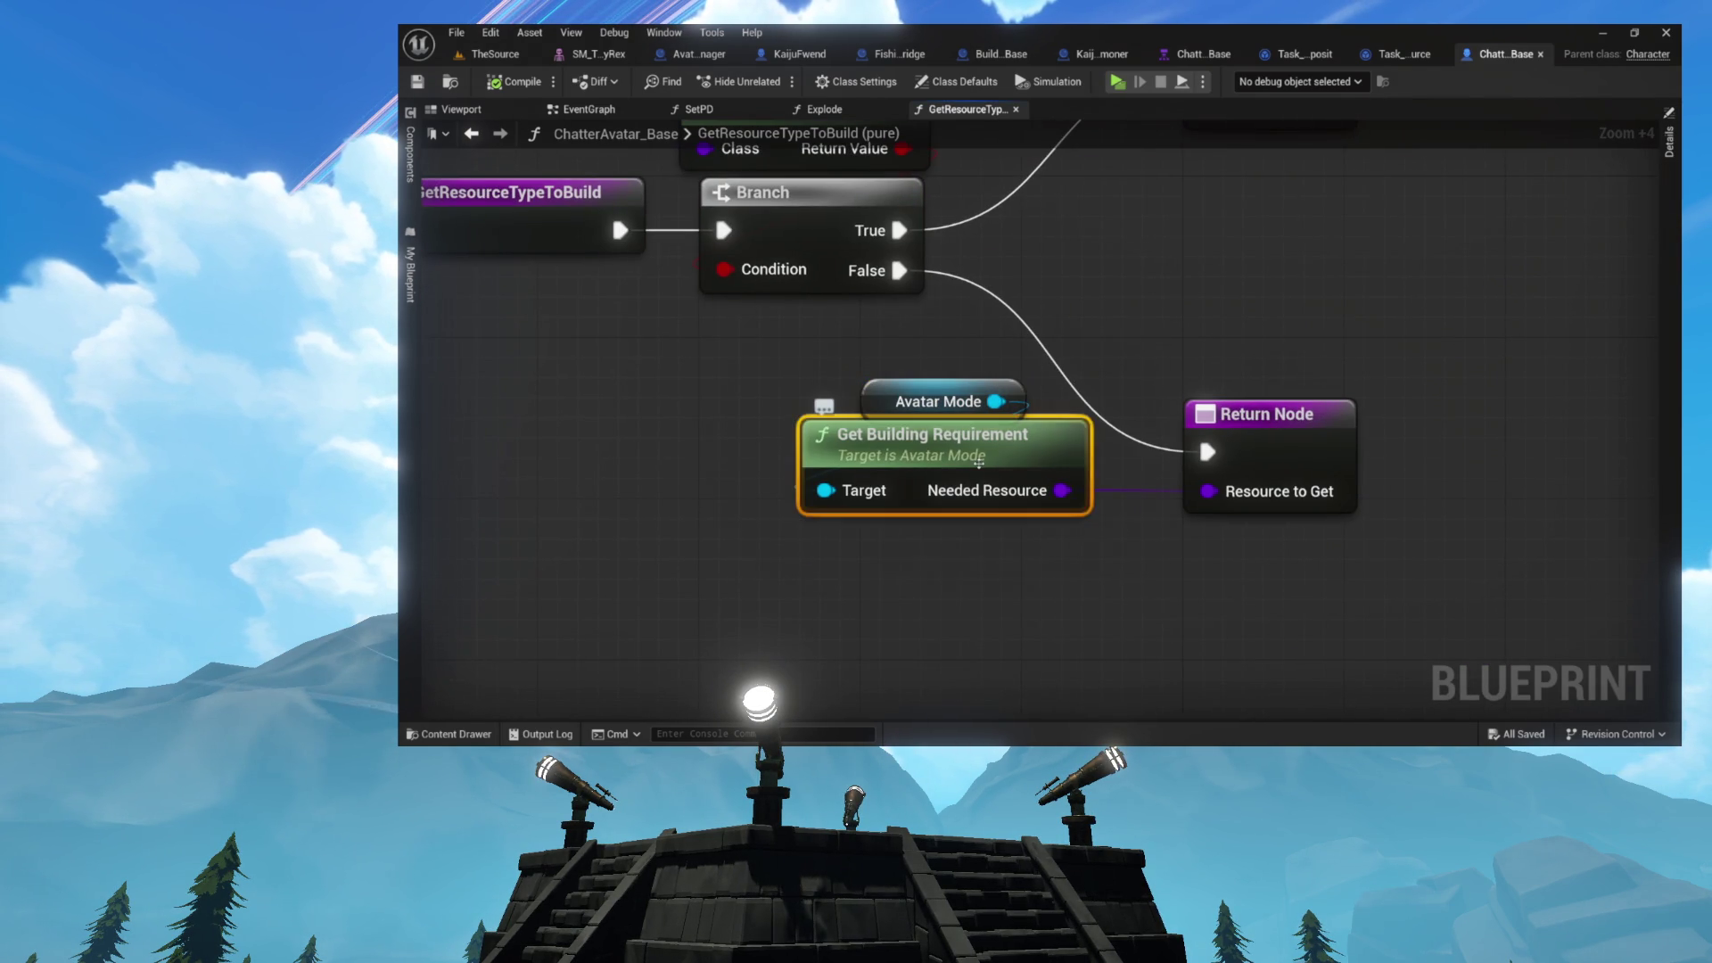
double_click(891, 455)
- Inspect the Buildings For Each Loop, Get Needed Resource, Is Valid Class and Return nodes
scroll(798, 304, up, 4)
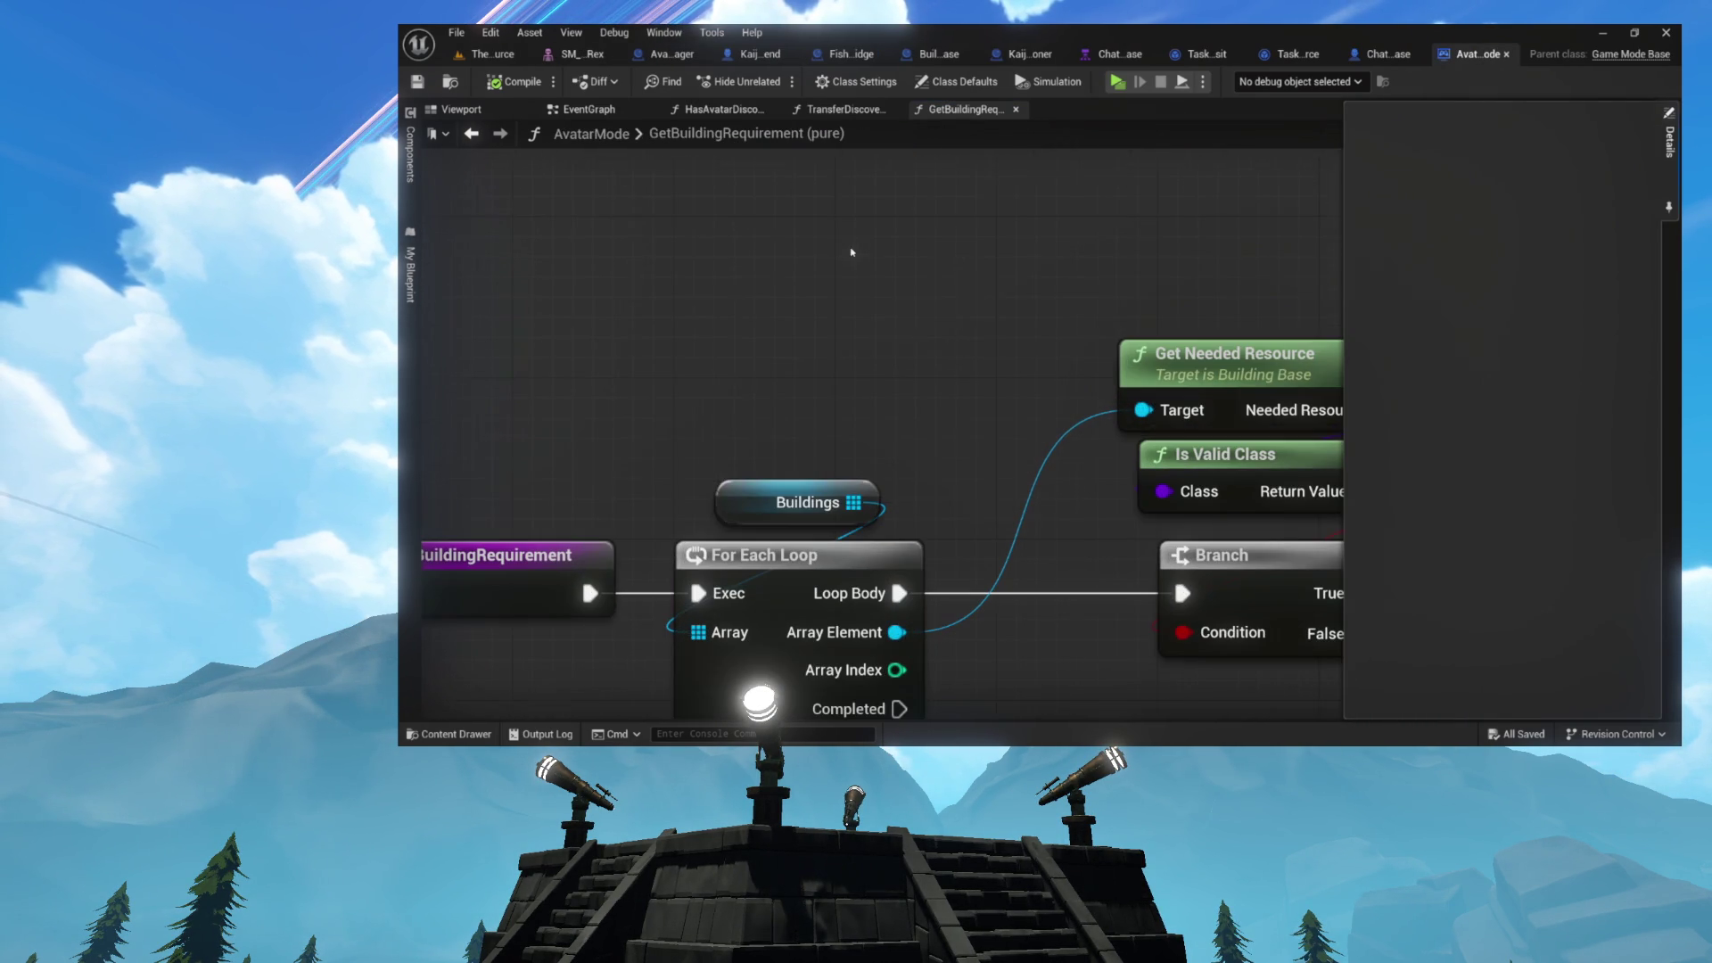
mouse_move(798, 304)
mouse_down()
mouse_move(894, 540)
mouse_move(892, 322)
mouse_move(882, 366)
mouse_up()
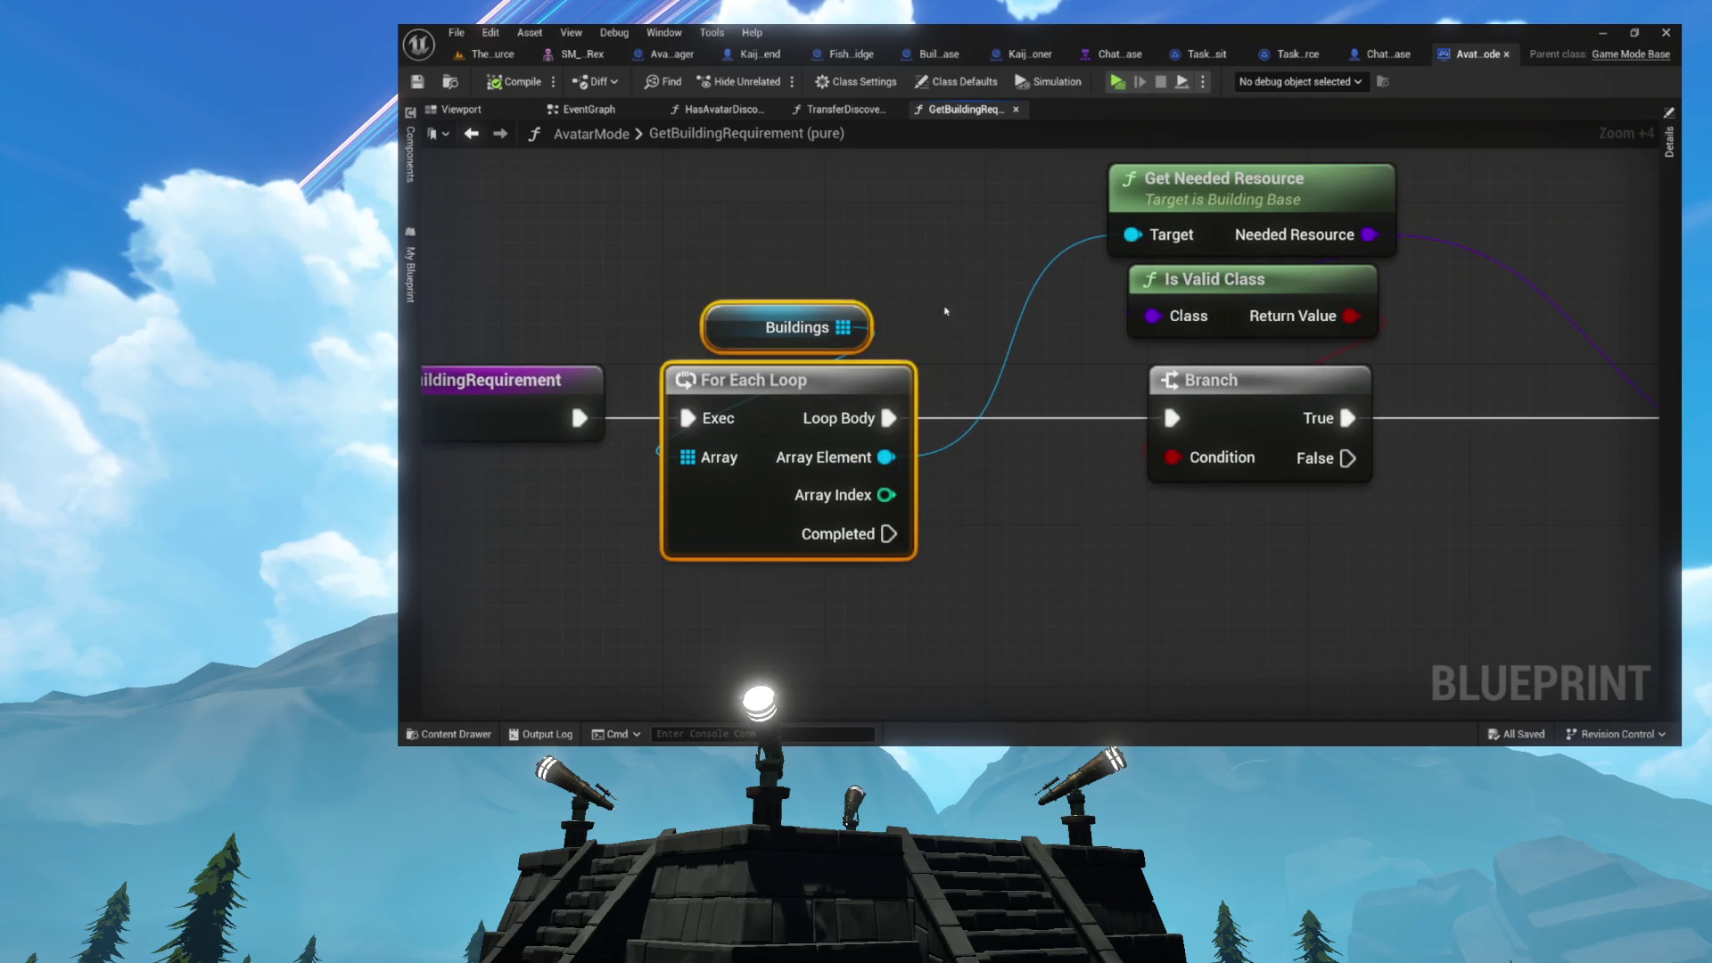
mouse_move(1013, 206)
mouse_down()
mouse_move(1114, 343)
mouse_move(765, 403)
mouse_up()
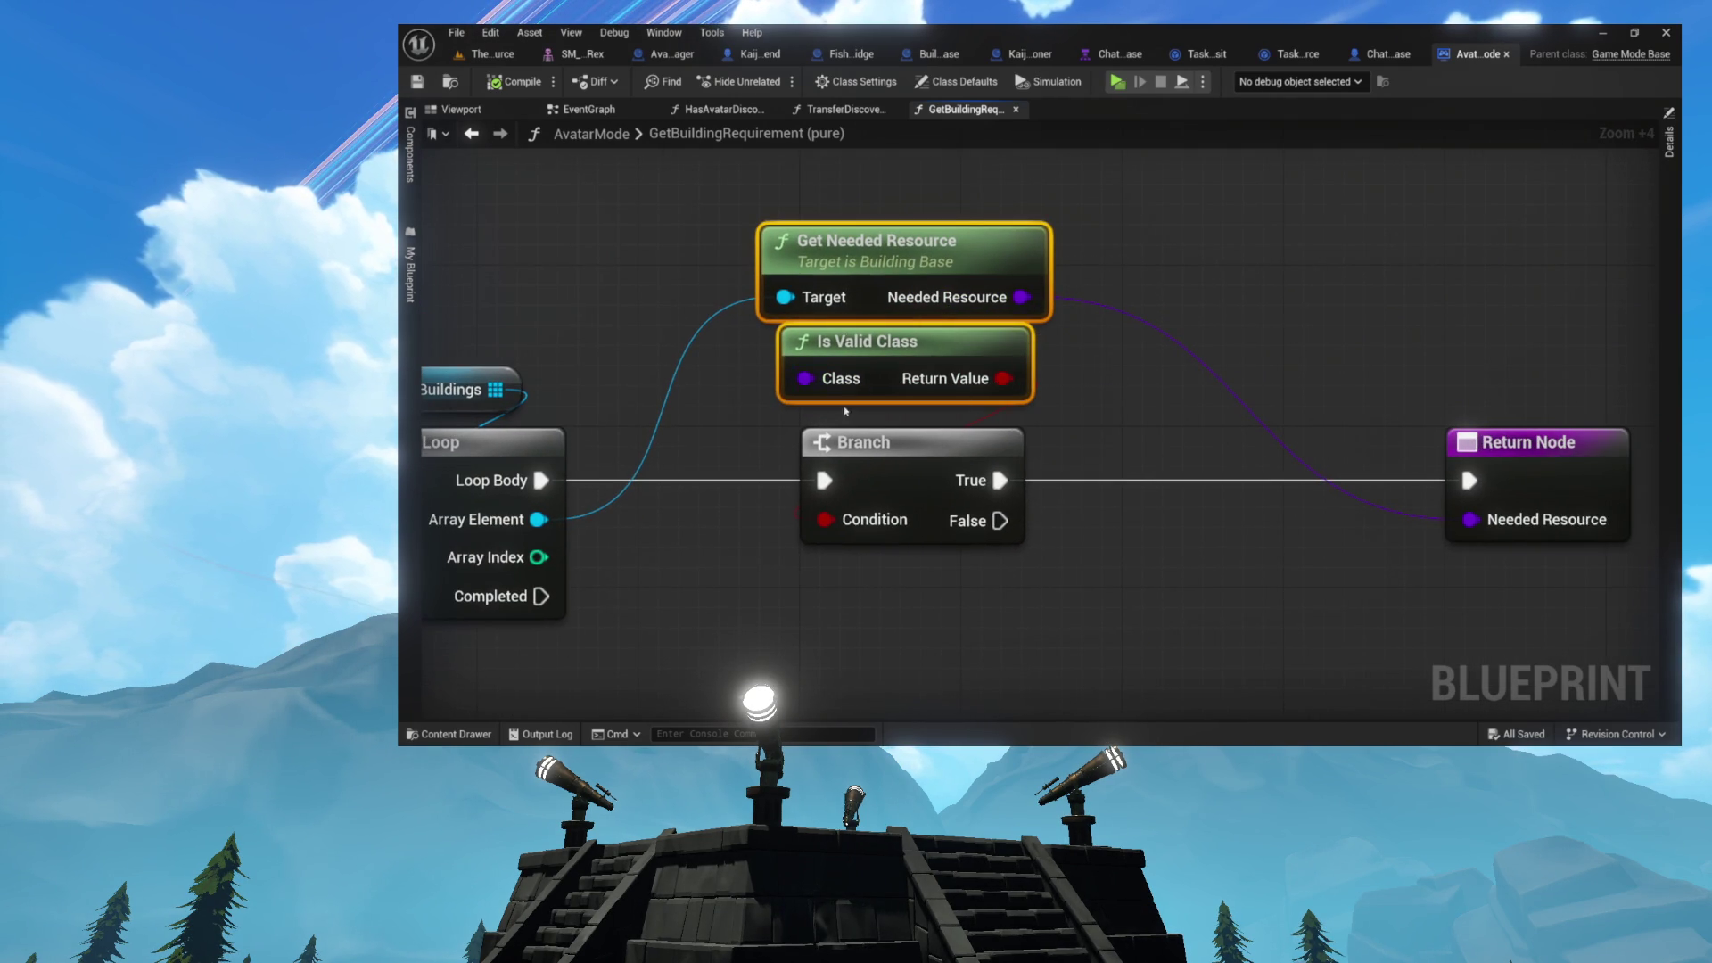
click(1222, 467)
mouse_move(1399, 383)
mouse_down()
mouse_move(1445, 451)
mouse_move(1414, 485)
mouse_move(1146, 484)
mouse_move(1387, 473)
mouse_up()
drag(1204, 459, 861, 533)
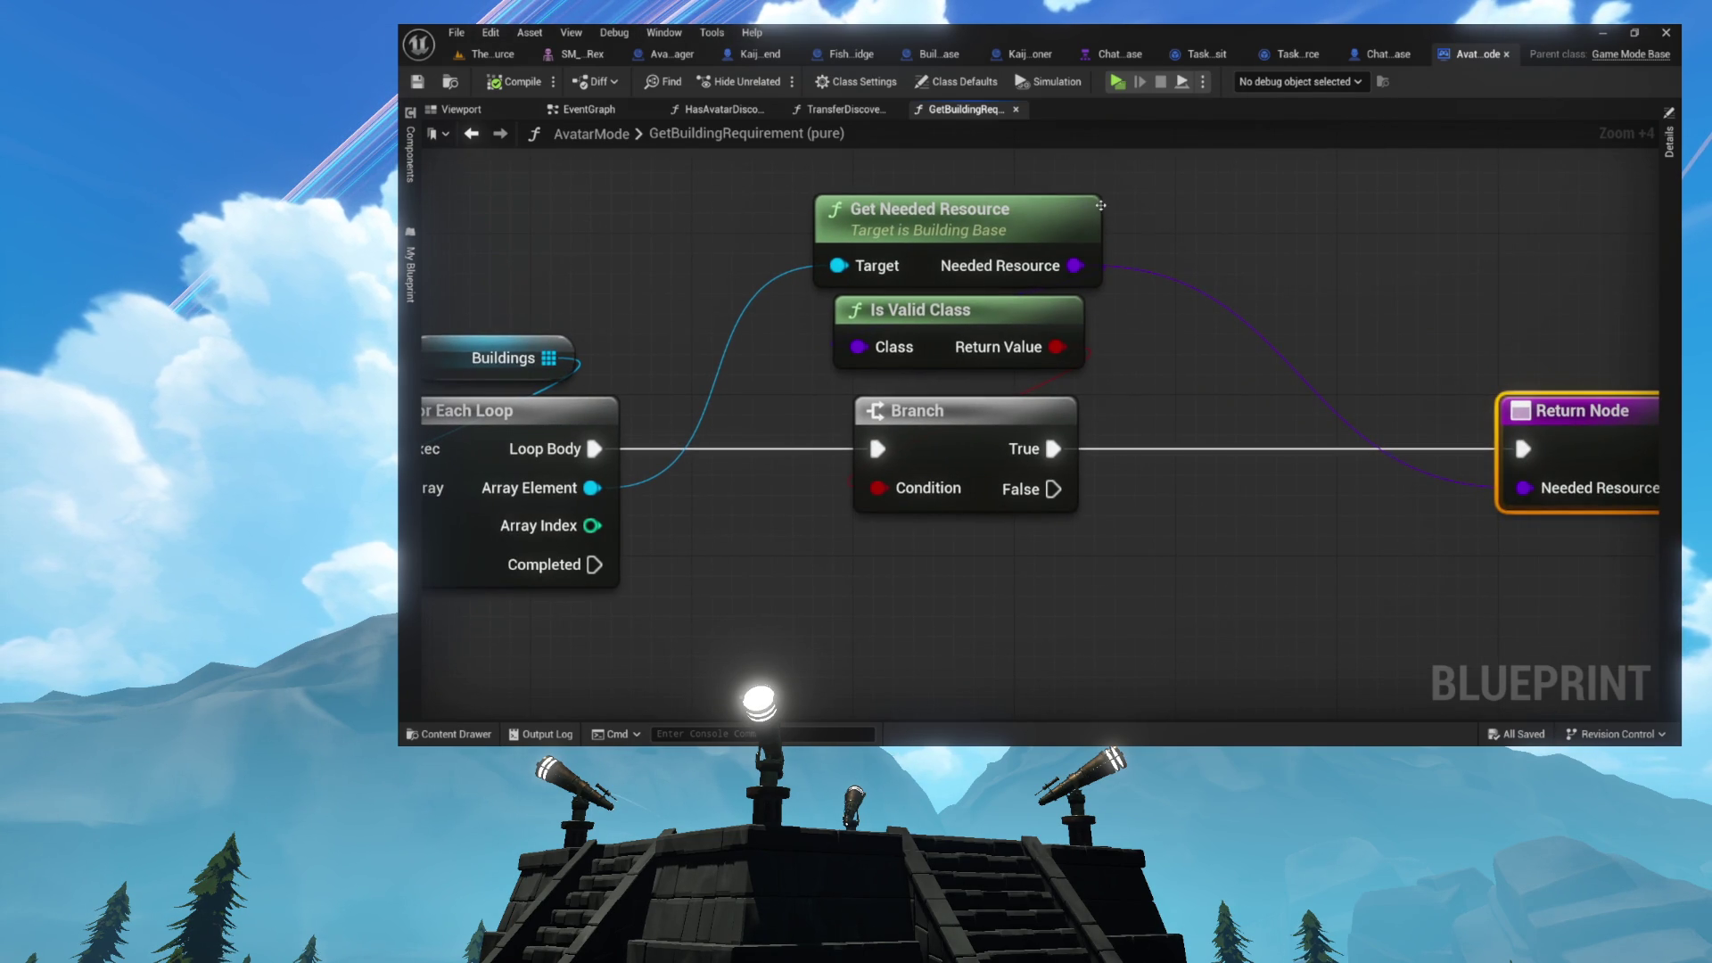
- Open BuildingBase's GetNeededResource function and review its loop, check and Print Two Things nodes
double_click(930, 214)
scroll(891, 274, up, 5)
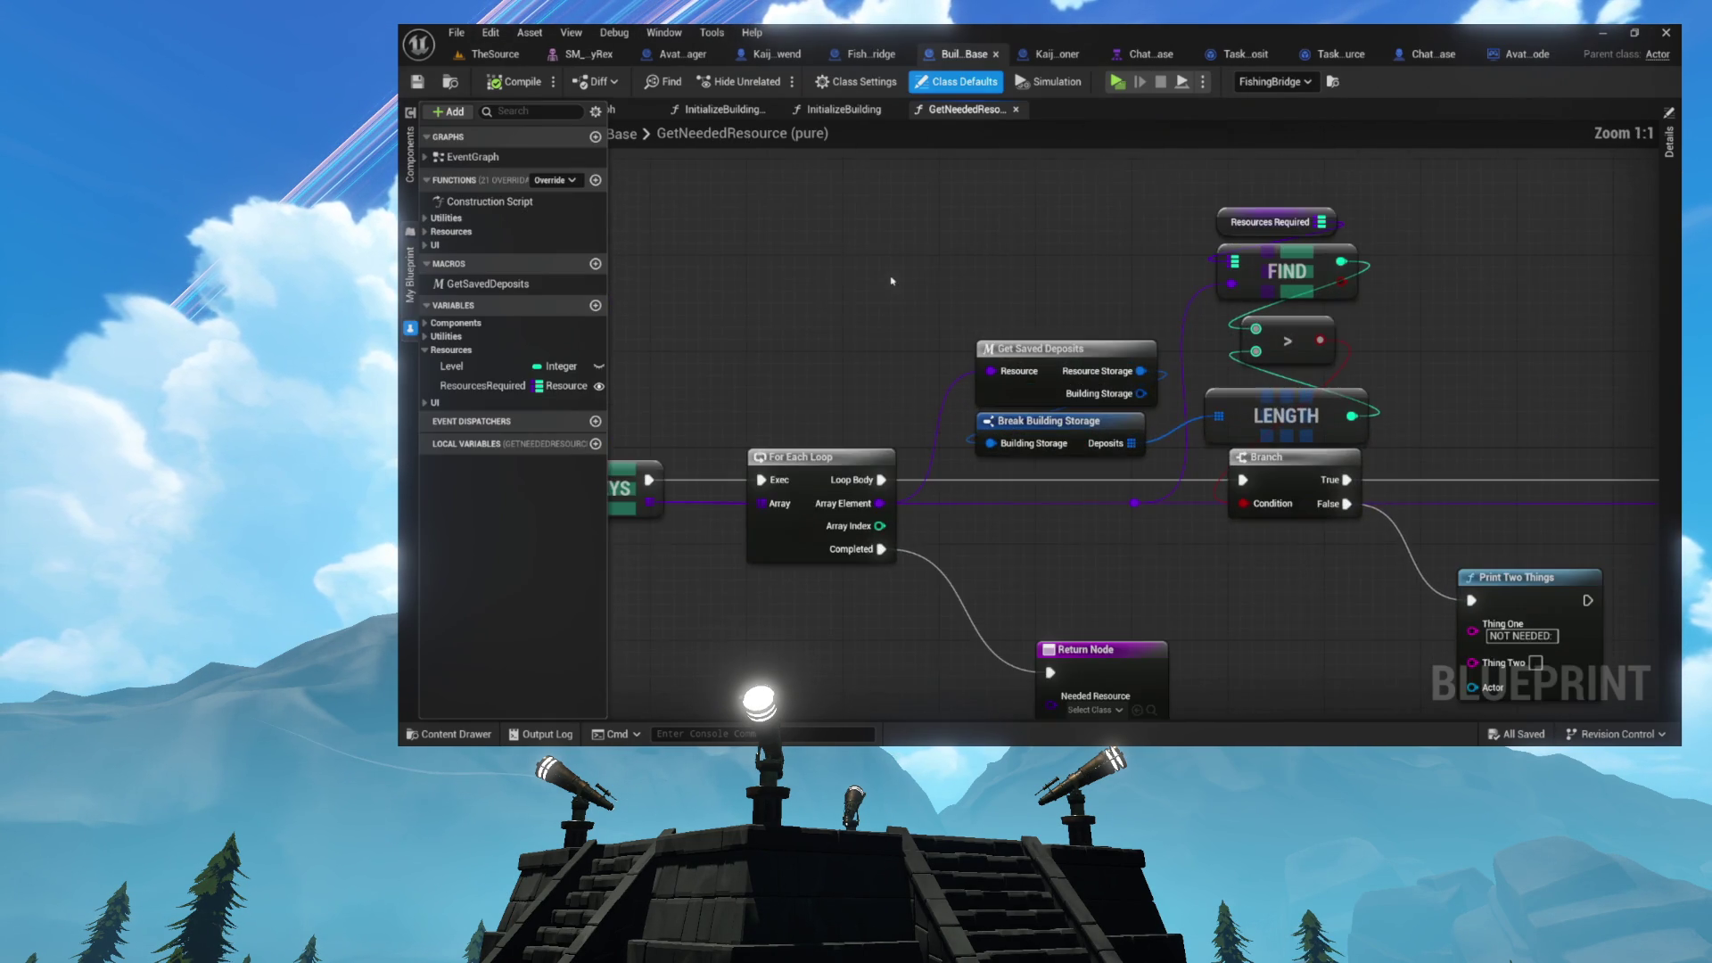
drag(1019, 260, 884, 262)
mouse_move(774, 208)
mouse_down()
mouse_move(1334, 571)
mouse_move(1547, 511)
mouse_move(1379, 560)
mouse_up()
click(1547, 511)
drag(1043, 543, 972, 463)
drag(995, 557, 1259, 631)
mouse_move(1029, 613)
mouse_down()
mouse_move(1027, 520)
mouse_move(864, 525)
mouse_up()
- Add a wired Self reference node to the graph, then compile and save BuildingBase
text(self)
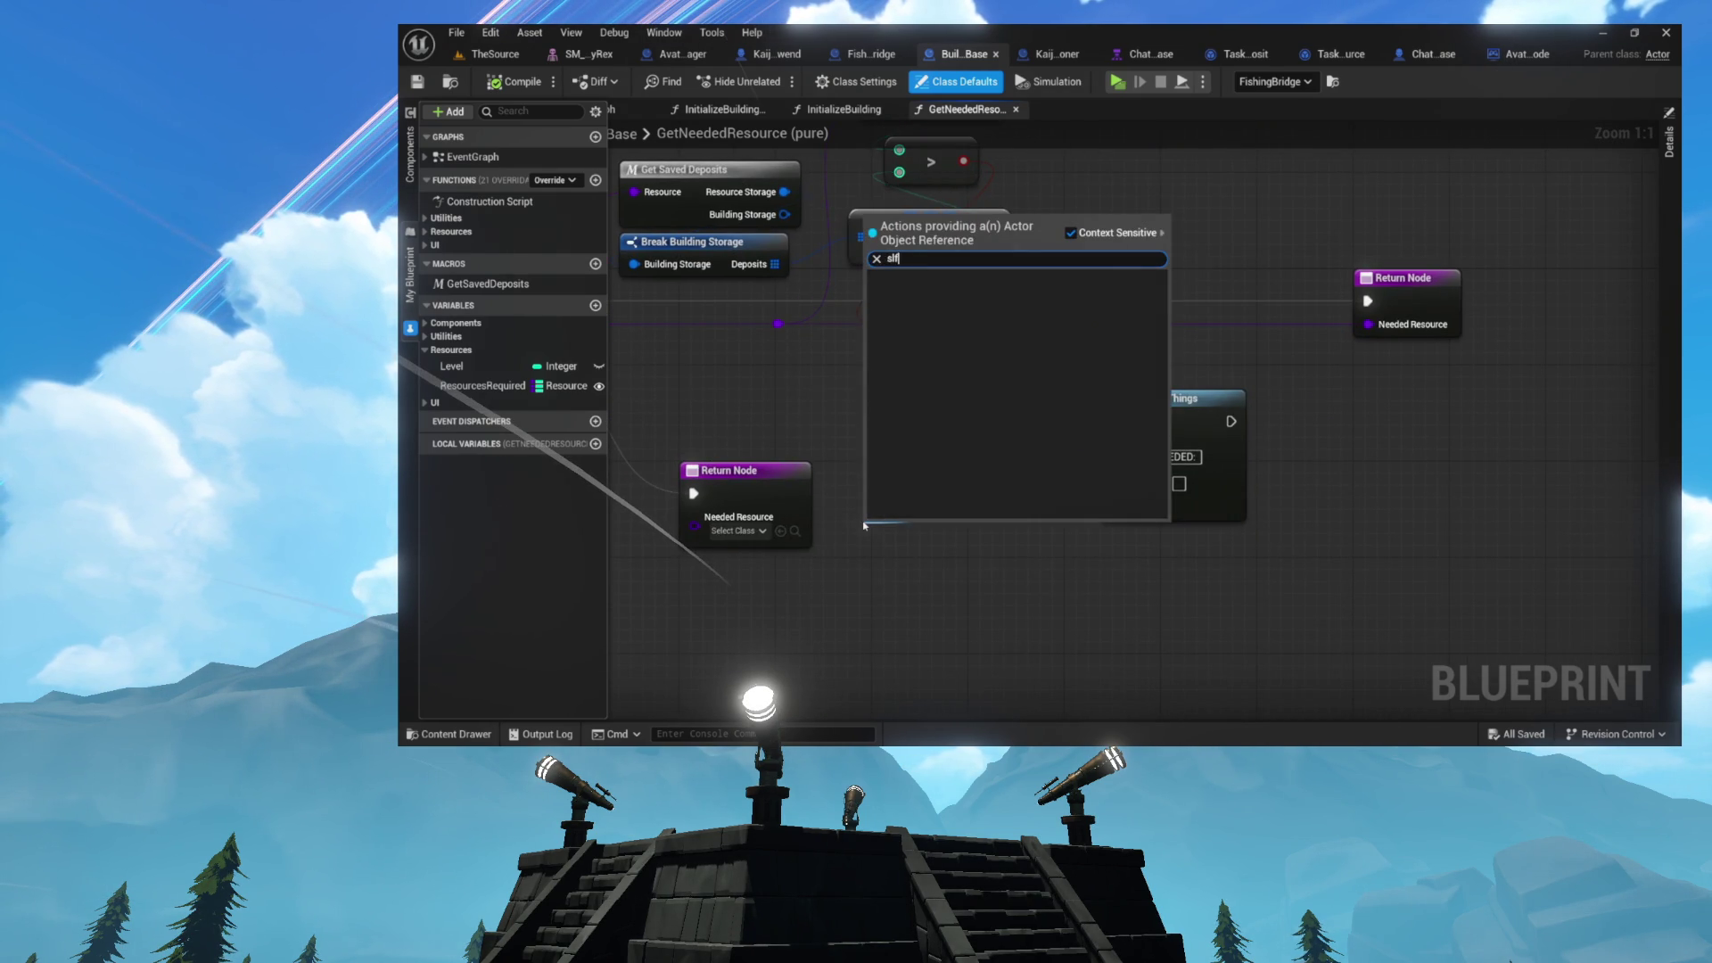
key(Return)
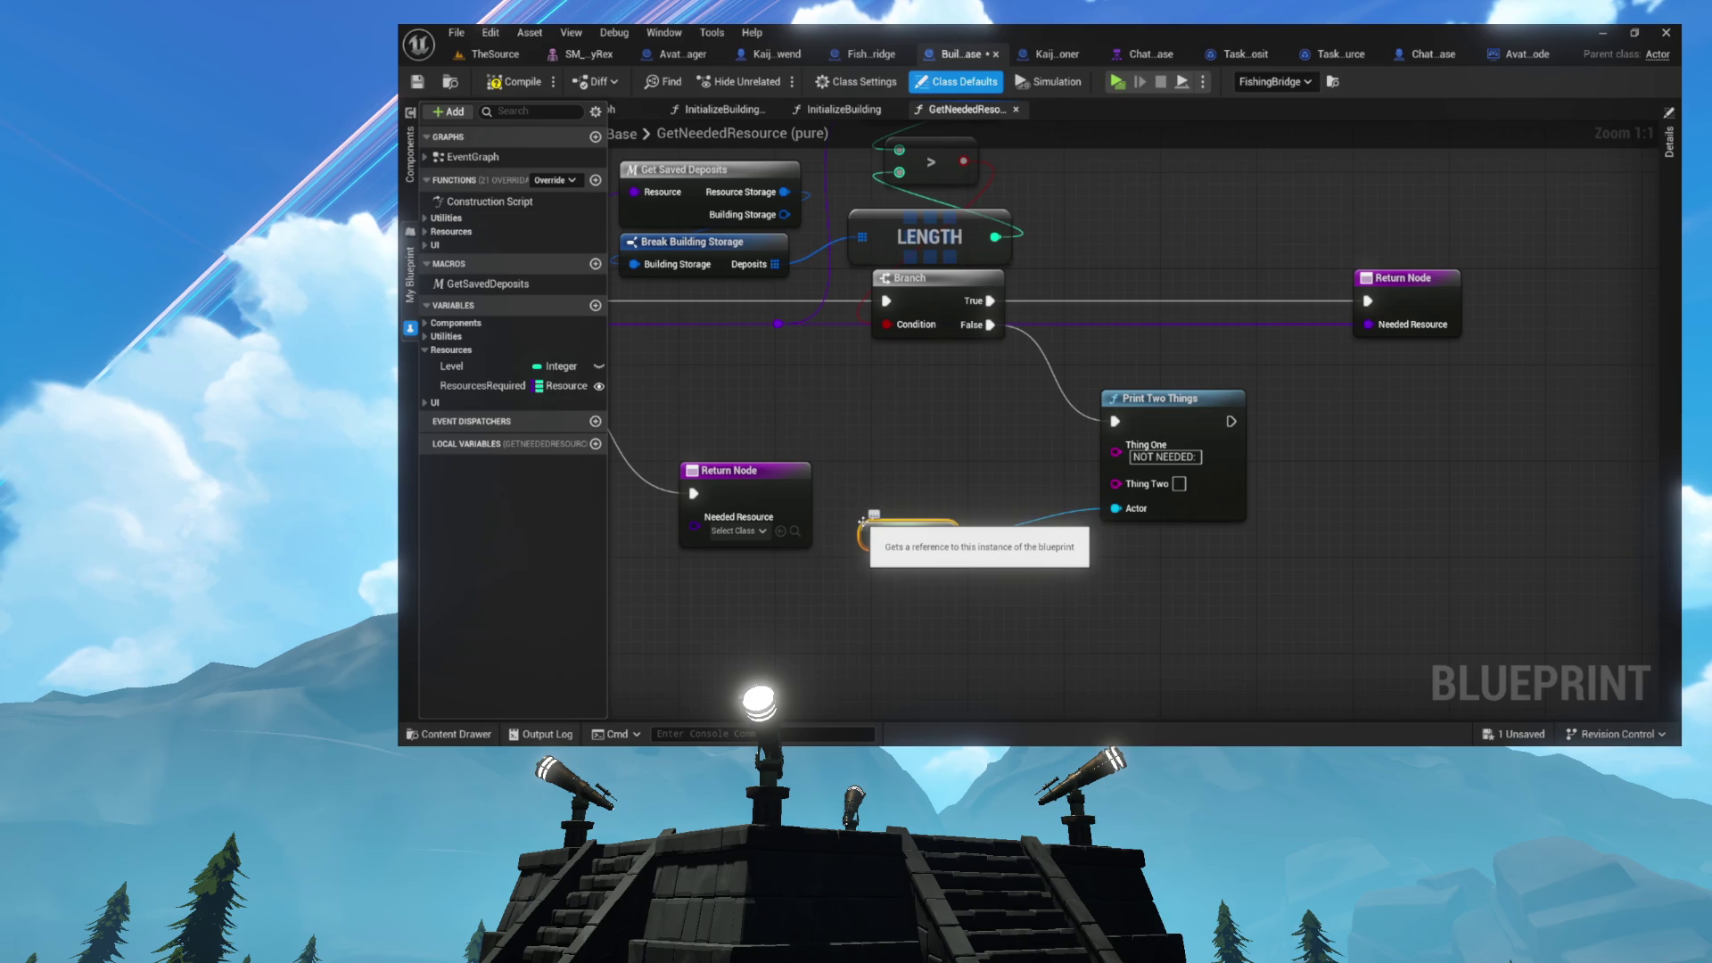
drag(878, 546, 999, 546)
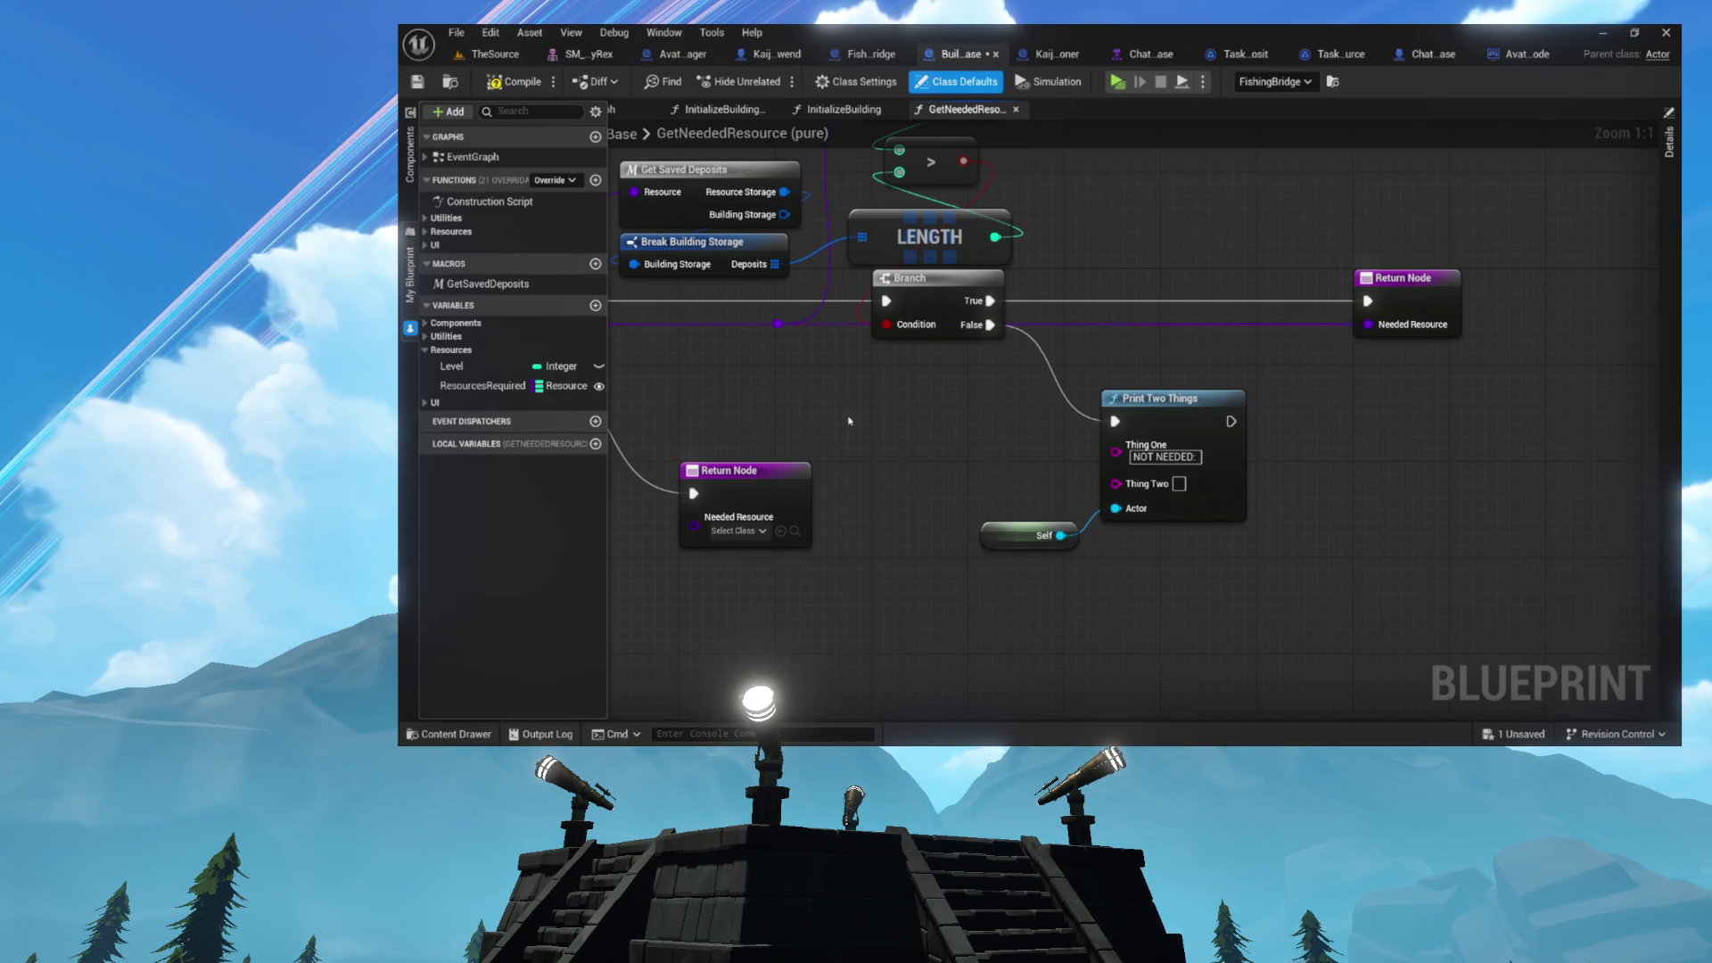
click(515, 82)
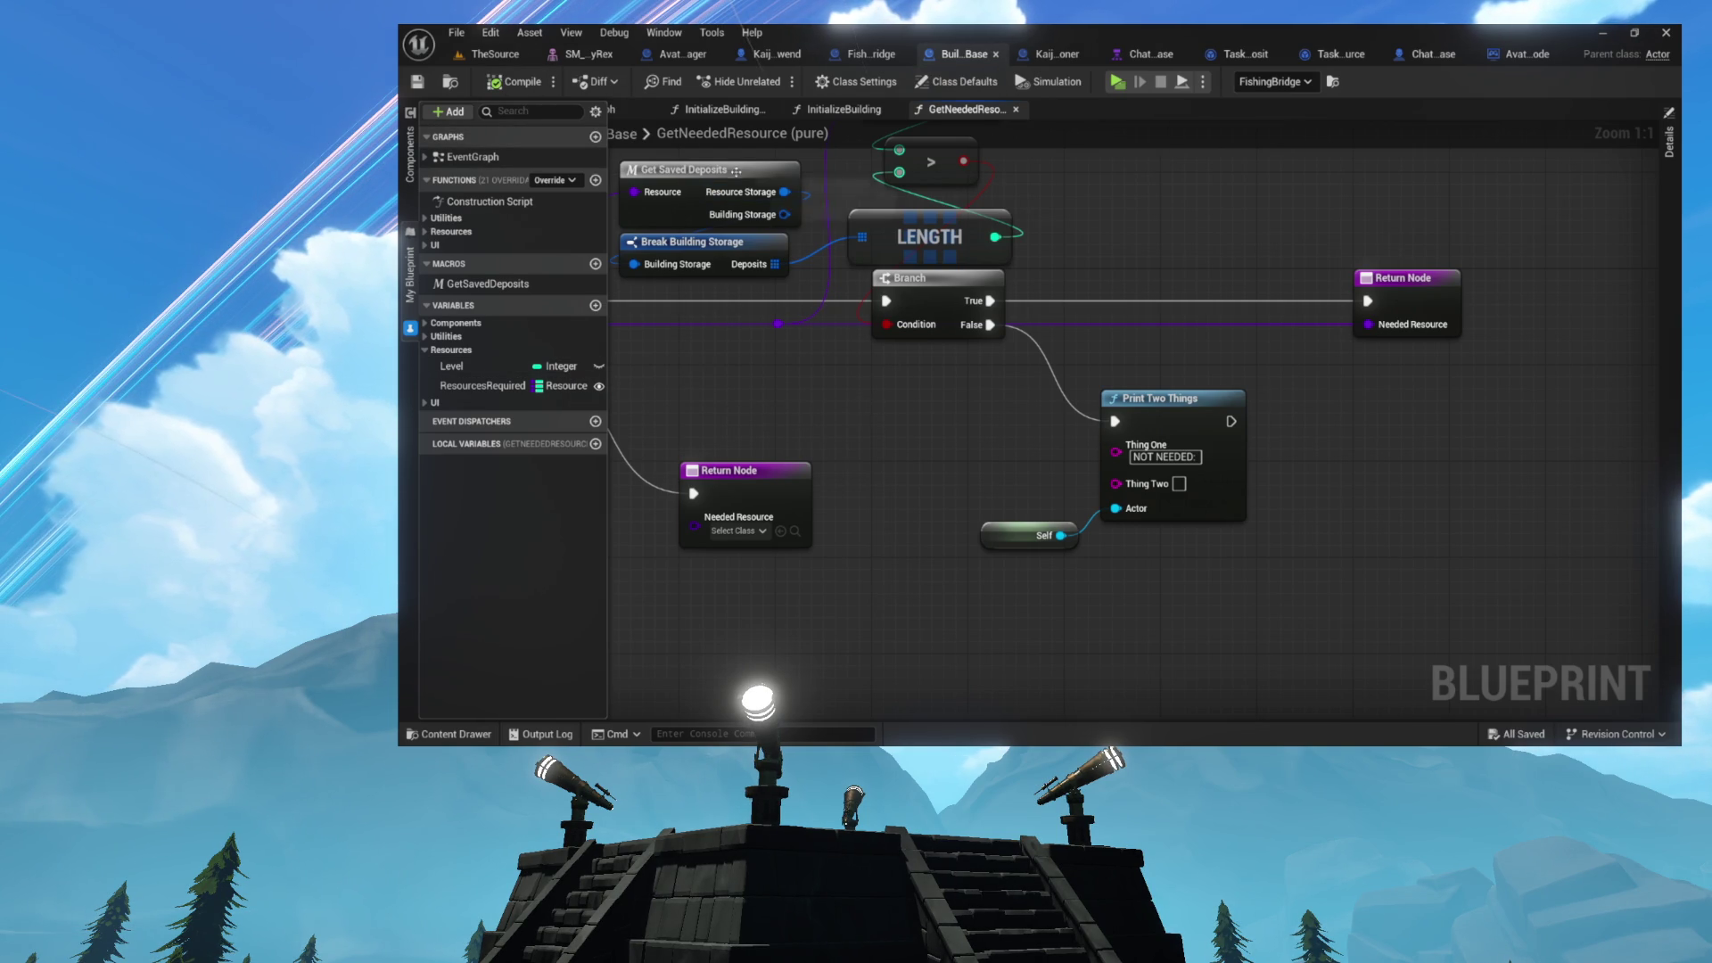
- Bring the function's starting nodes into view, then display the InitializeBuilding function graph
mouse_move(877, 406)
mouse_down()
mouse_move(1020, 478)
mouse_move(1301, 512)
mouse_up()
mouse_move(798, 505)
mouse_down()
mouse_move(1139, 479)
mouse_move(925, 503)
mouse_up()
click(822, 106)
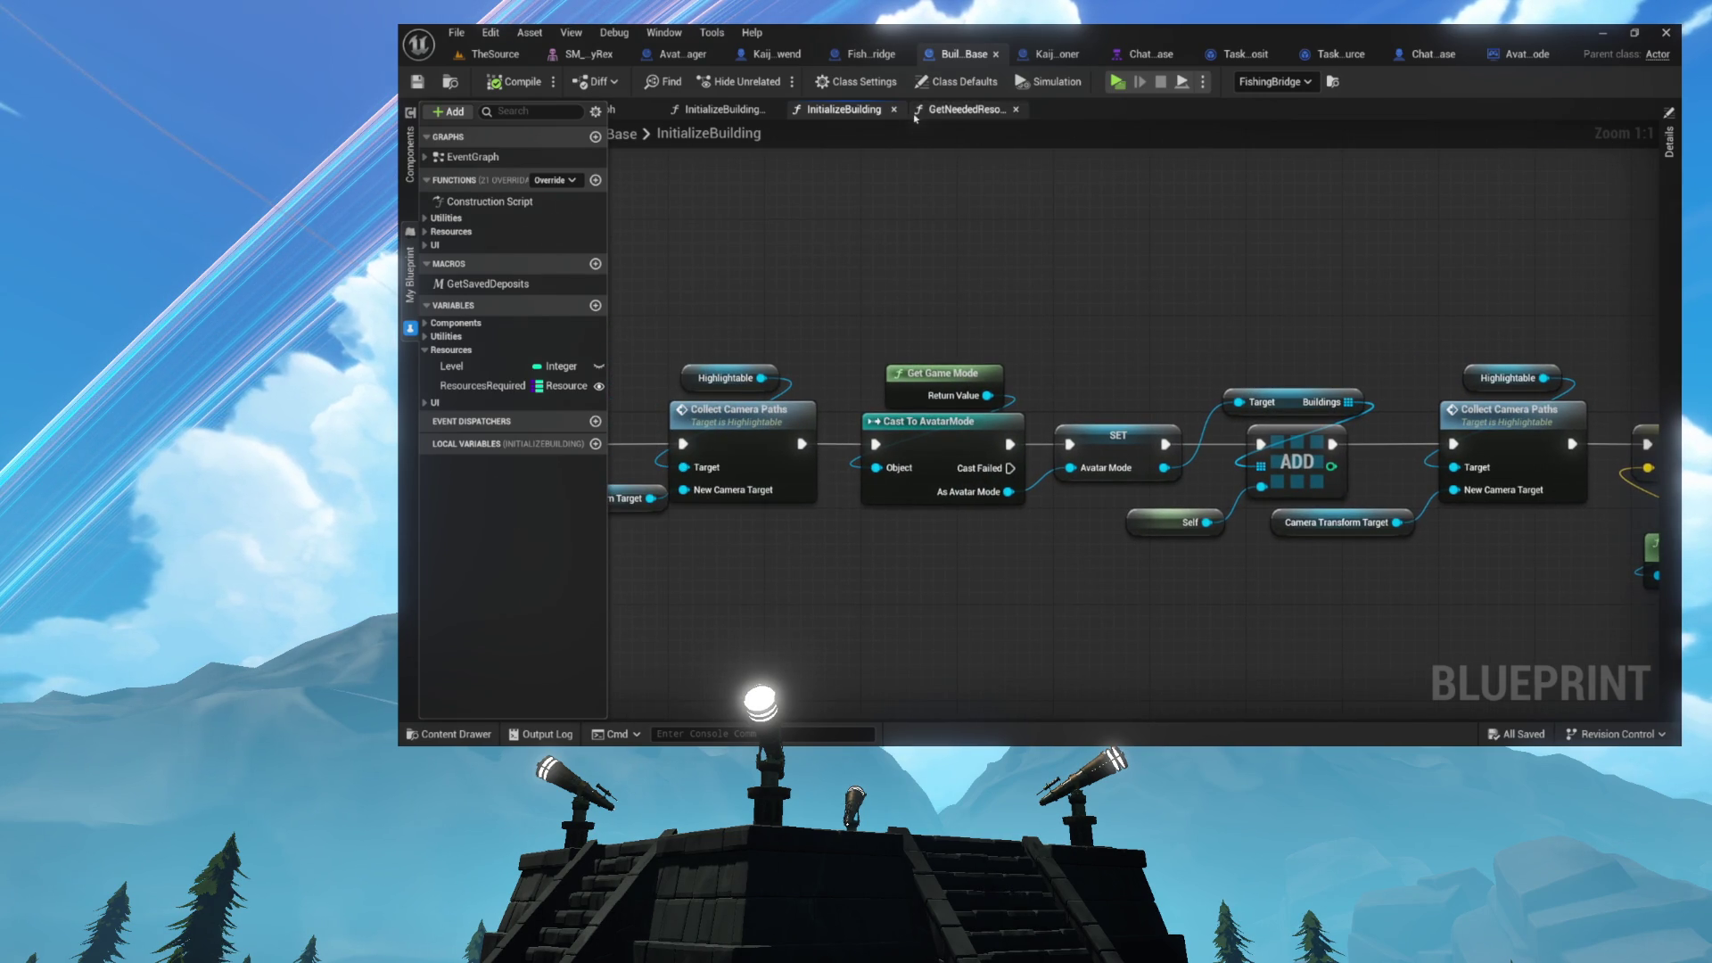
- Select and review the cast, SET, ADD, FIND and Branch nodes in InitializeBuilding
mouse_move(906, 289)
mouse_down()
mouse_move(1245, 509)
mouse_move(1384, 575)
mouse_up()
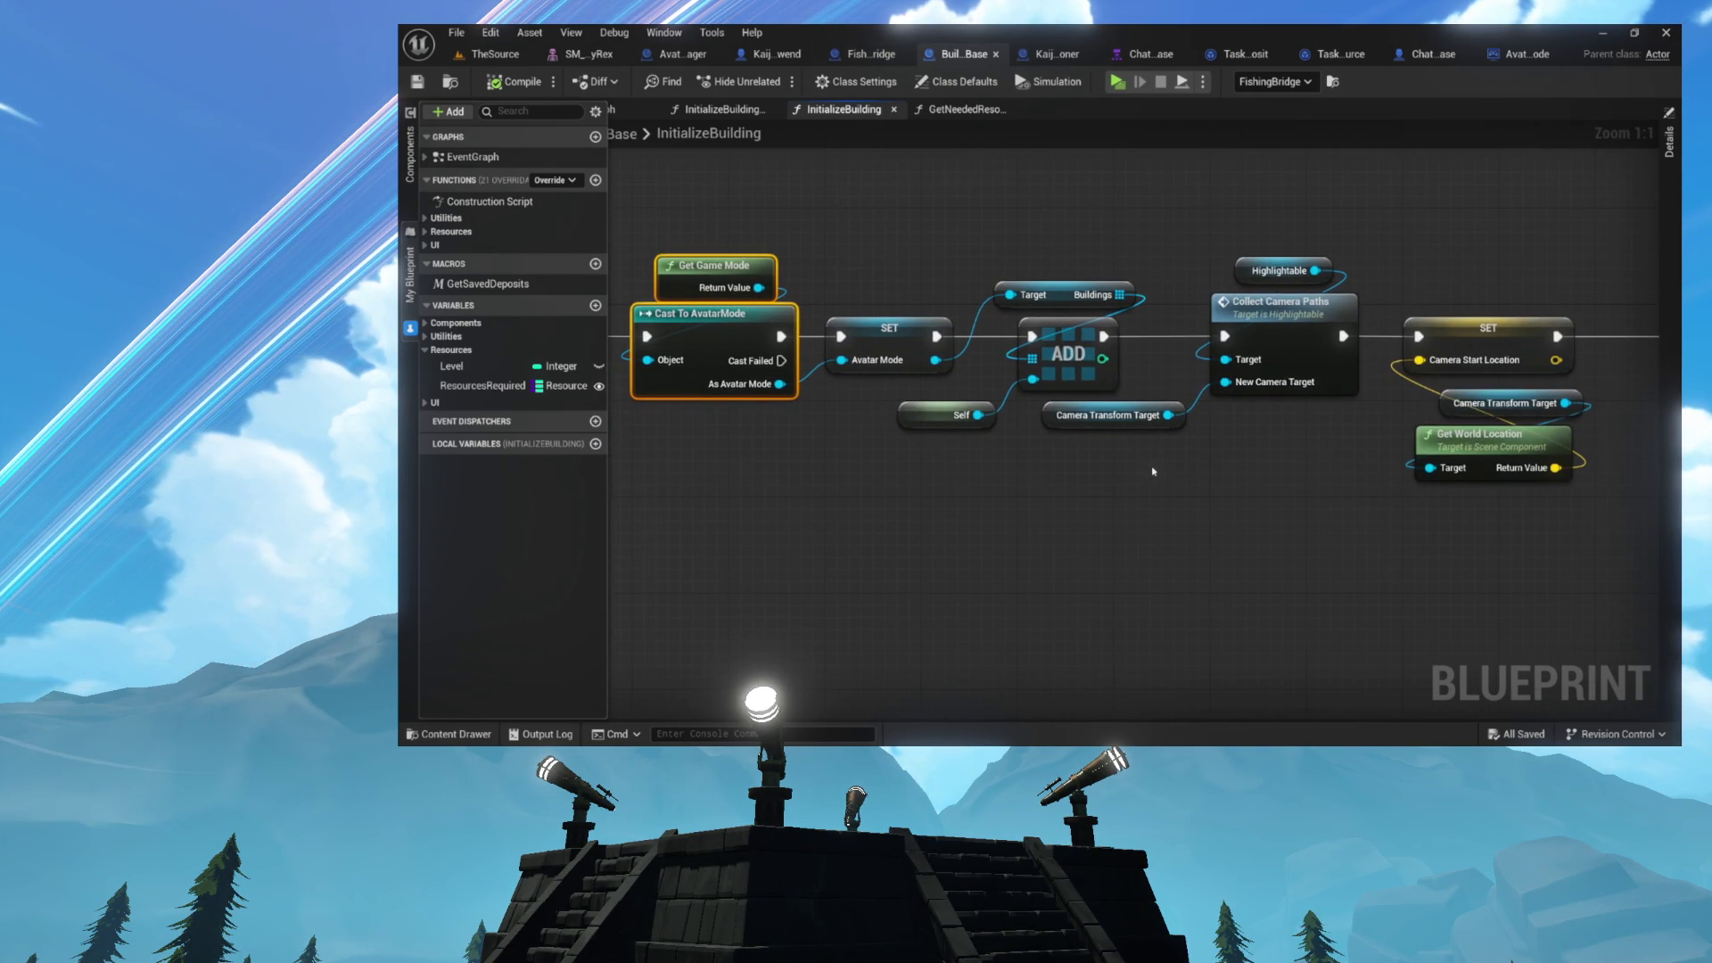
click(954, 197)
drag(954, 197, 1402, 478)
scroll(1107, 364, up, 7)
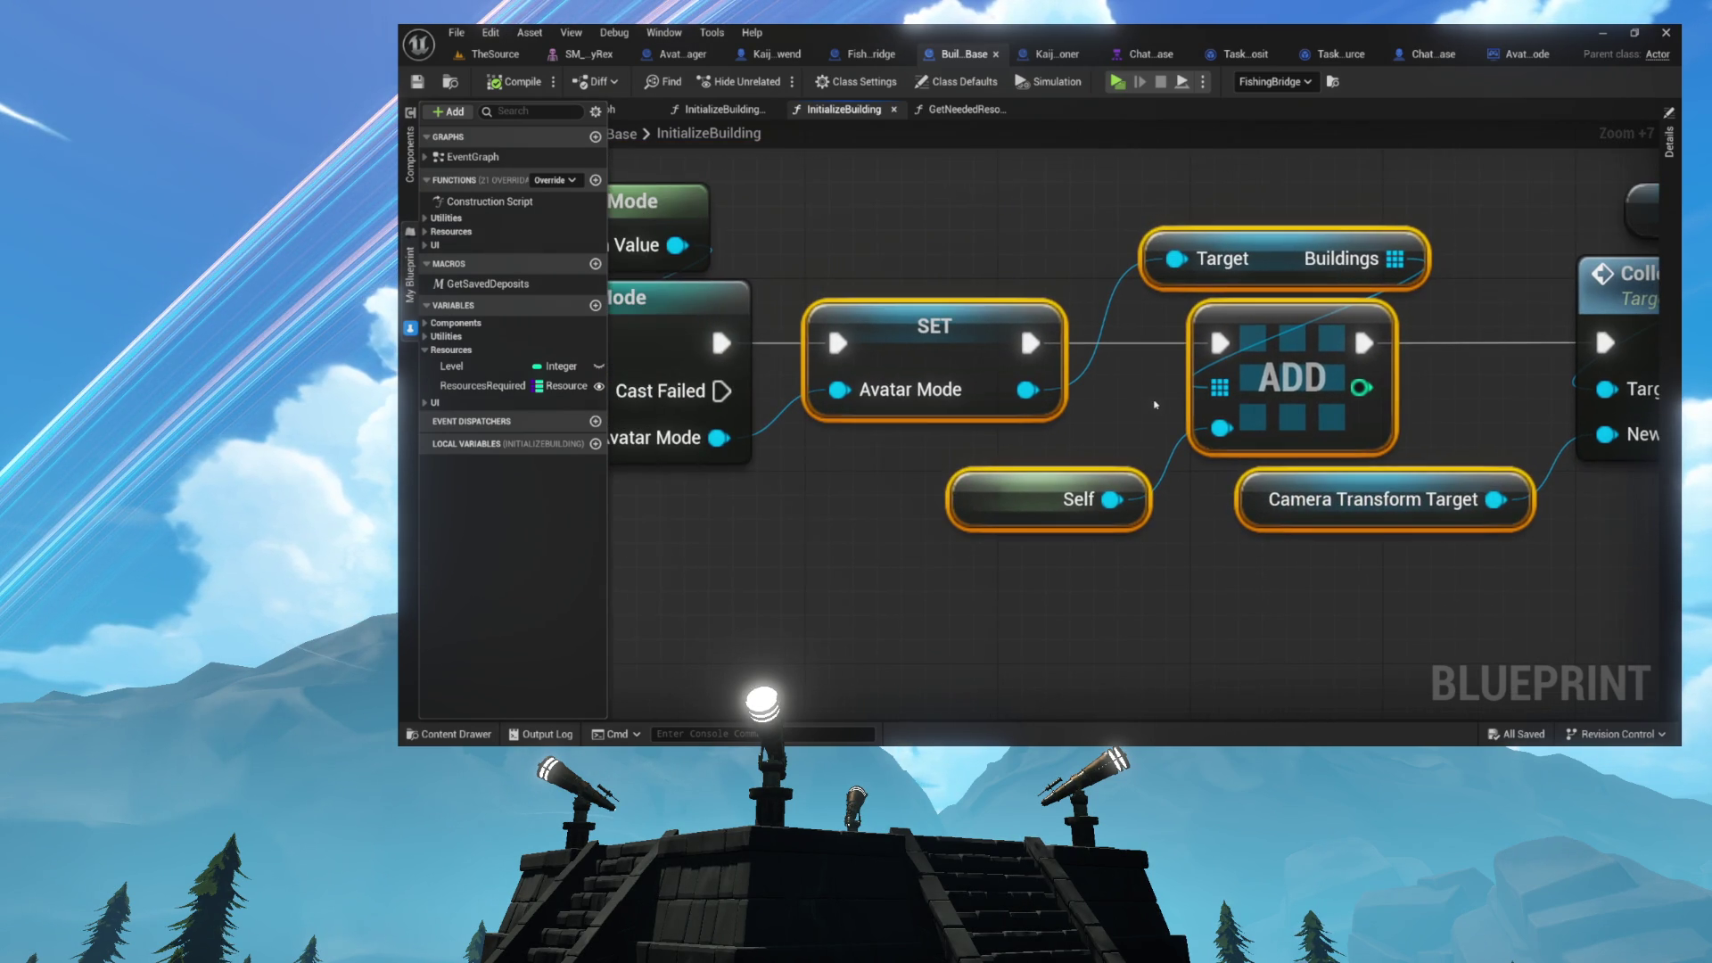
drag(1422, 499, 1425, 499)
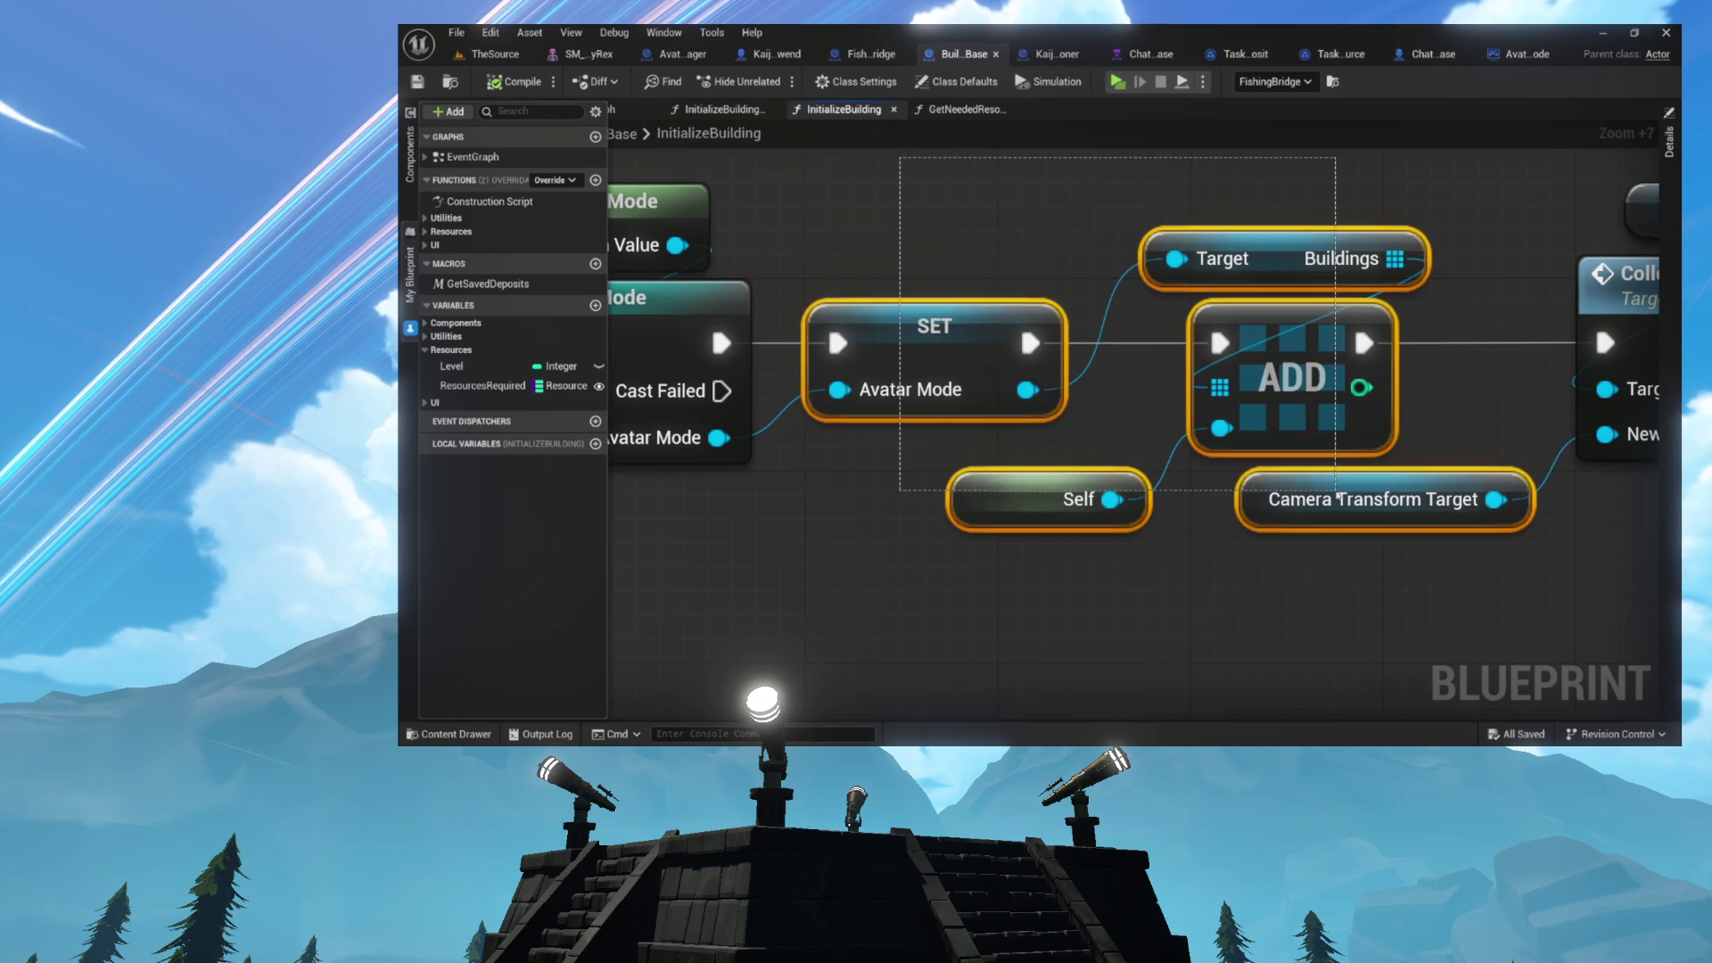
click(1154, 596)
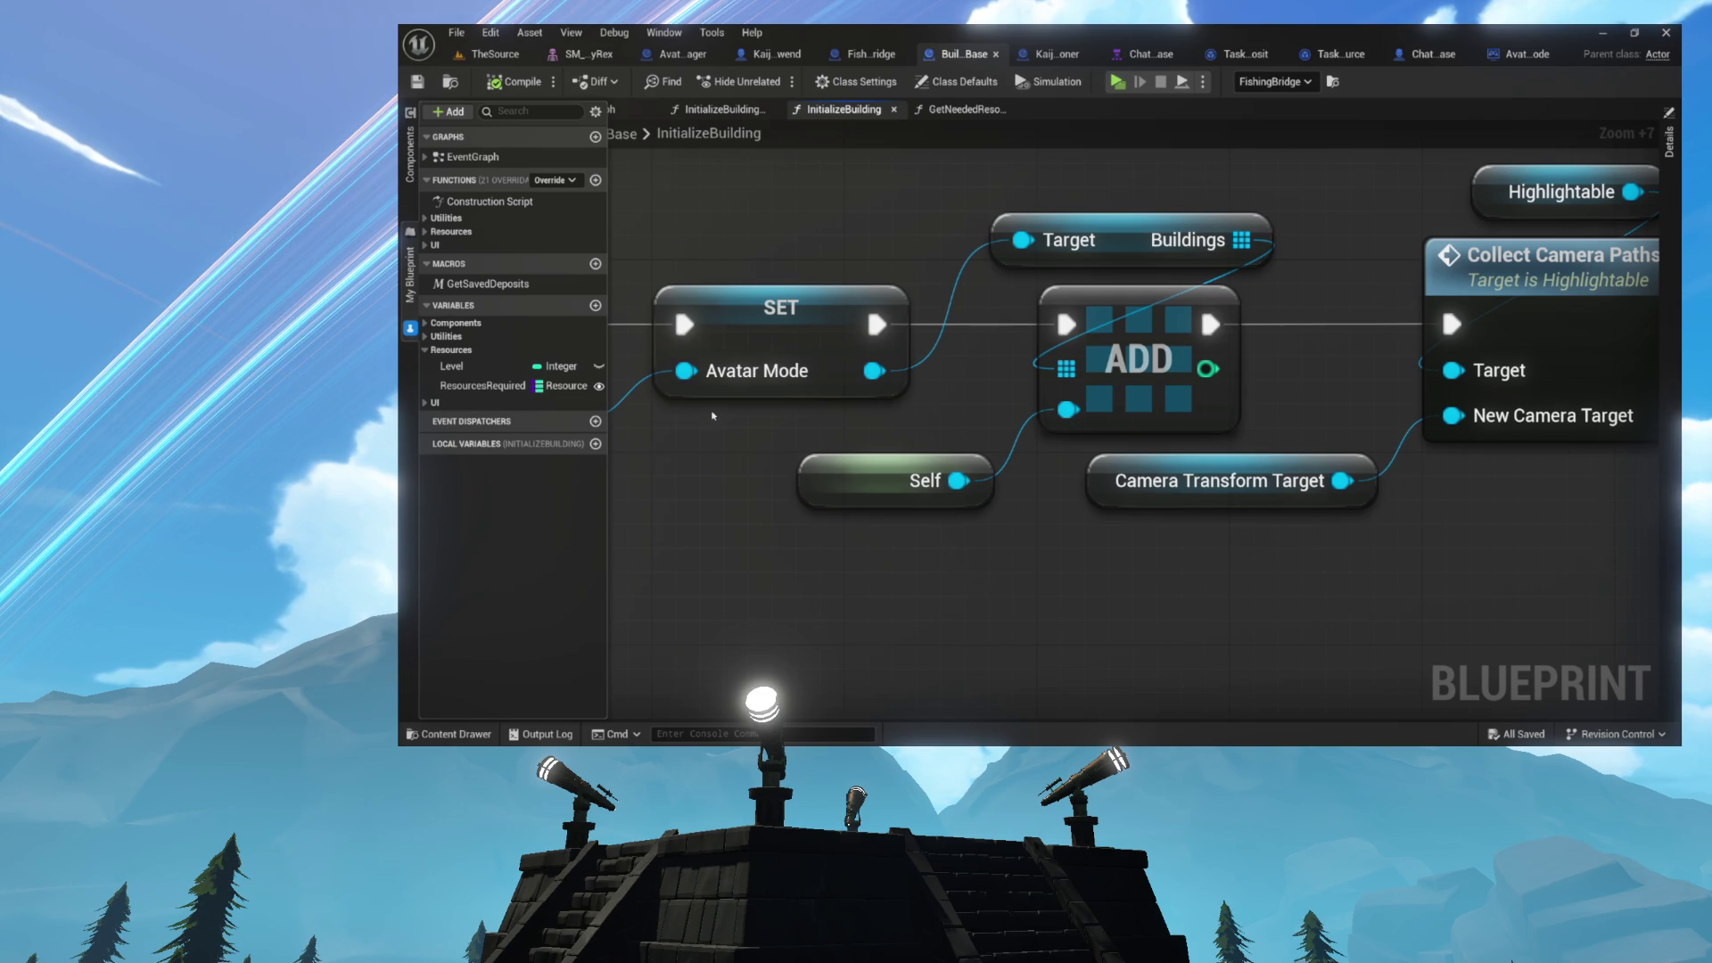
mouse_move(878, 267)
mouse_down()
mouse_move(859, 279)
mouse_move(938, 286)
mouse_up()
scroll(1169, 279, down, 7)
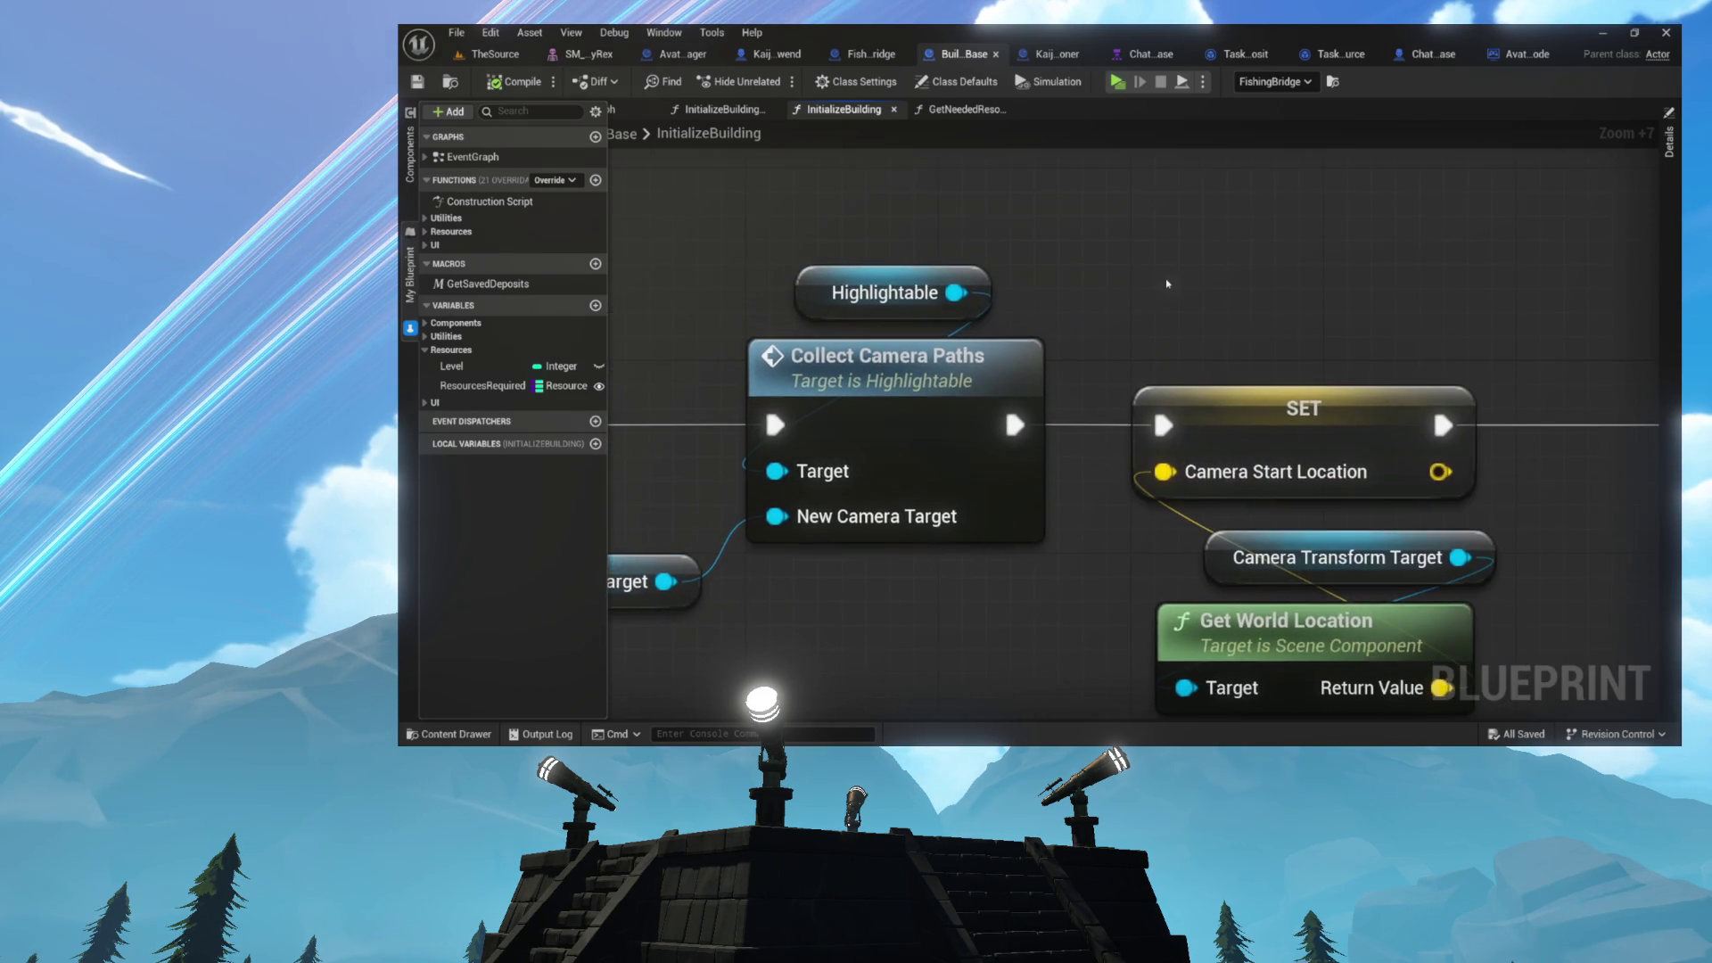
mouse_move(1167, 283)
mouse_down()
mouse_move(970, 394)
mouse_move(760, 417)
mouse_up()
mouse_move(631, 259)
mouse_down()
mouse_move(1319, 580)
mouse_move(1485, 677)
mouse_up()
drag(1459, 264, 784, 580)
mouse_move(657, 603)
mouse_down()
mouse_move(876, 511)
mouse_move(833, 501)
mouse_move(888, 544)
mouse_up()
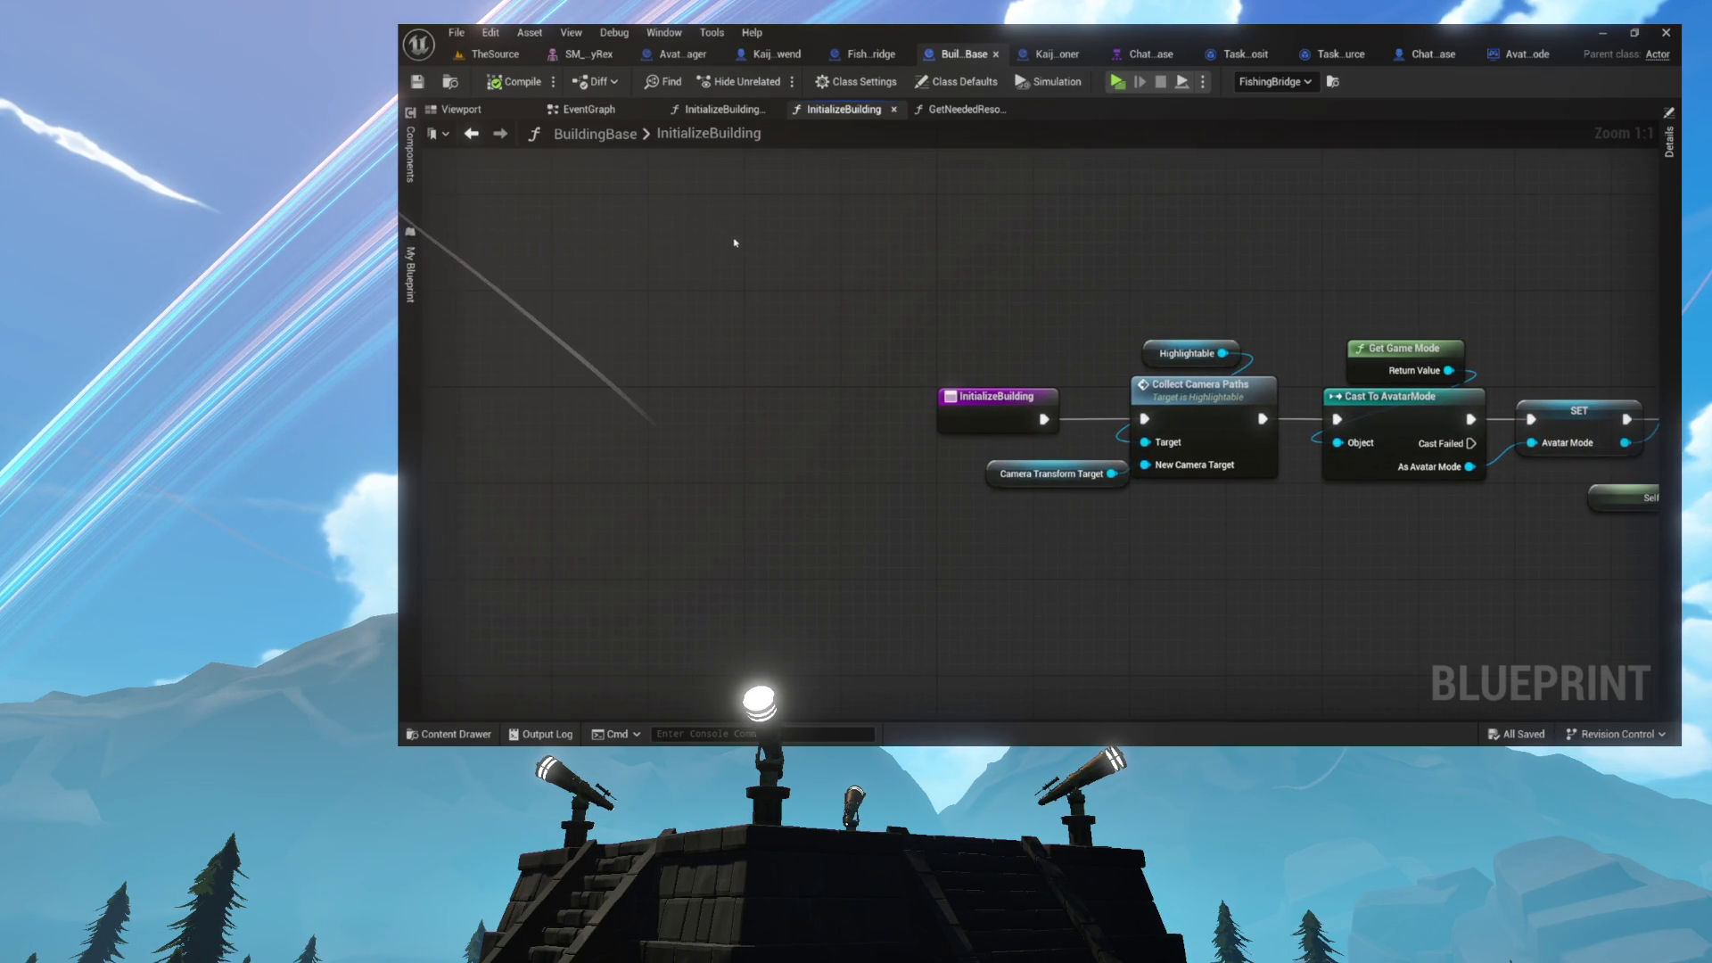
- Switch to the EventGraph and look over the resource leaderboard nodes
click(606, 114)
mouse_move(853, 232)
mouse_down()
mouse_move(672, 188)
mouse_move(902, 218)
mouse_move(696, 222)
mouse_move(916, 231)
mouse_move(910, 217)
mouse_up()
scroll(916, 231, up, 4)
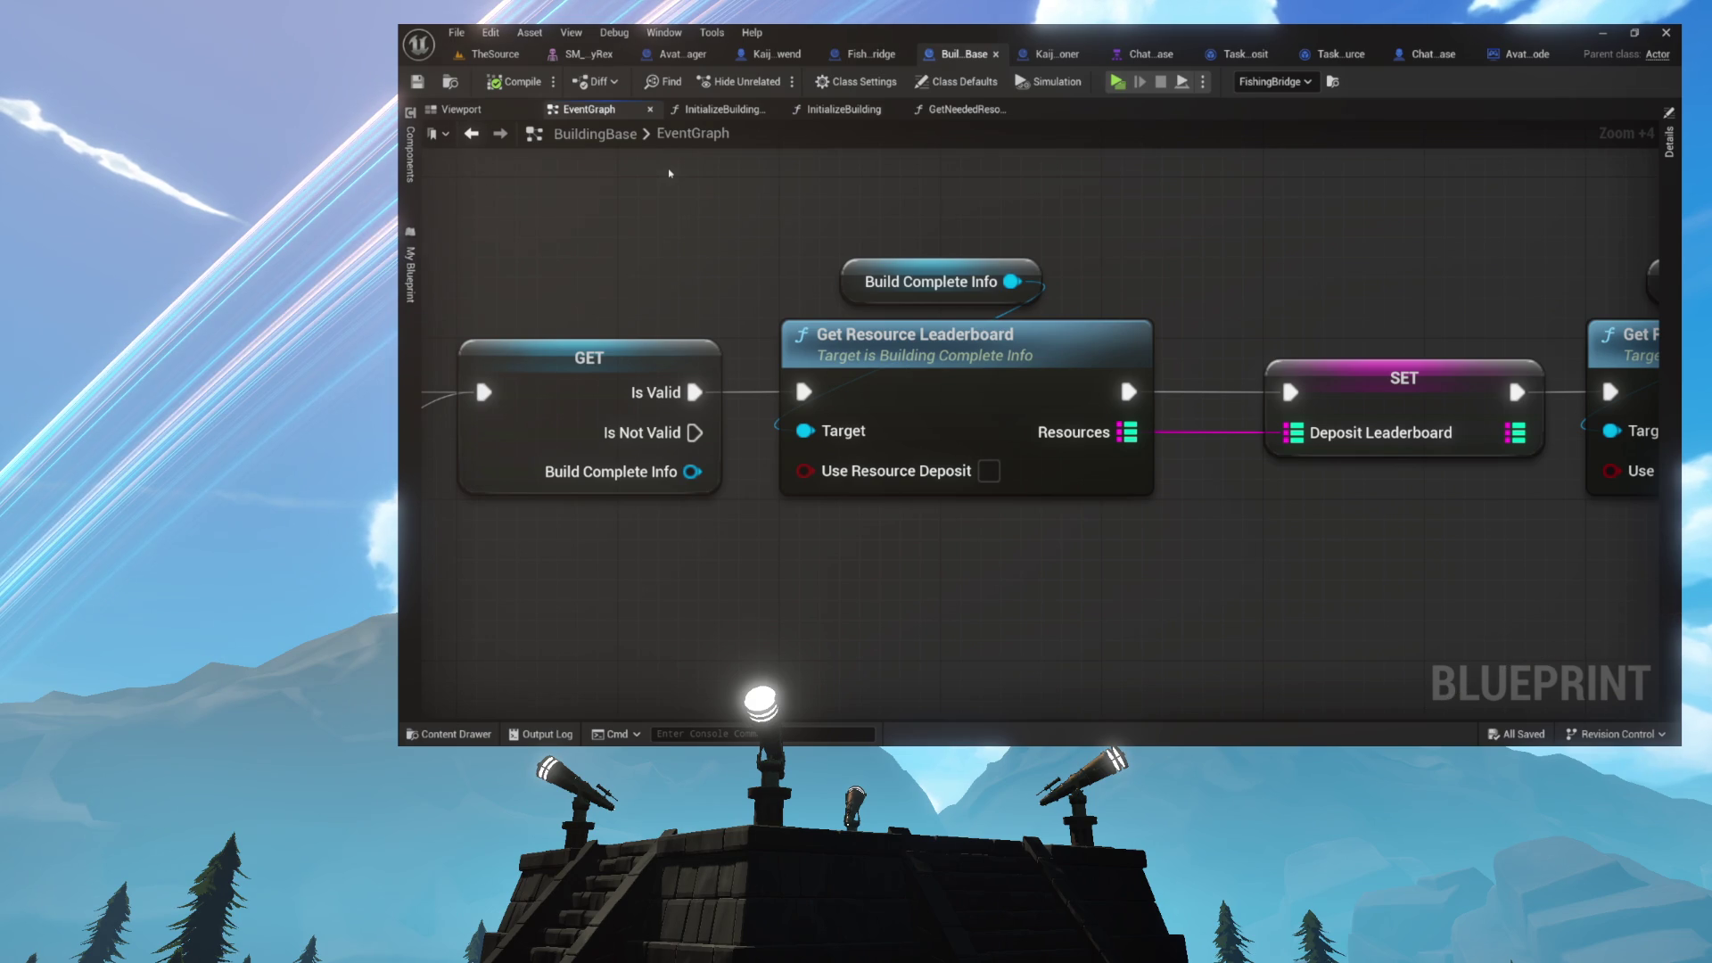
double_click(696, 133)
key(Escape)
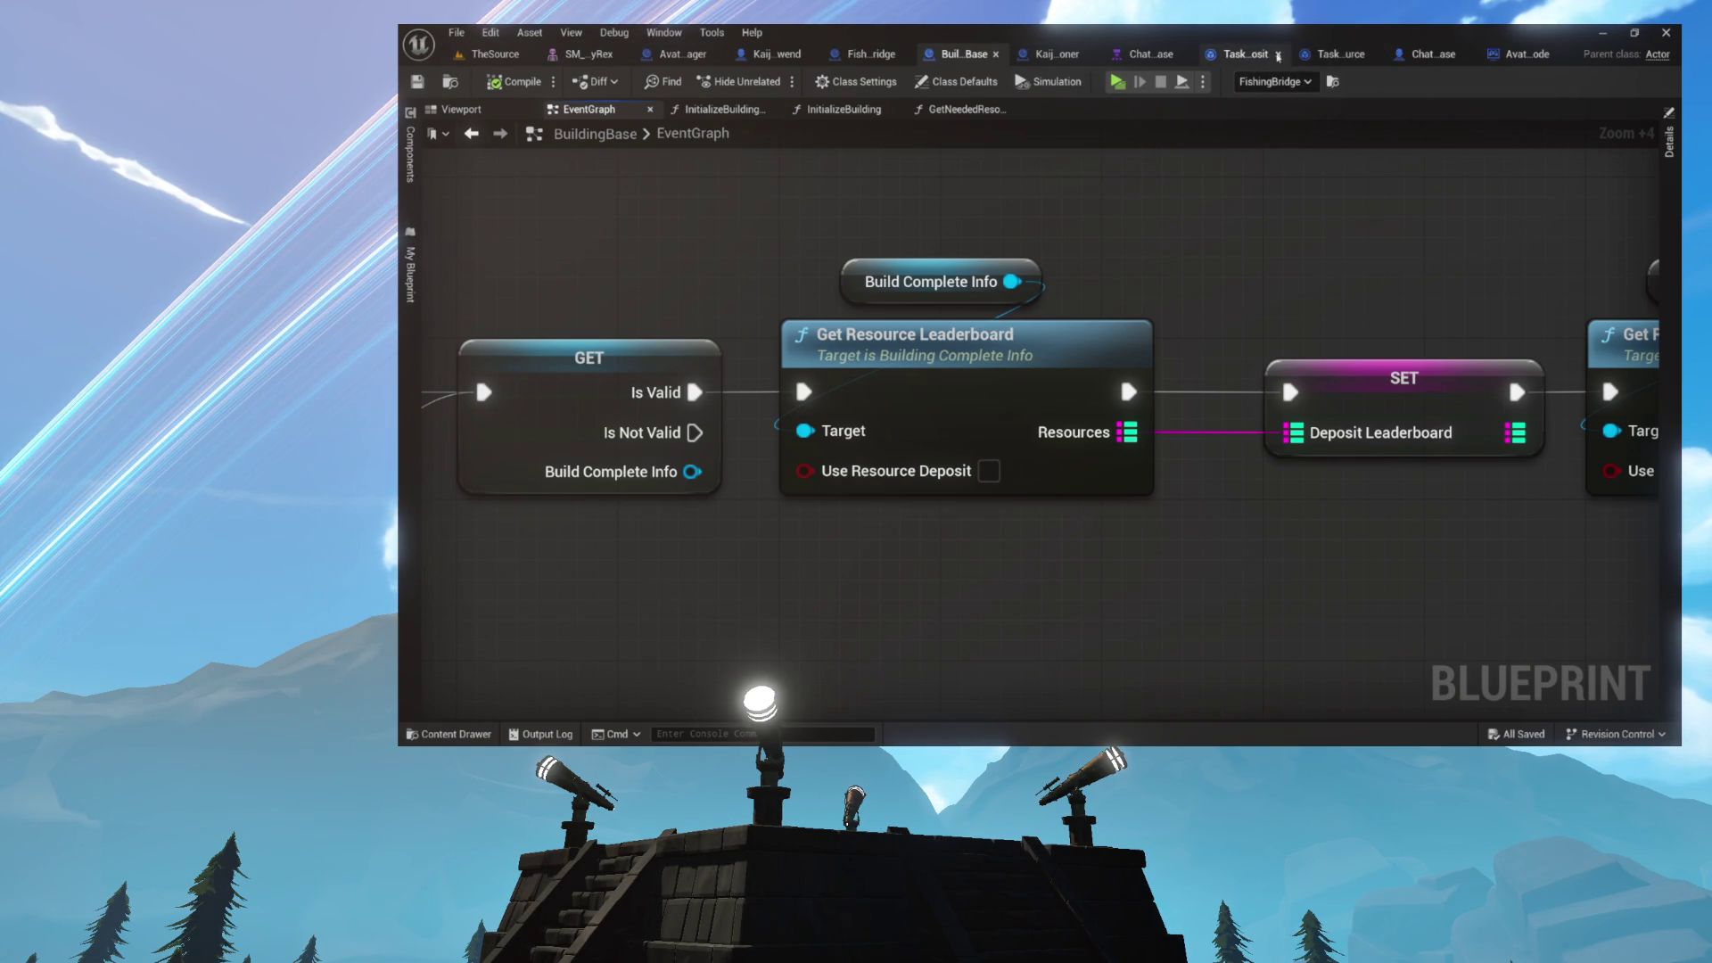
- Close the task and chatter behavior tree asset tabs
click(1277, 54)
click(1354, 55)
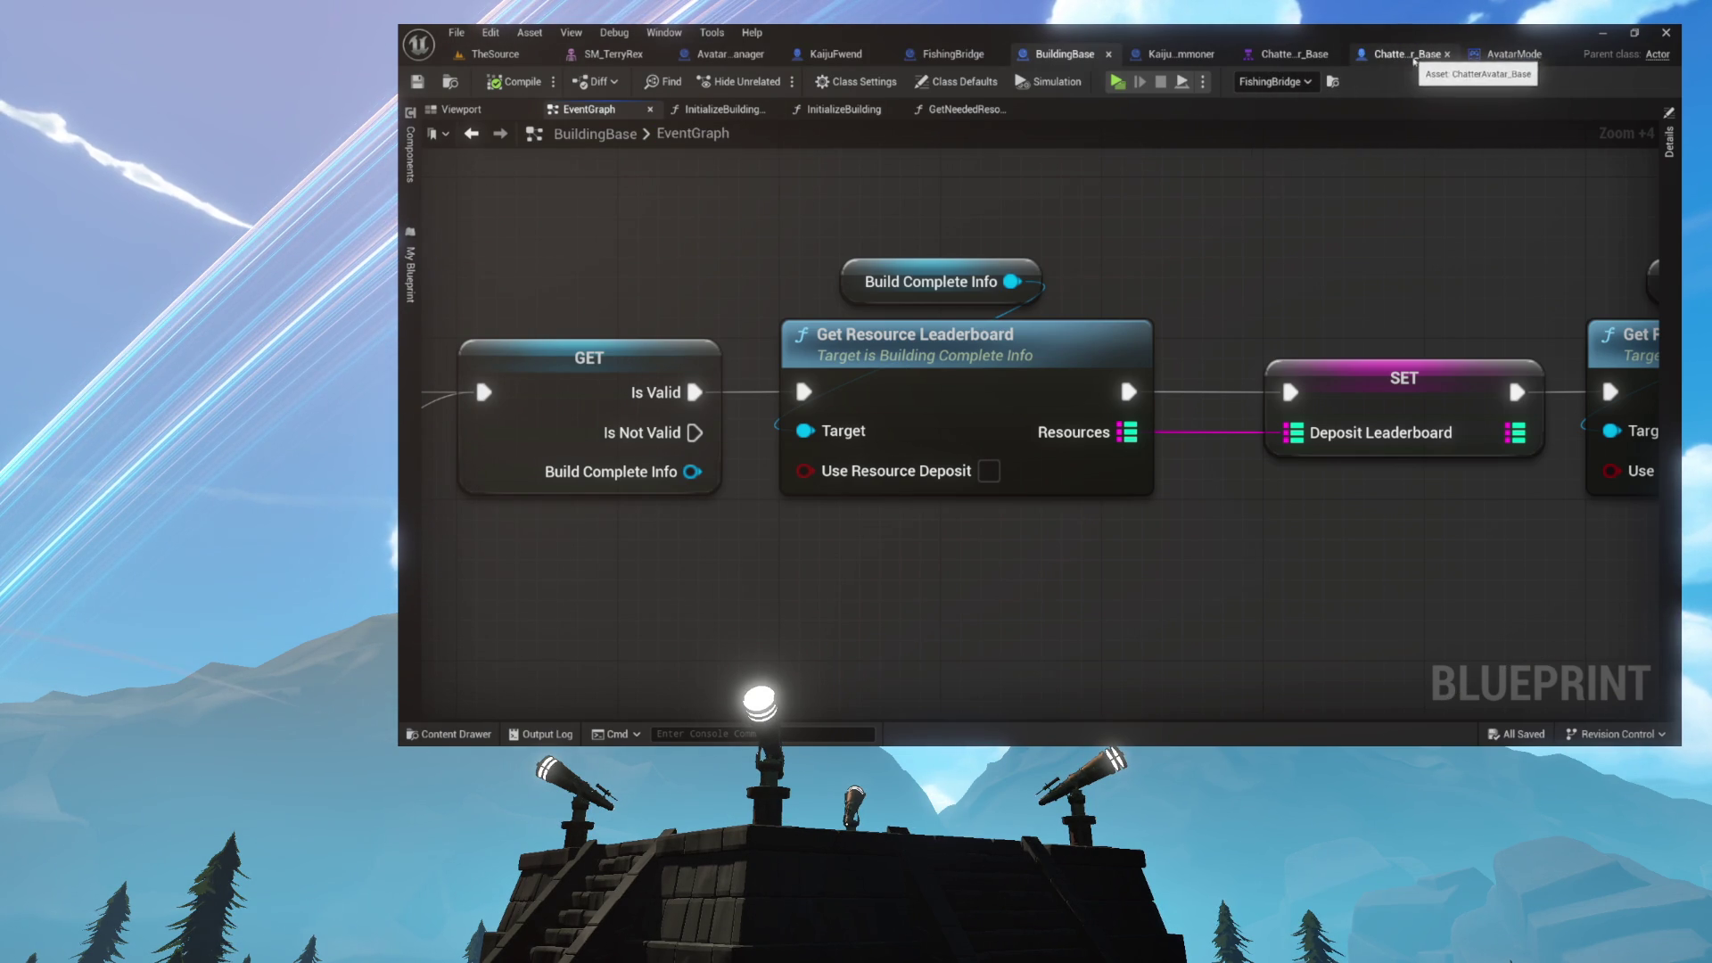
click(1501, 54)
click(1382, 55)
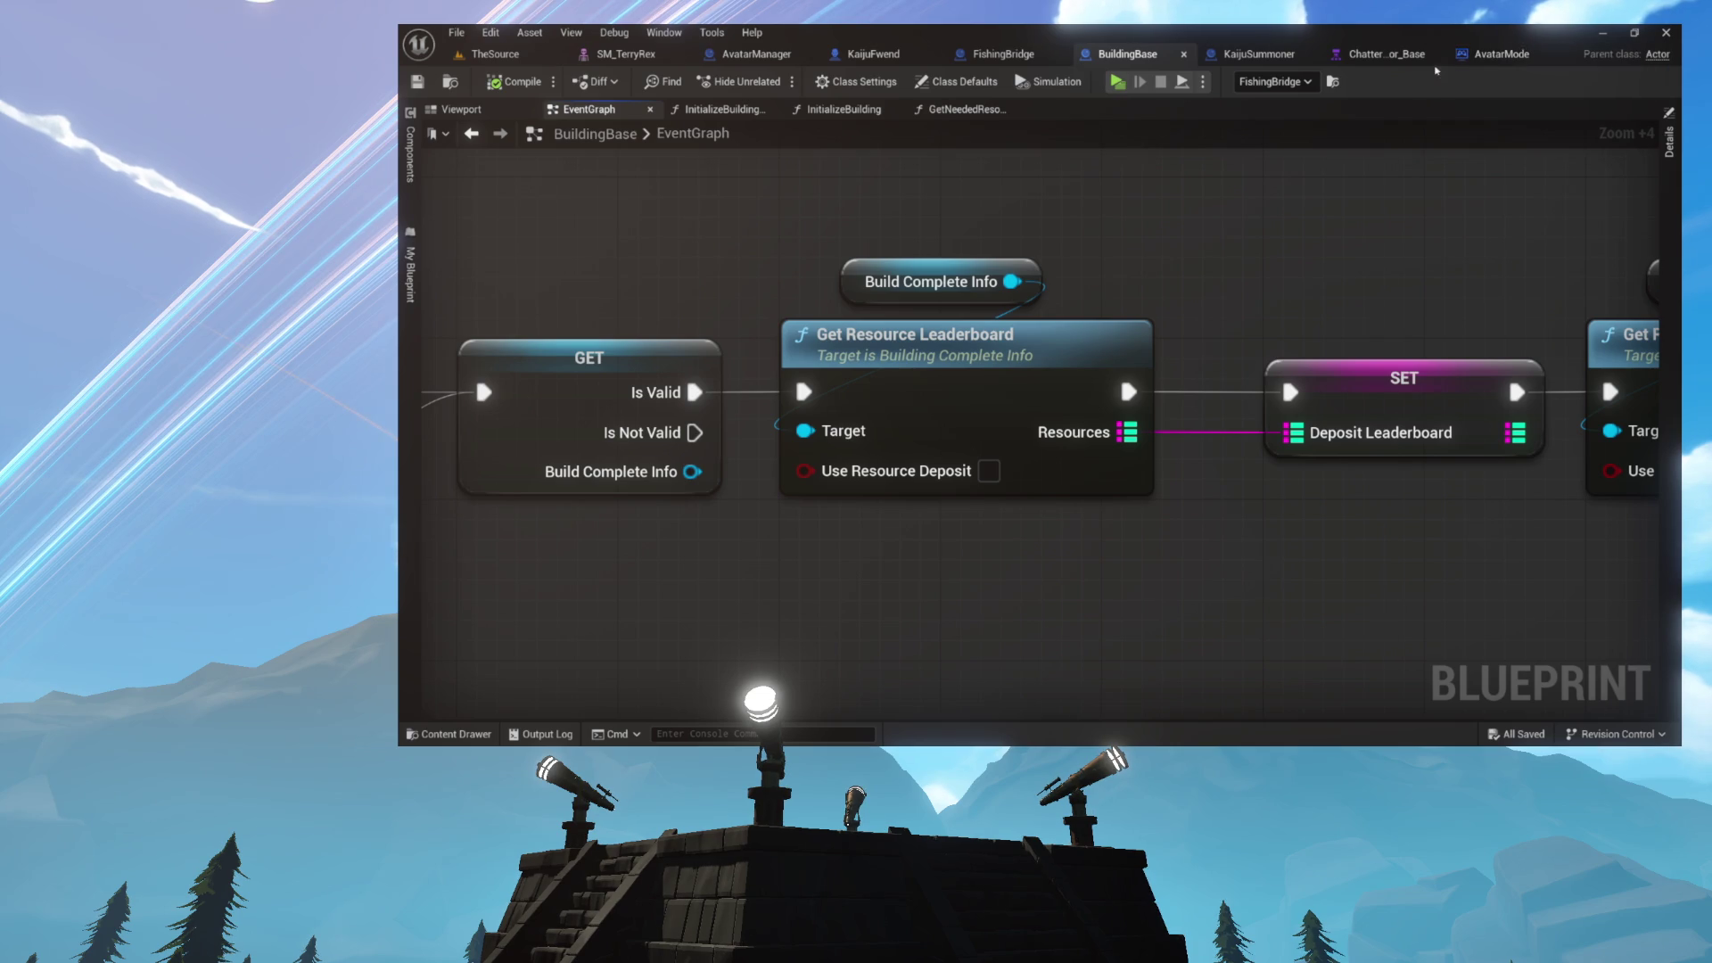
click(1514, 55)
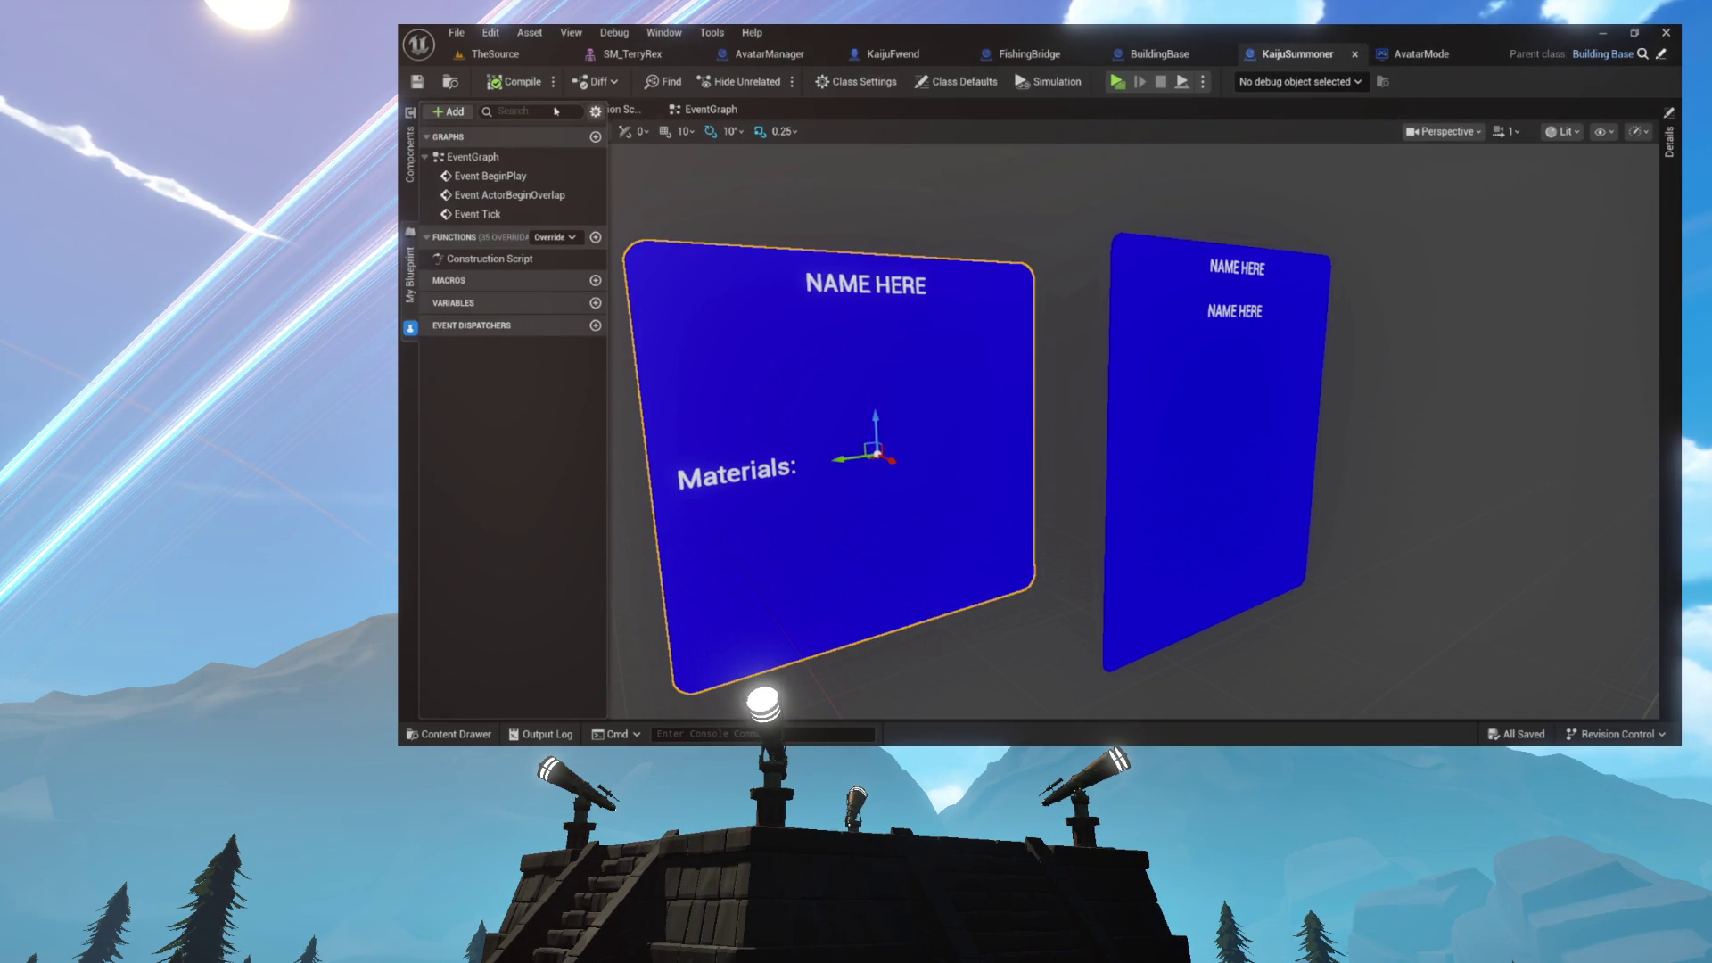
- Show the Buildings folder containing KaijuSummoner in the content drawer, then hide it again
click(461, 87)
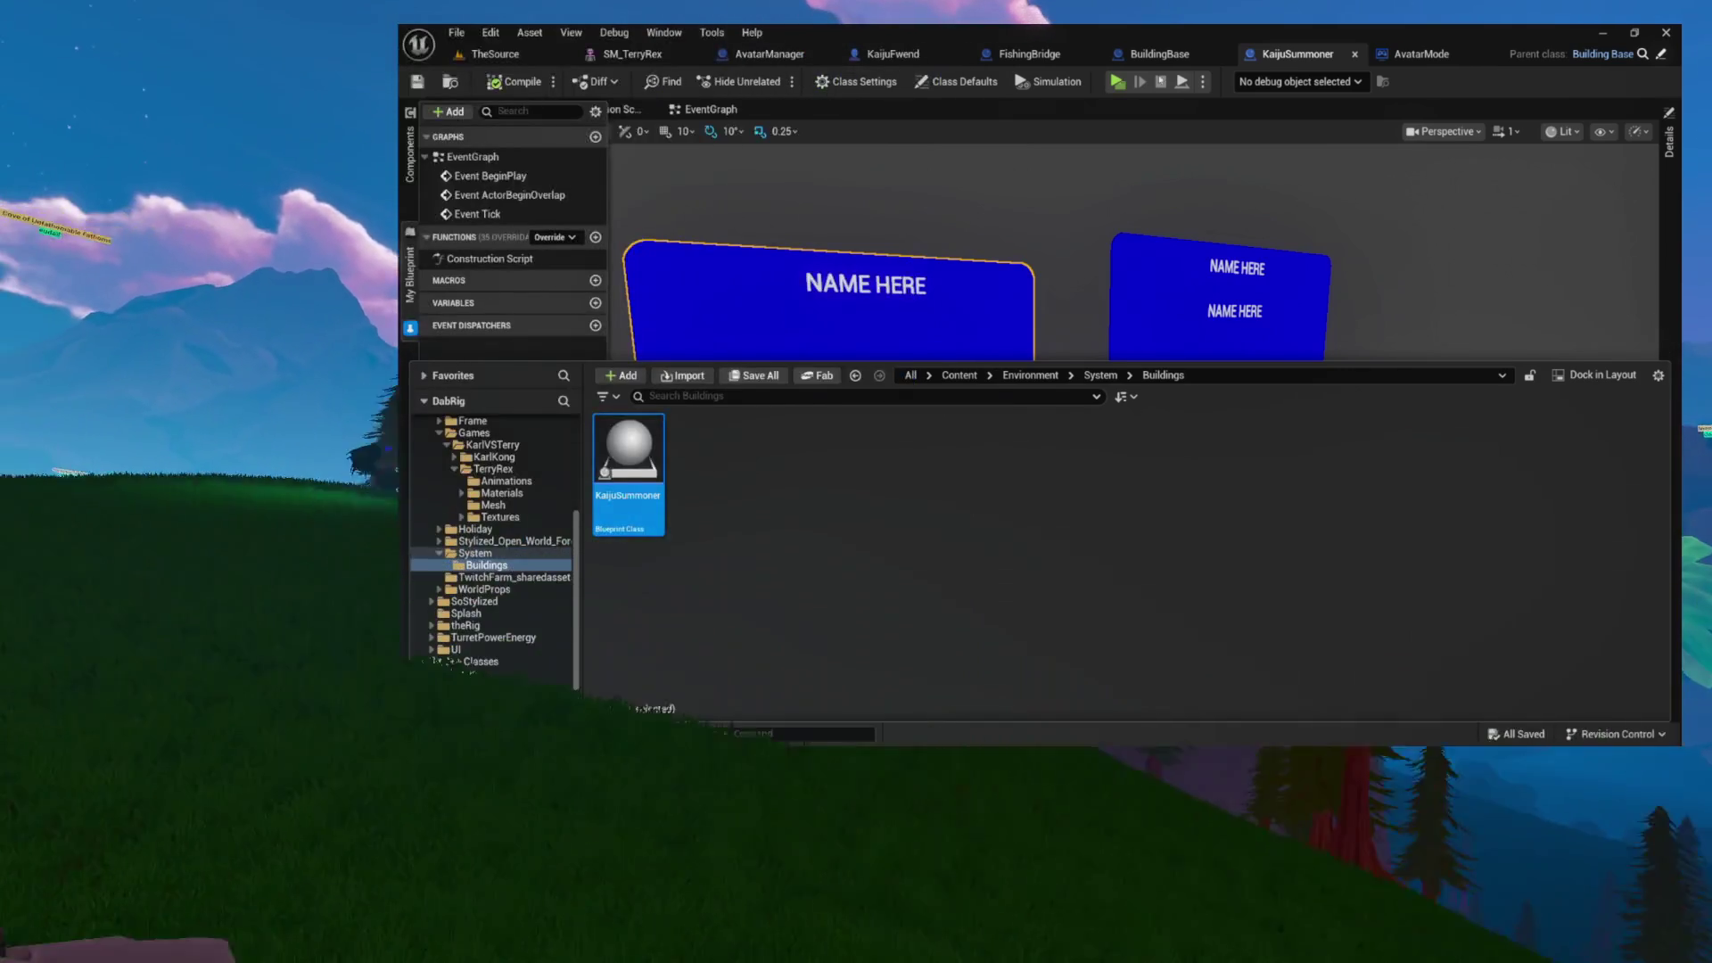
key(ctrl+space)
- Face the blue sign panels and view KaijuSummoner's class defaults, which list 2 required resources
drag(1102, 257, 1221, 259)
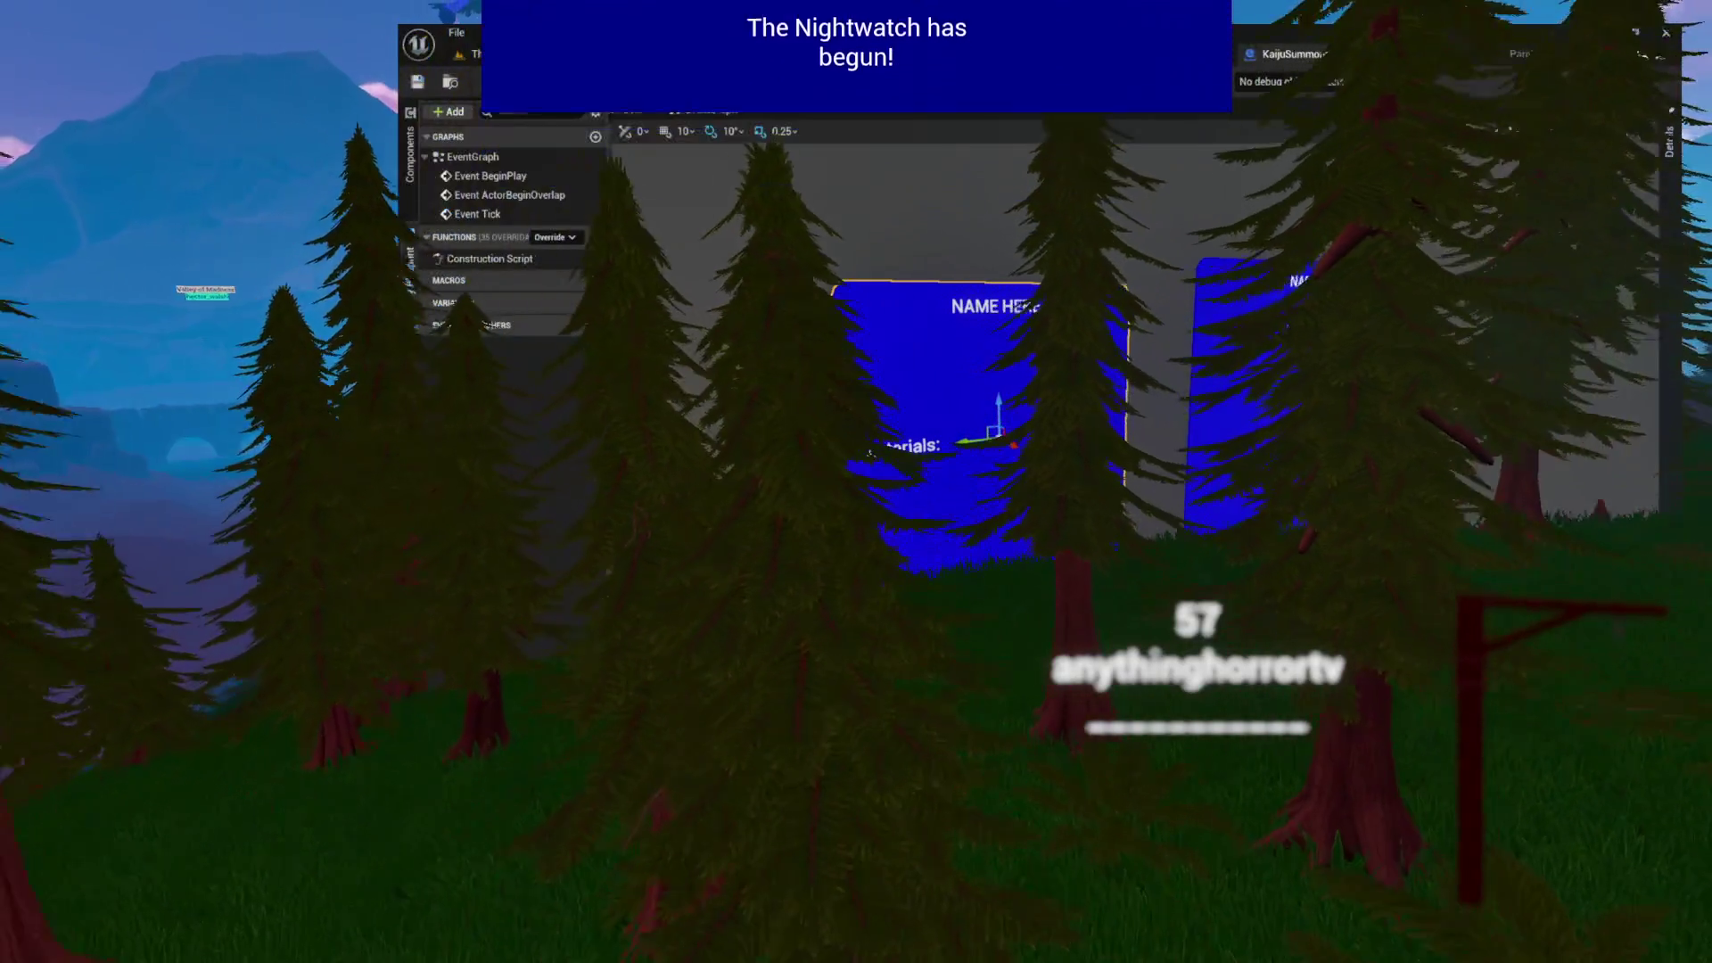
click(968, 82)
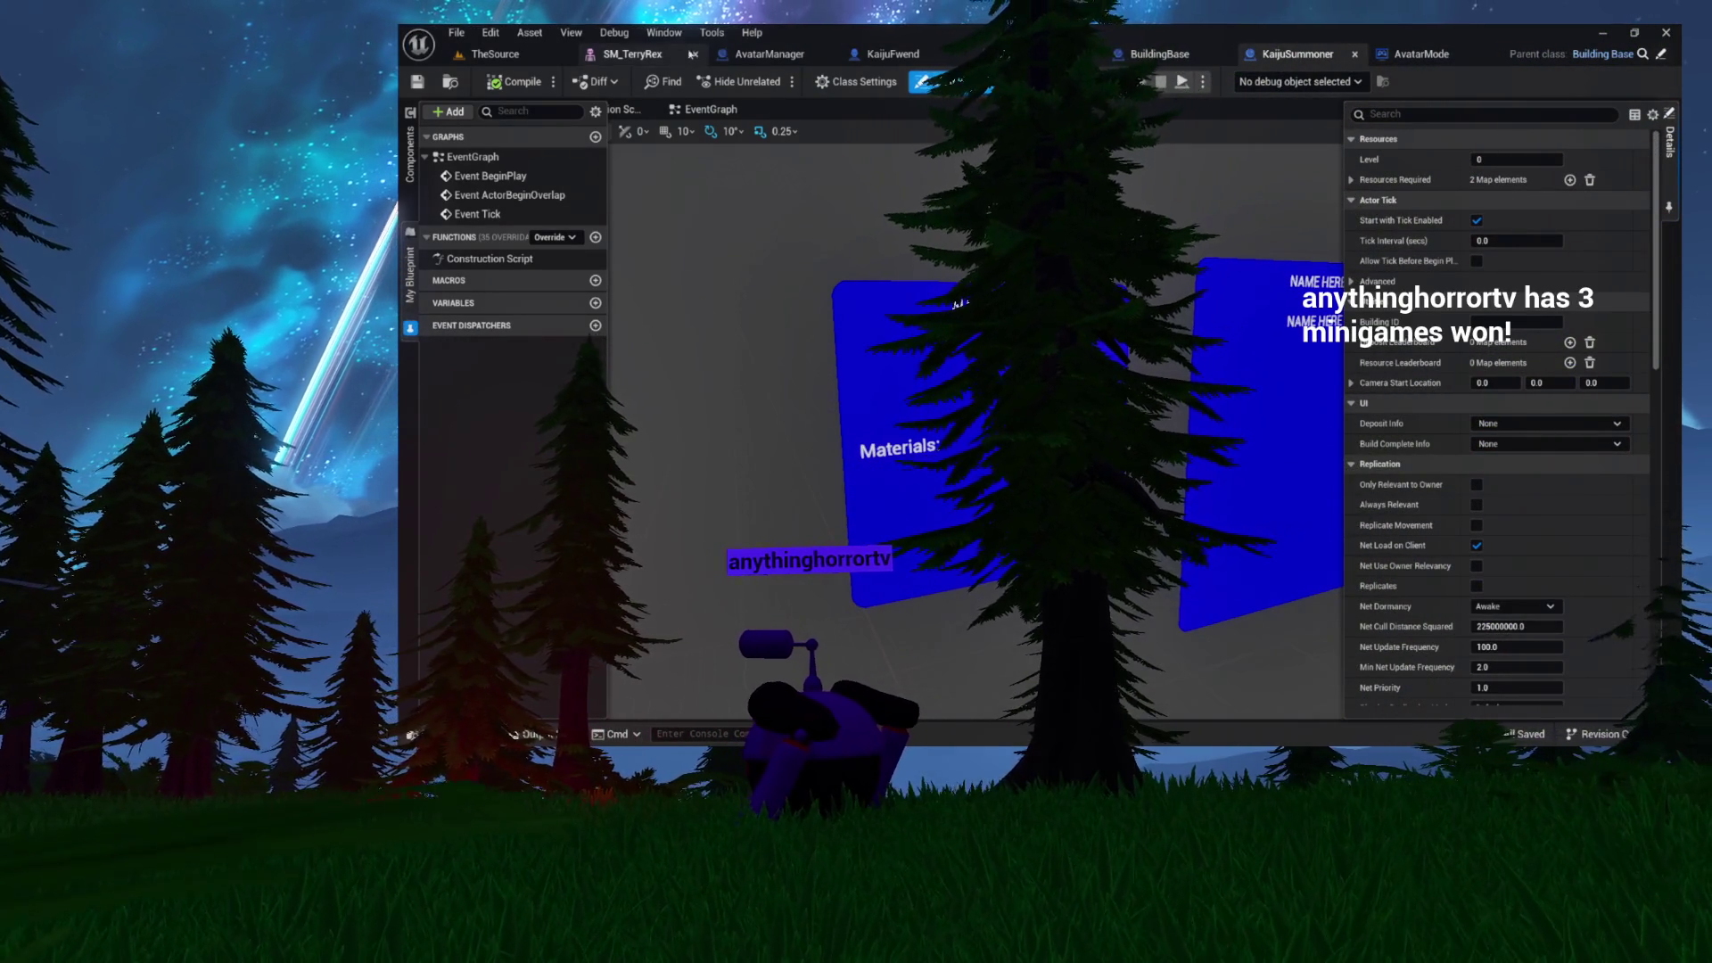
- From TheSource, open the MiniGamePawn blueprint in theRig's System folder through the Content Drawer
click(528, 56)
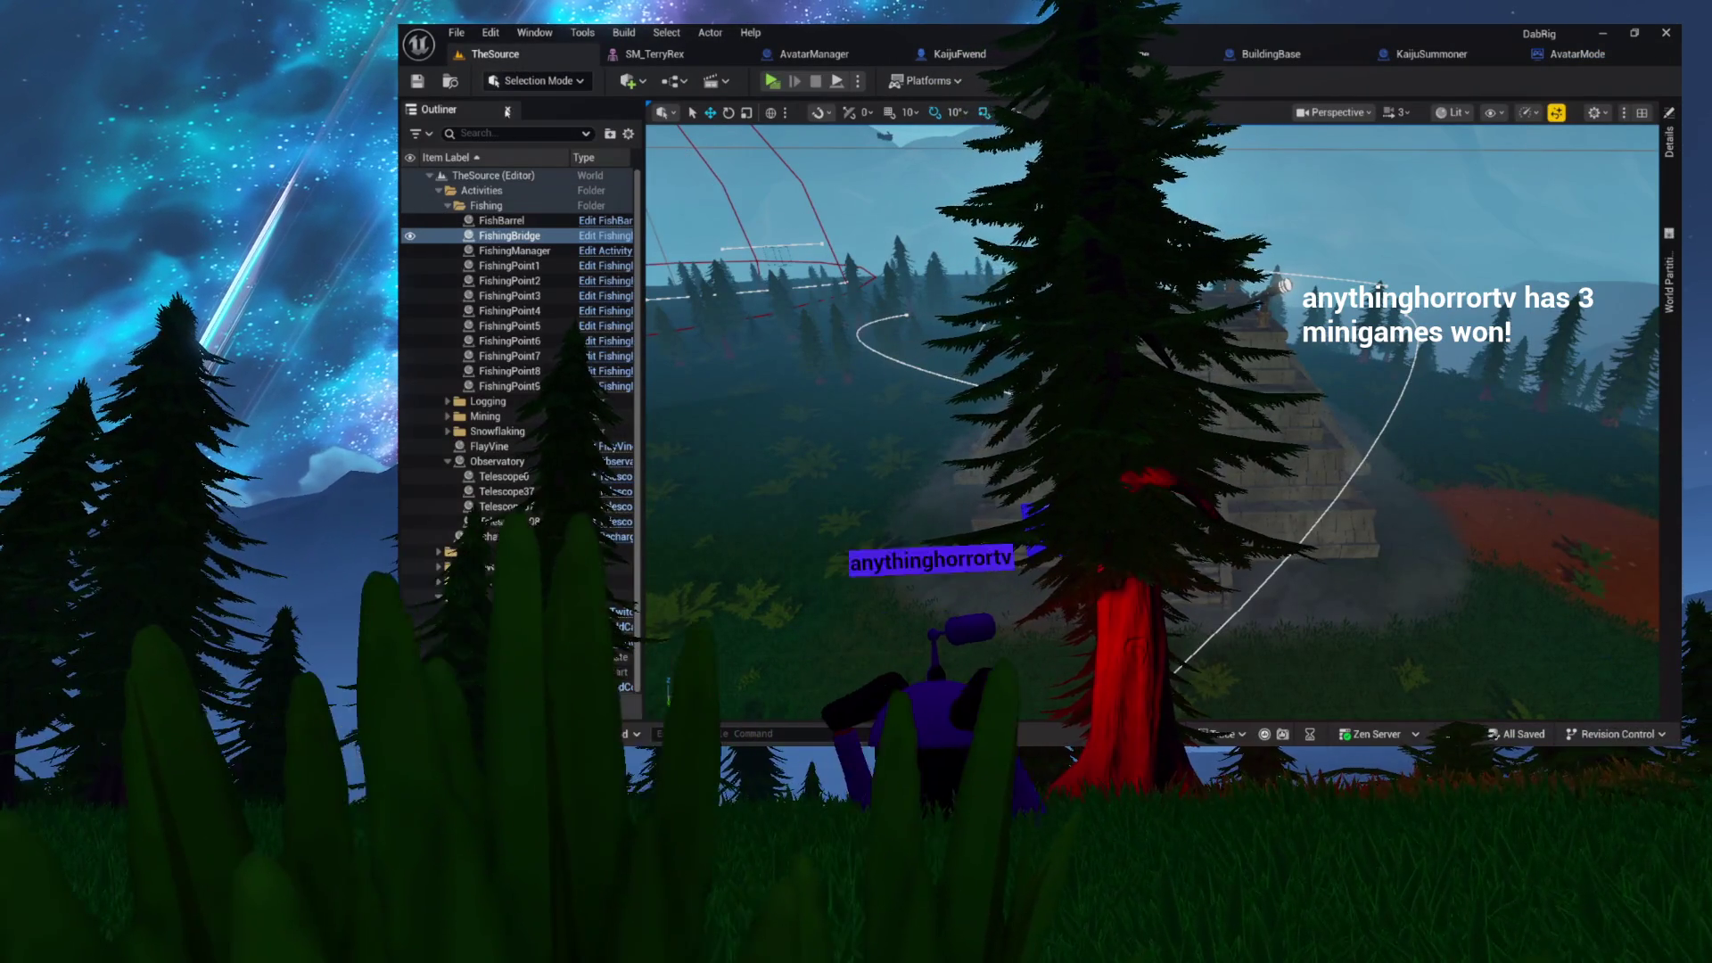
click(452, 82)
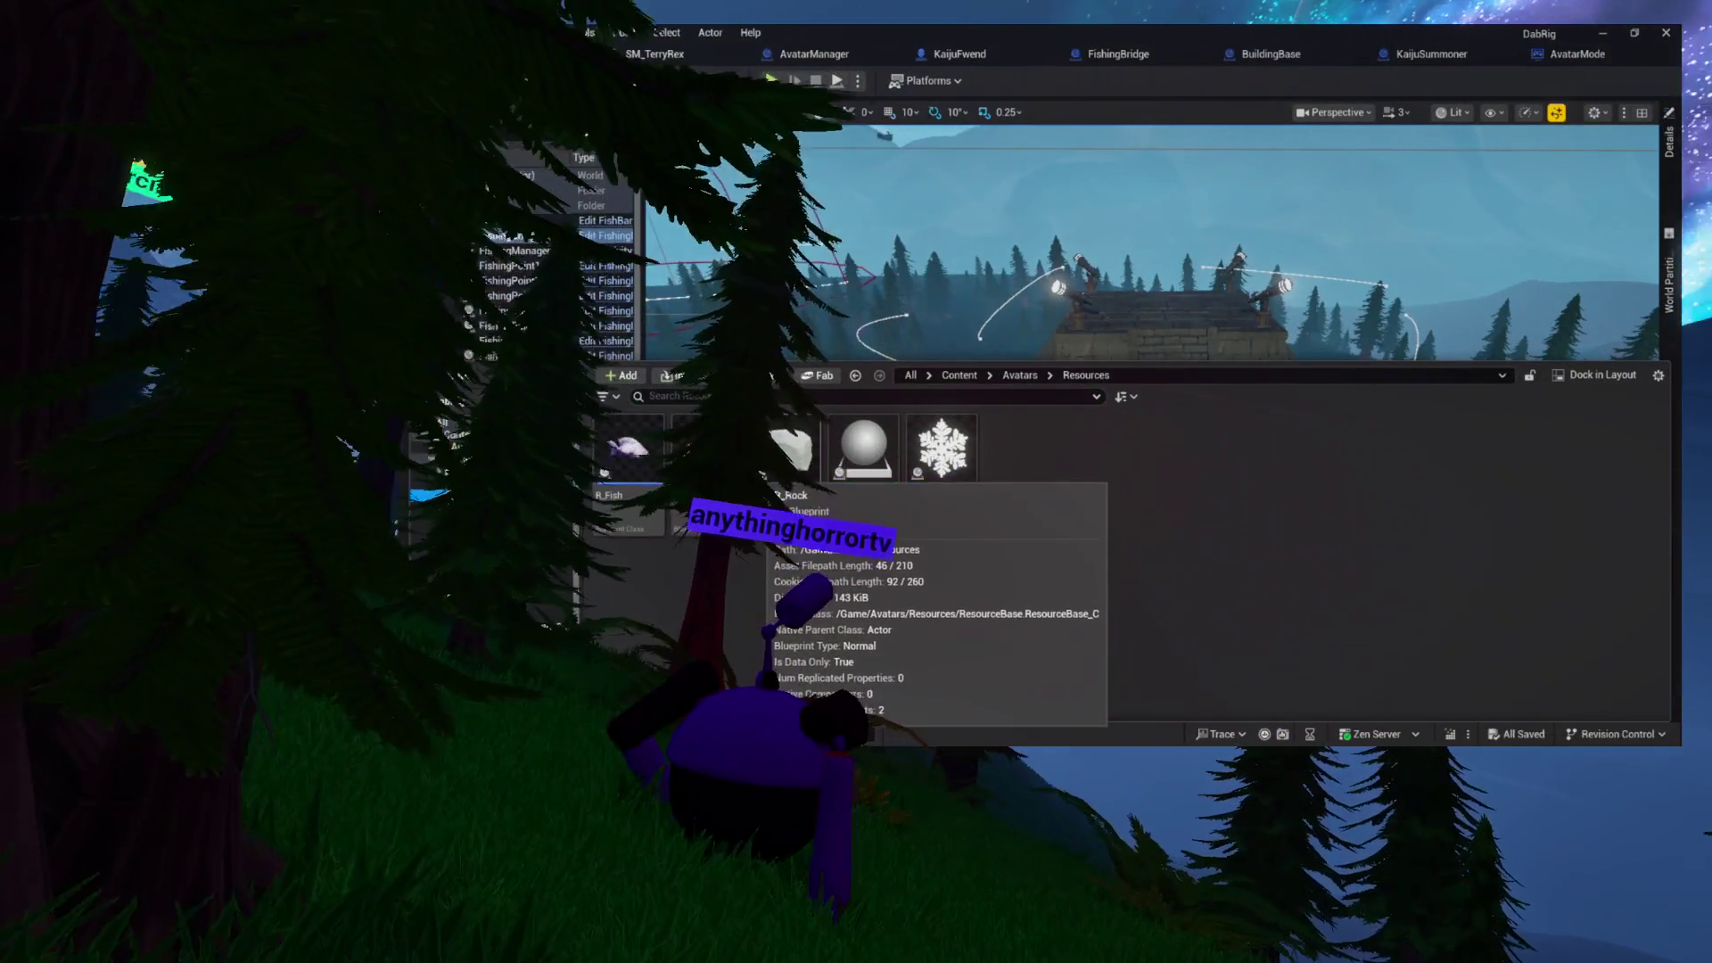
click(435, 459)
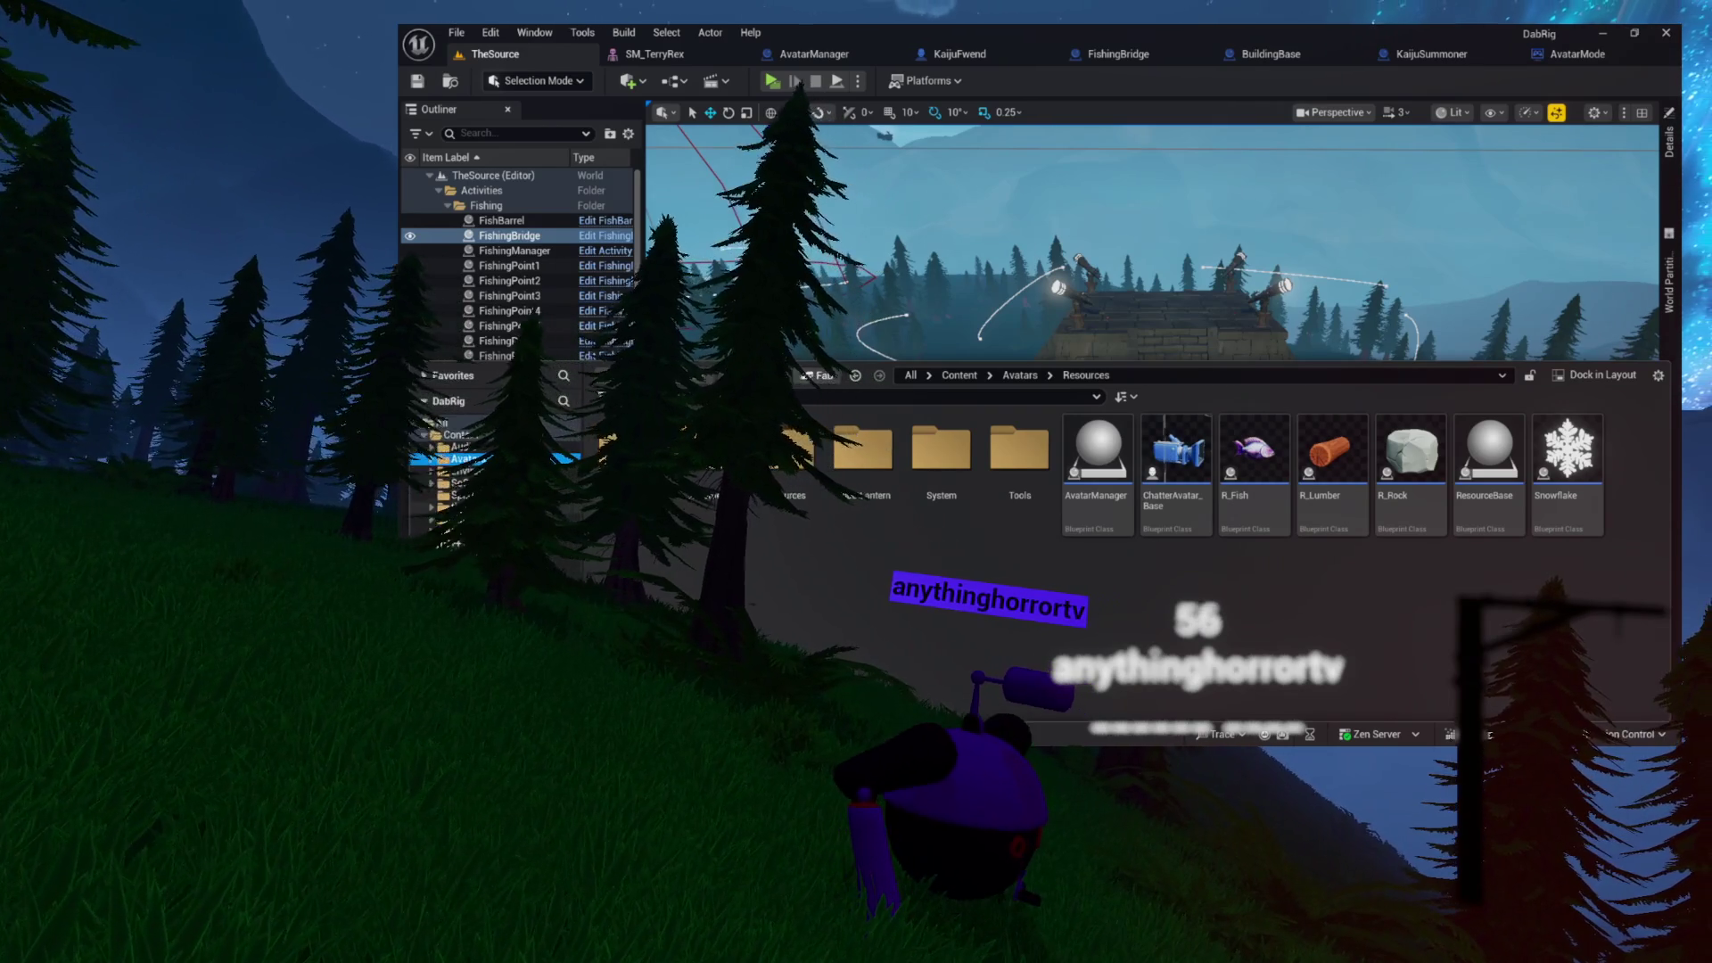
click(481, 499)
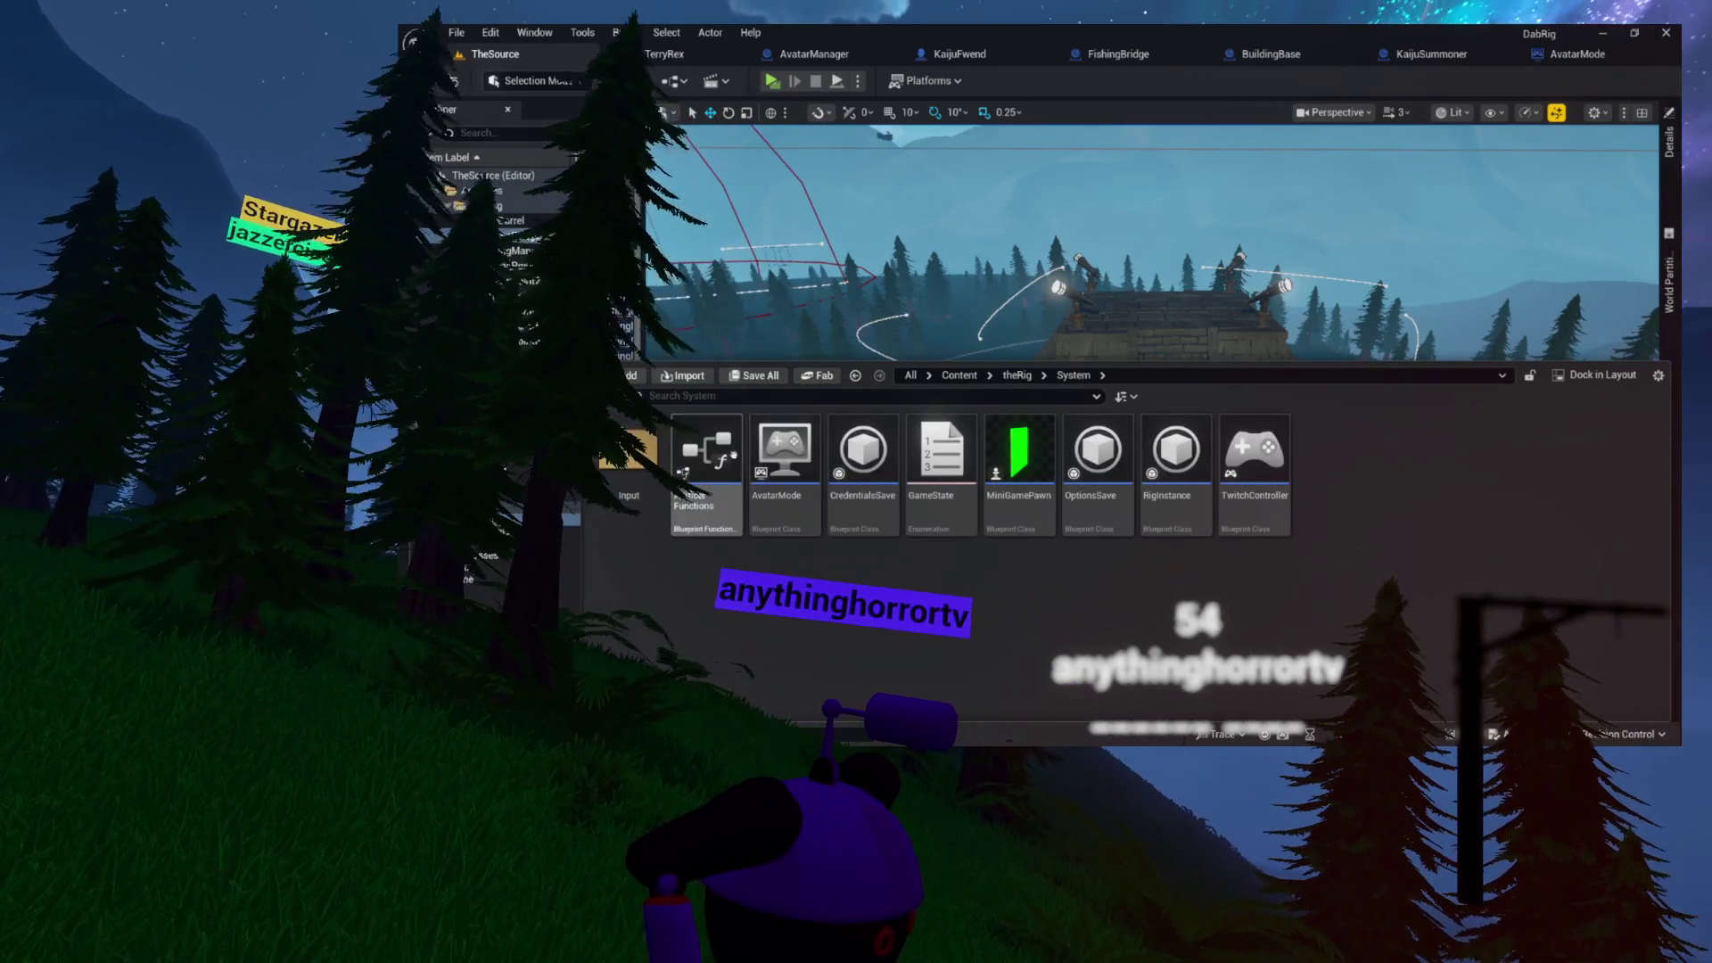
click(993, 443)
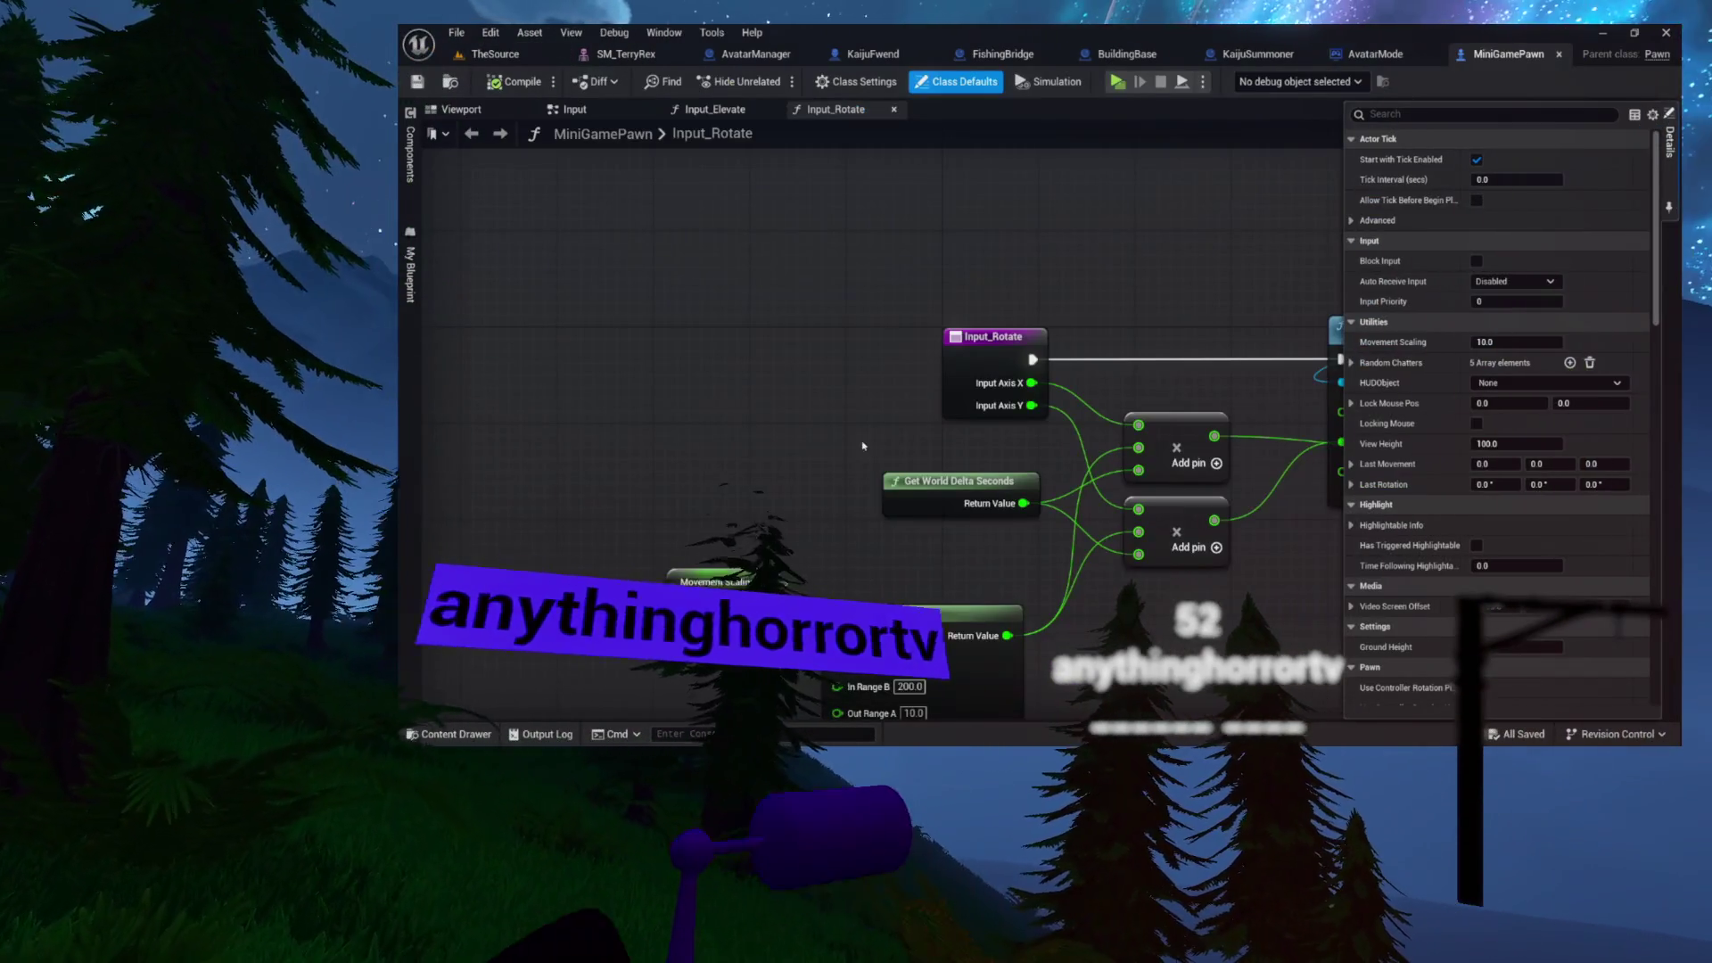
- Review MiniGamePawn's rotation nodes and Utilities functions, then open the TestInputs graph
mouse_move(1122, 392)
mouse_down()
mouse_move(955, 268)
mouse_move(955, 229)
mouse_move(761, 224)
mouse_up()
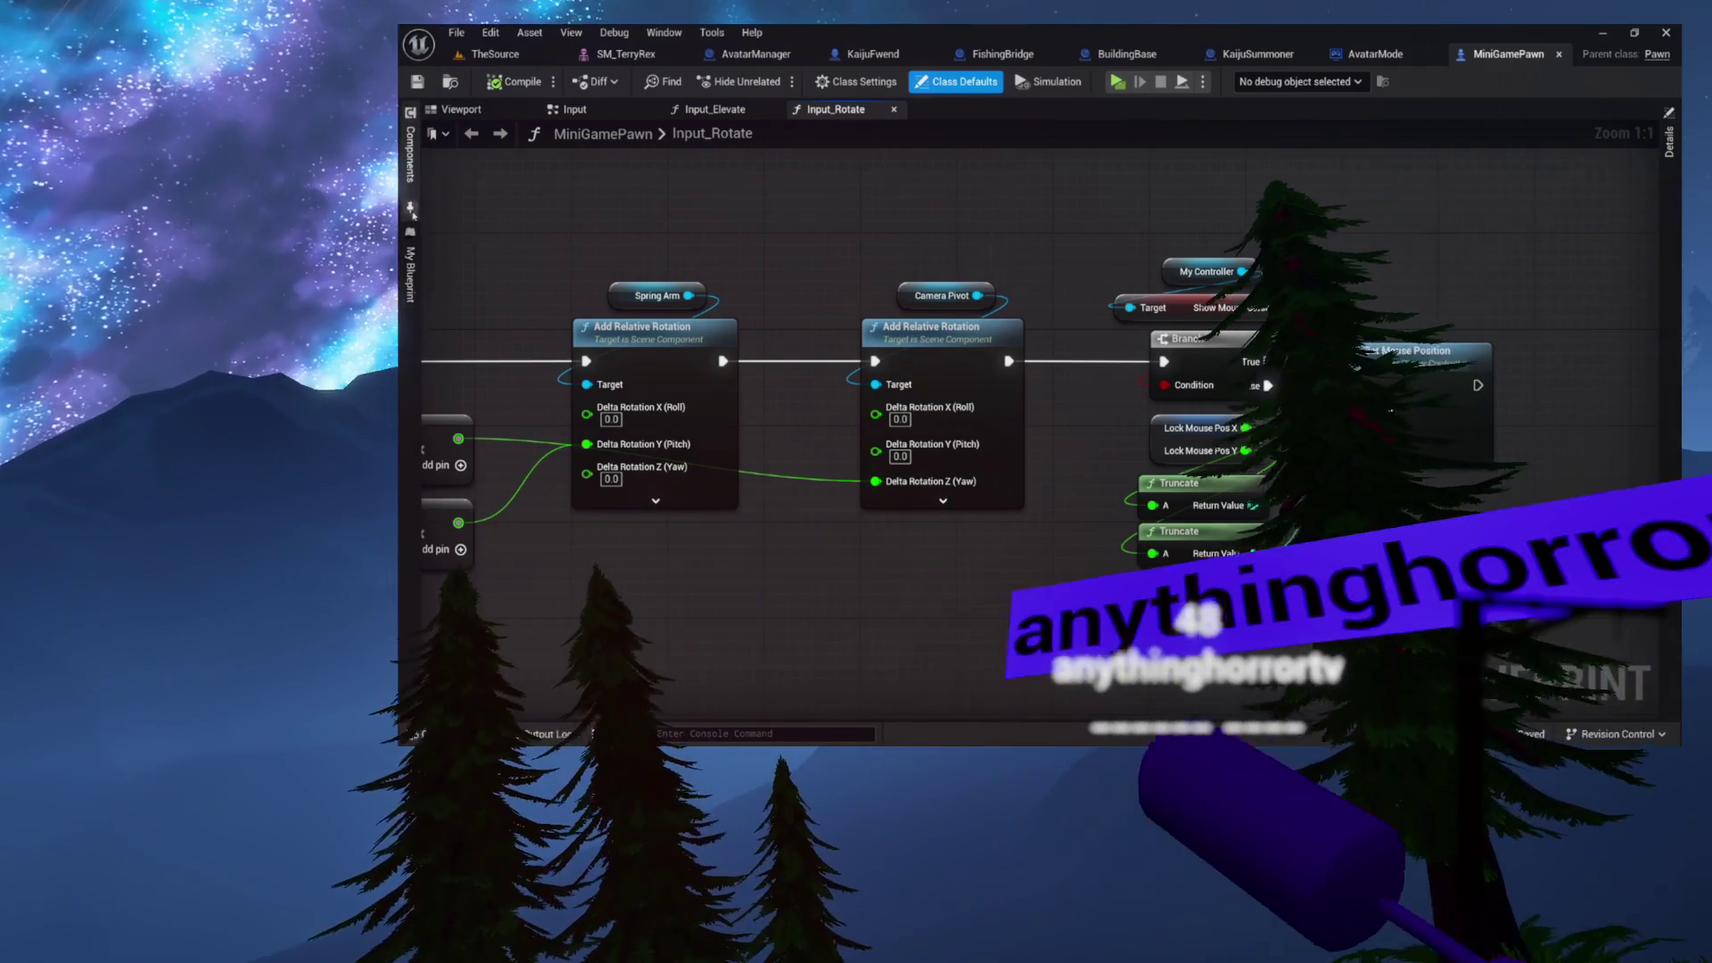
click(409, 285)
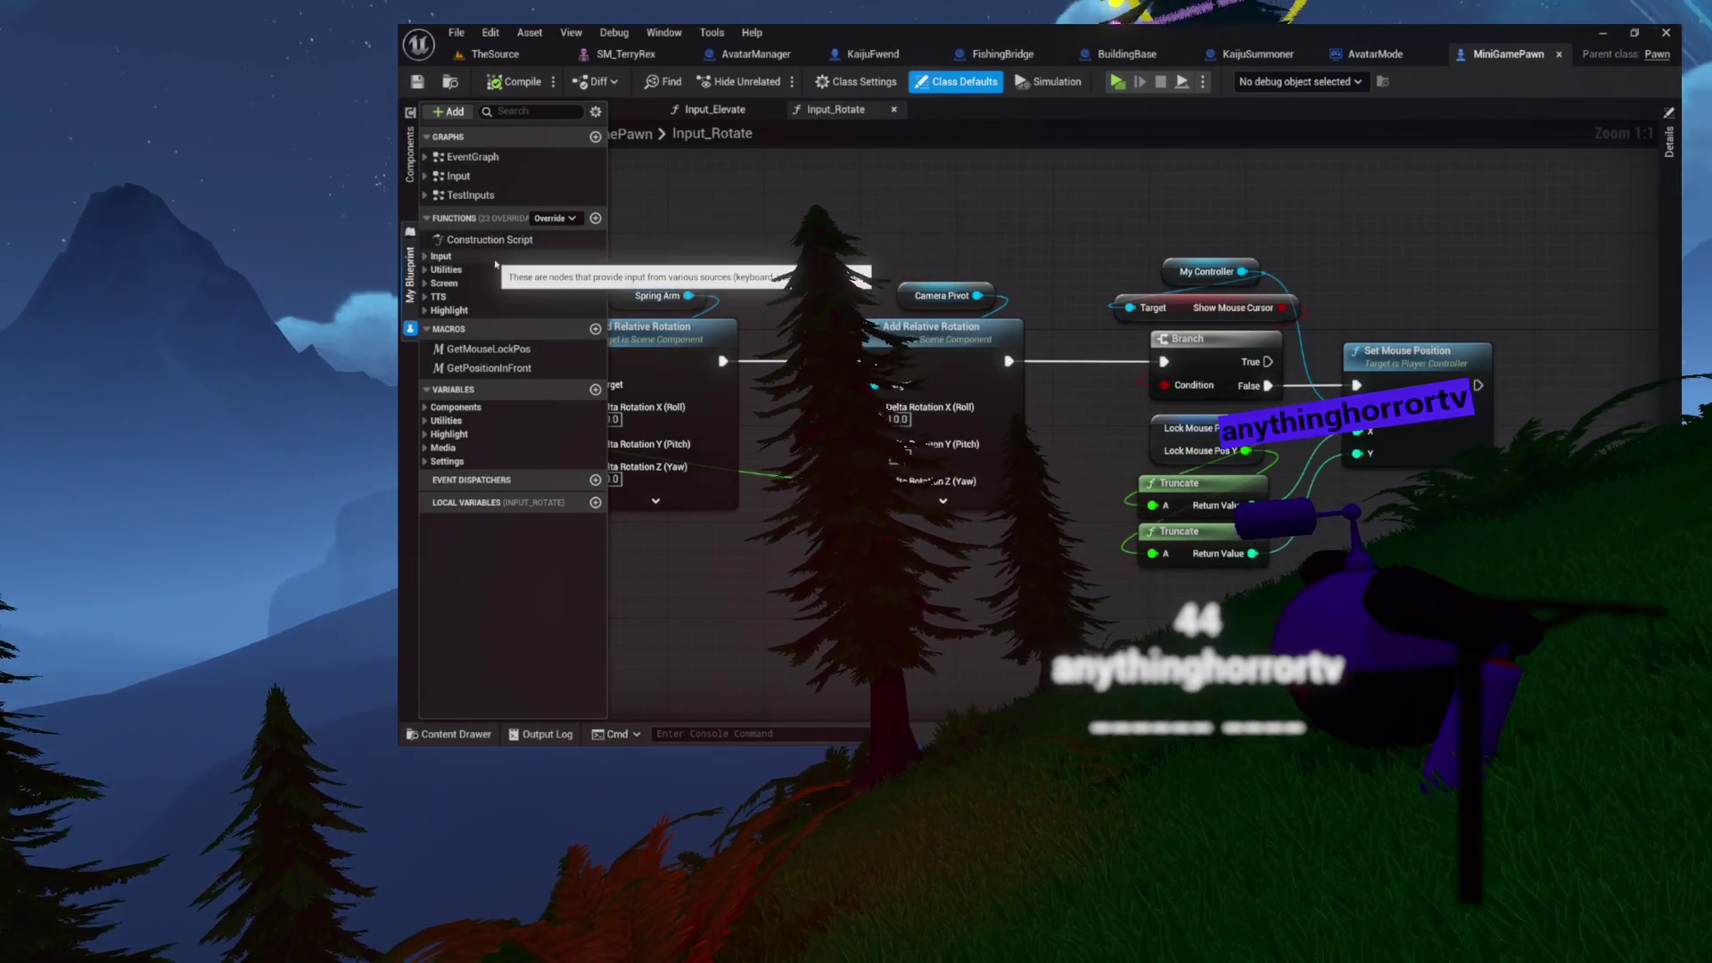
click(425, 270)
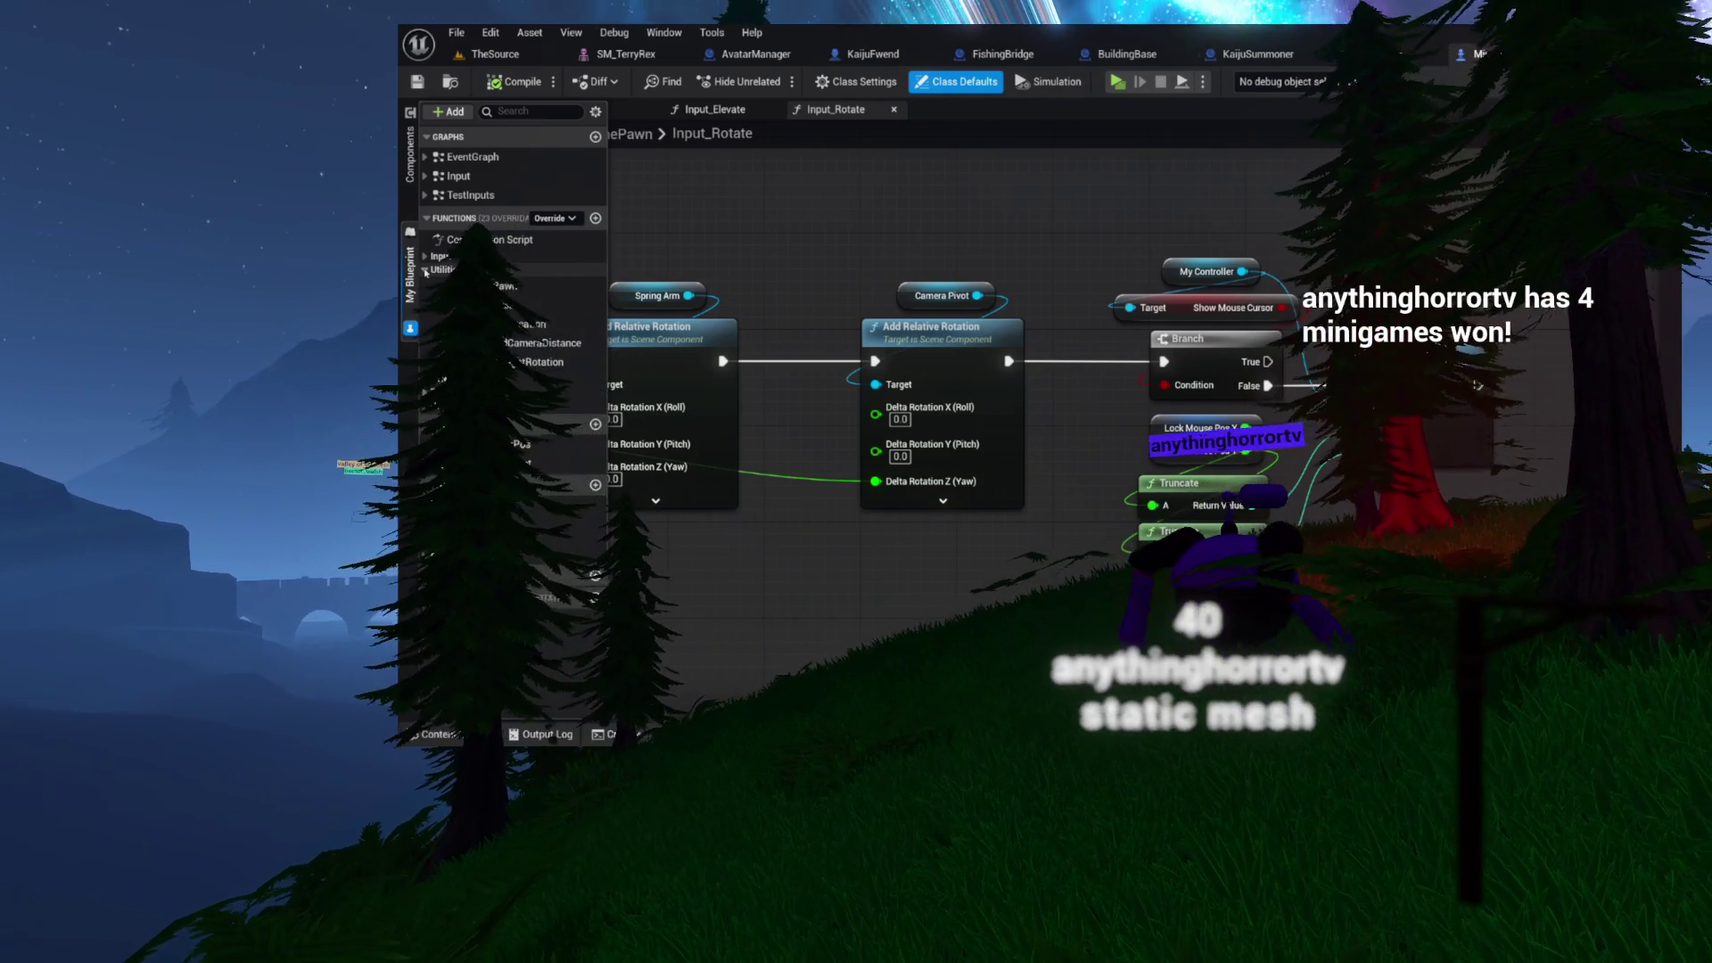
click(425, 269)
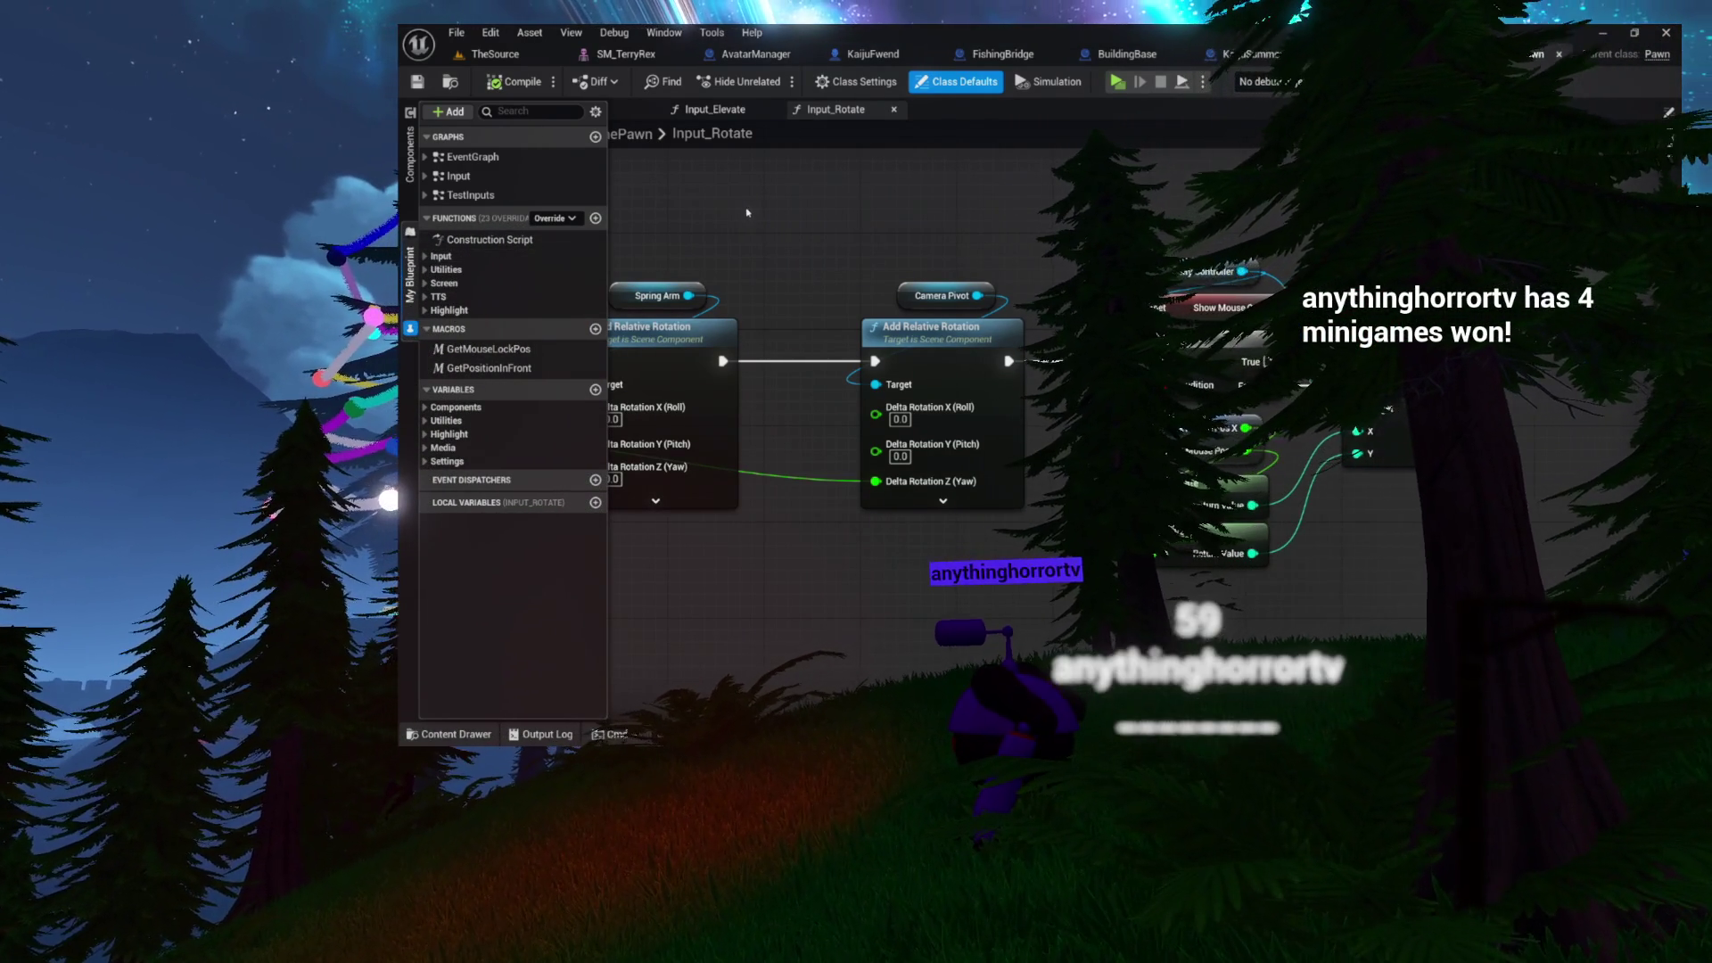
drag(720, 199, 903, 222)
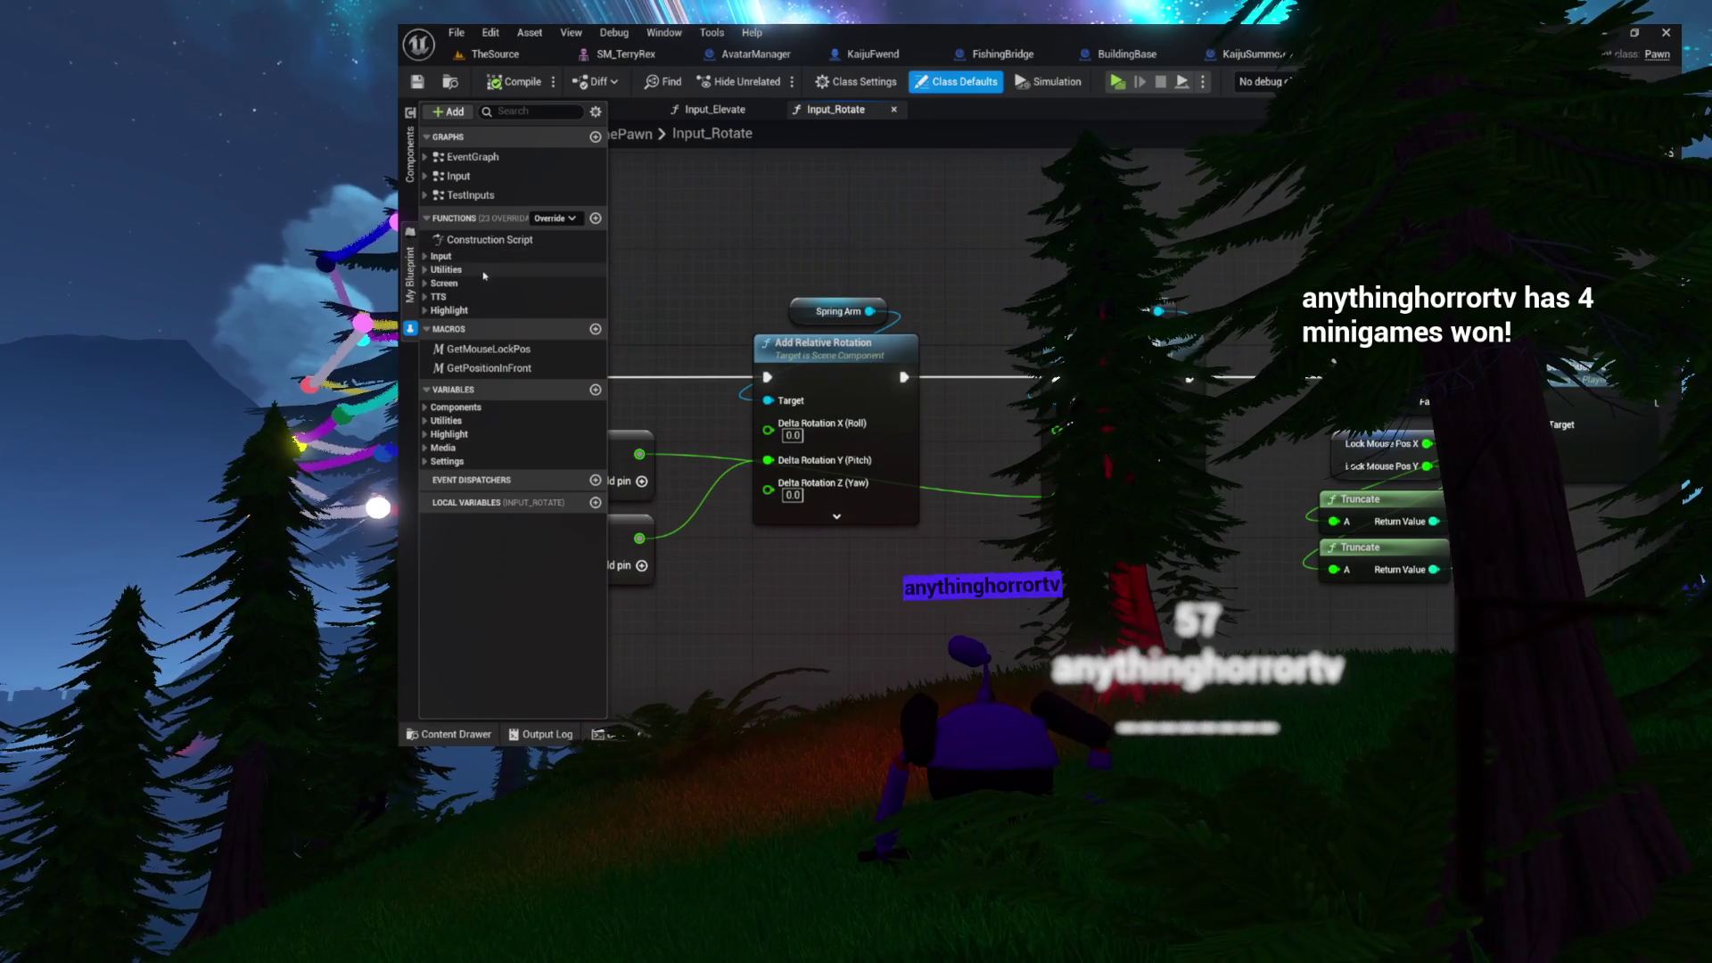
double_click(461, 196)
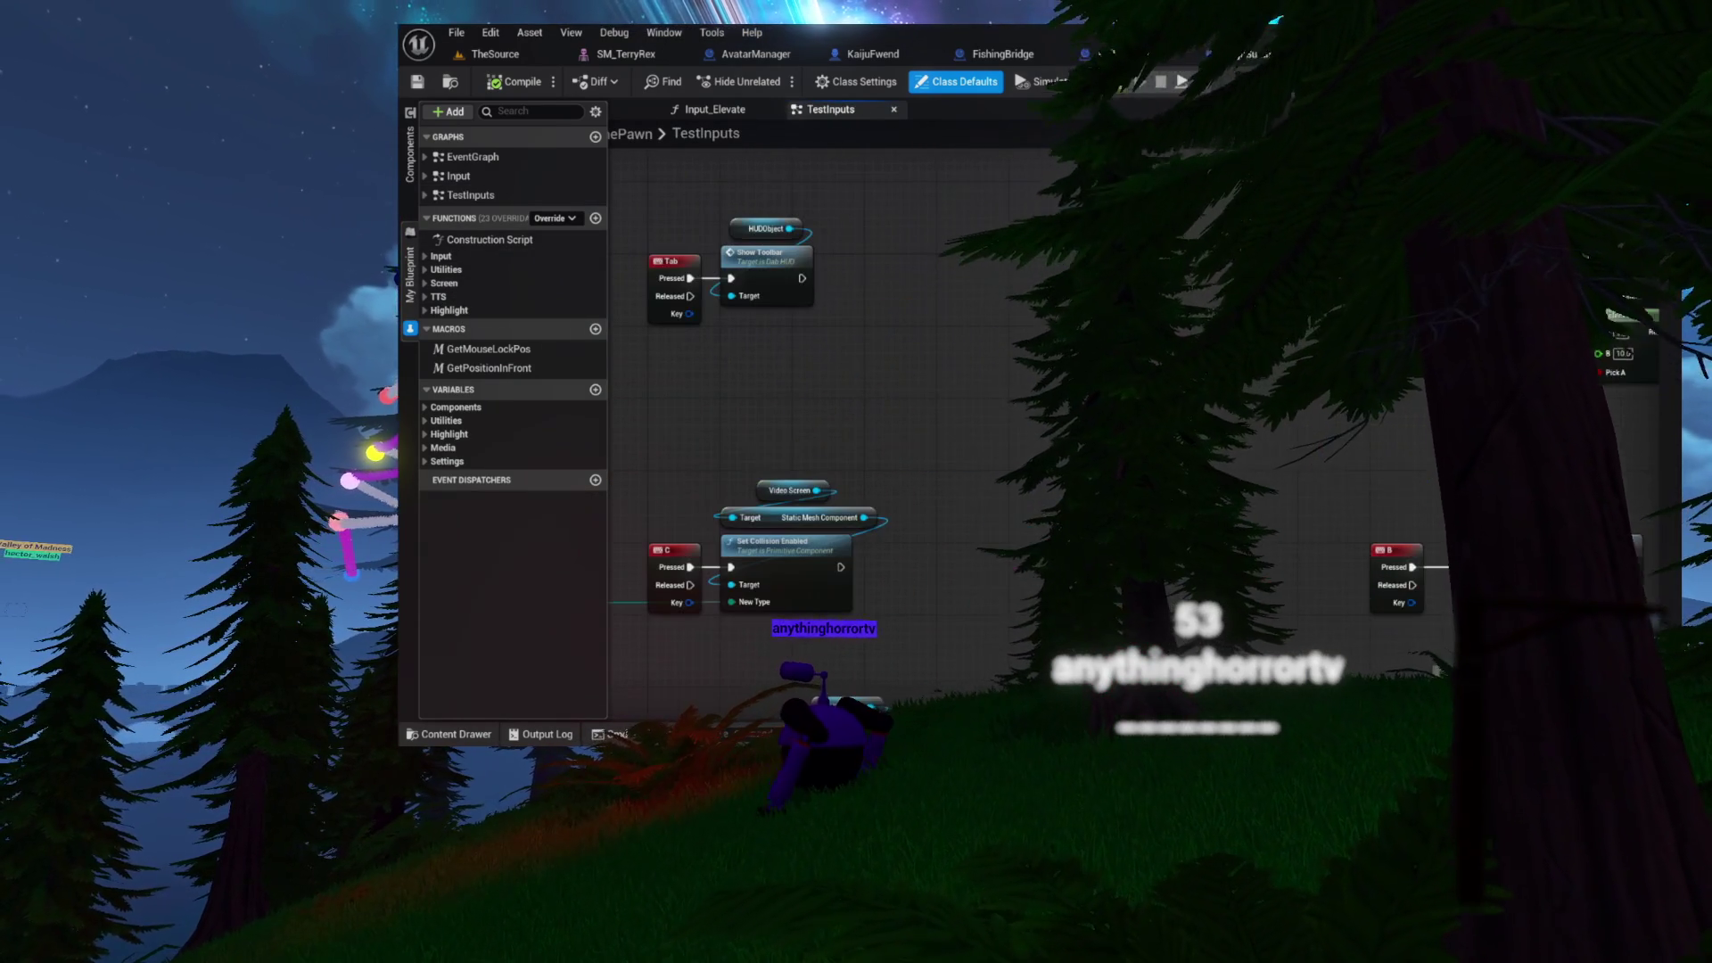
- Pan through the Set Actor Location, For Each Loop, Shoot Star and toggle input nodes
drag(1175, 390, 1011, 249)
mouse_move(1050, 390)
mouse_down()
mouse_move(1025, 222)
mouse_move(989, 262)
mouse_move(1027, 283)
mouse_move(1042, 235)
mouse_up()
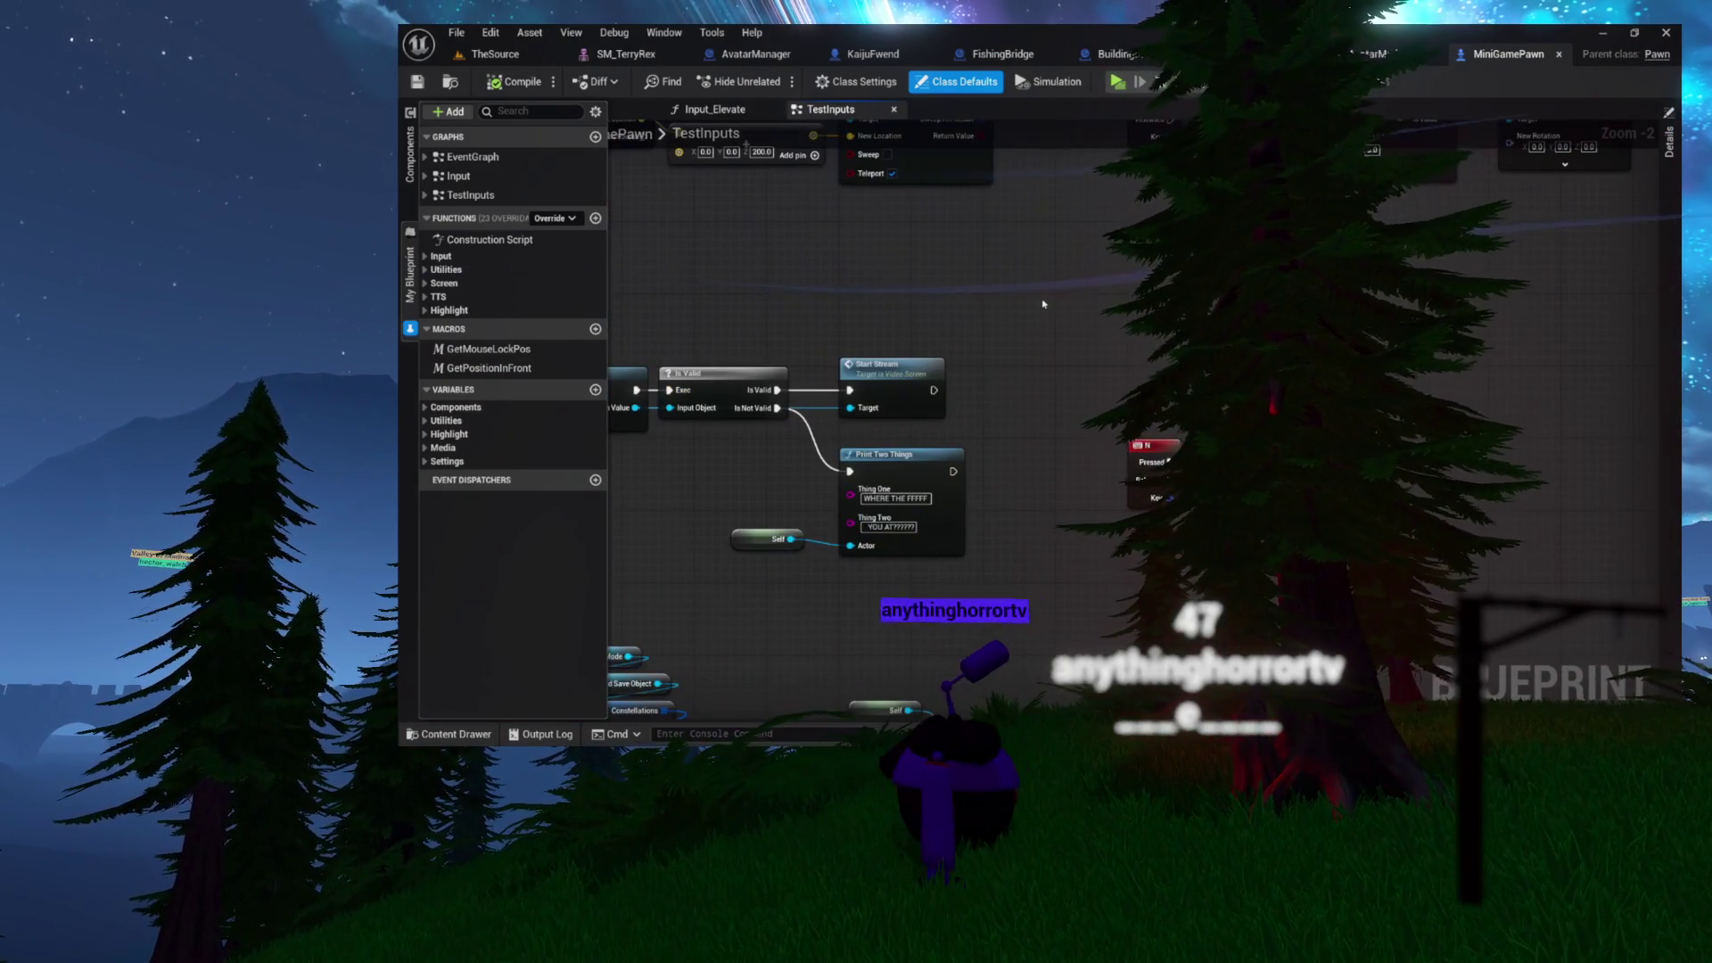
mouse_move(1040, 311)
mouse_down()
mouse_move(1095, 286)
mouse_move(1147, 116)
mouse_up()
drag(1034, 357, 1057, 54)
drag(1318, 341, 1401, 298)
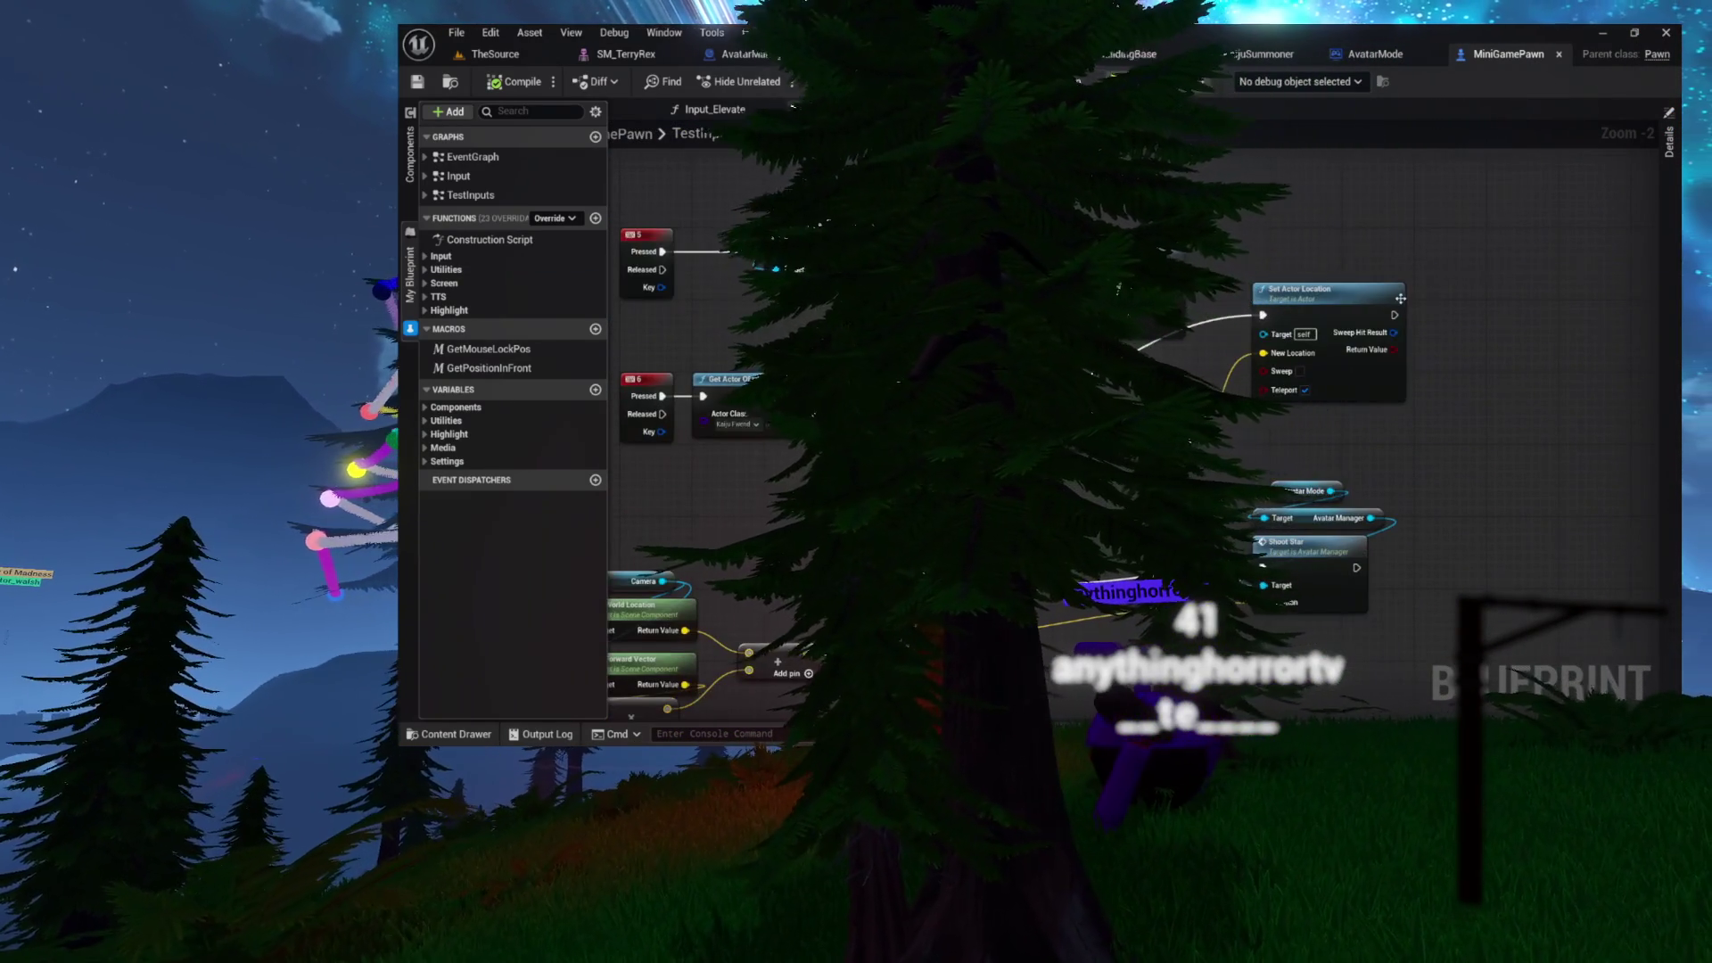
scroll(1459, 496, down, 6)
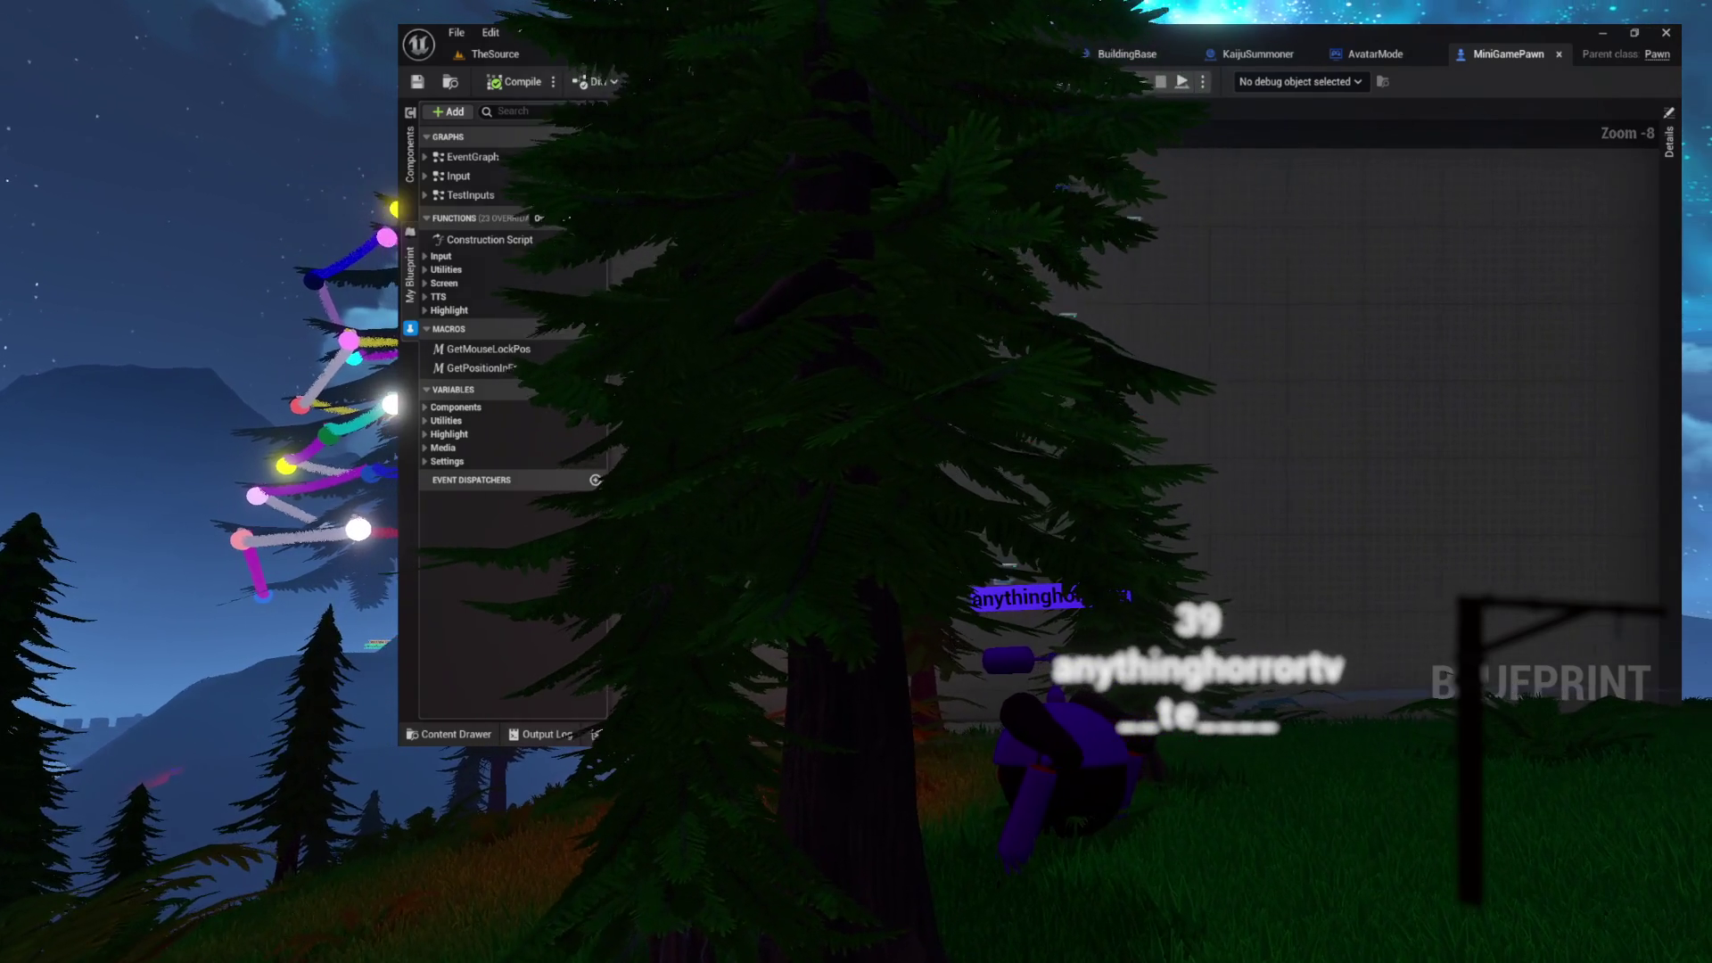
scroll(1219, 638, up, 5)
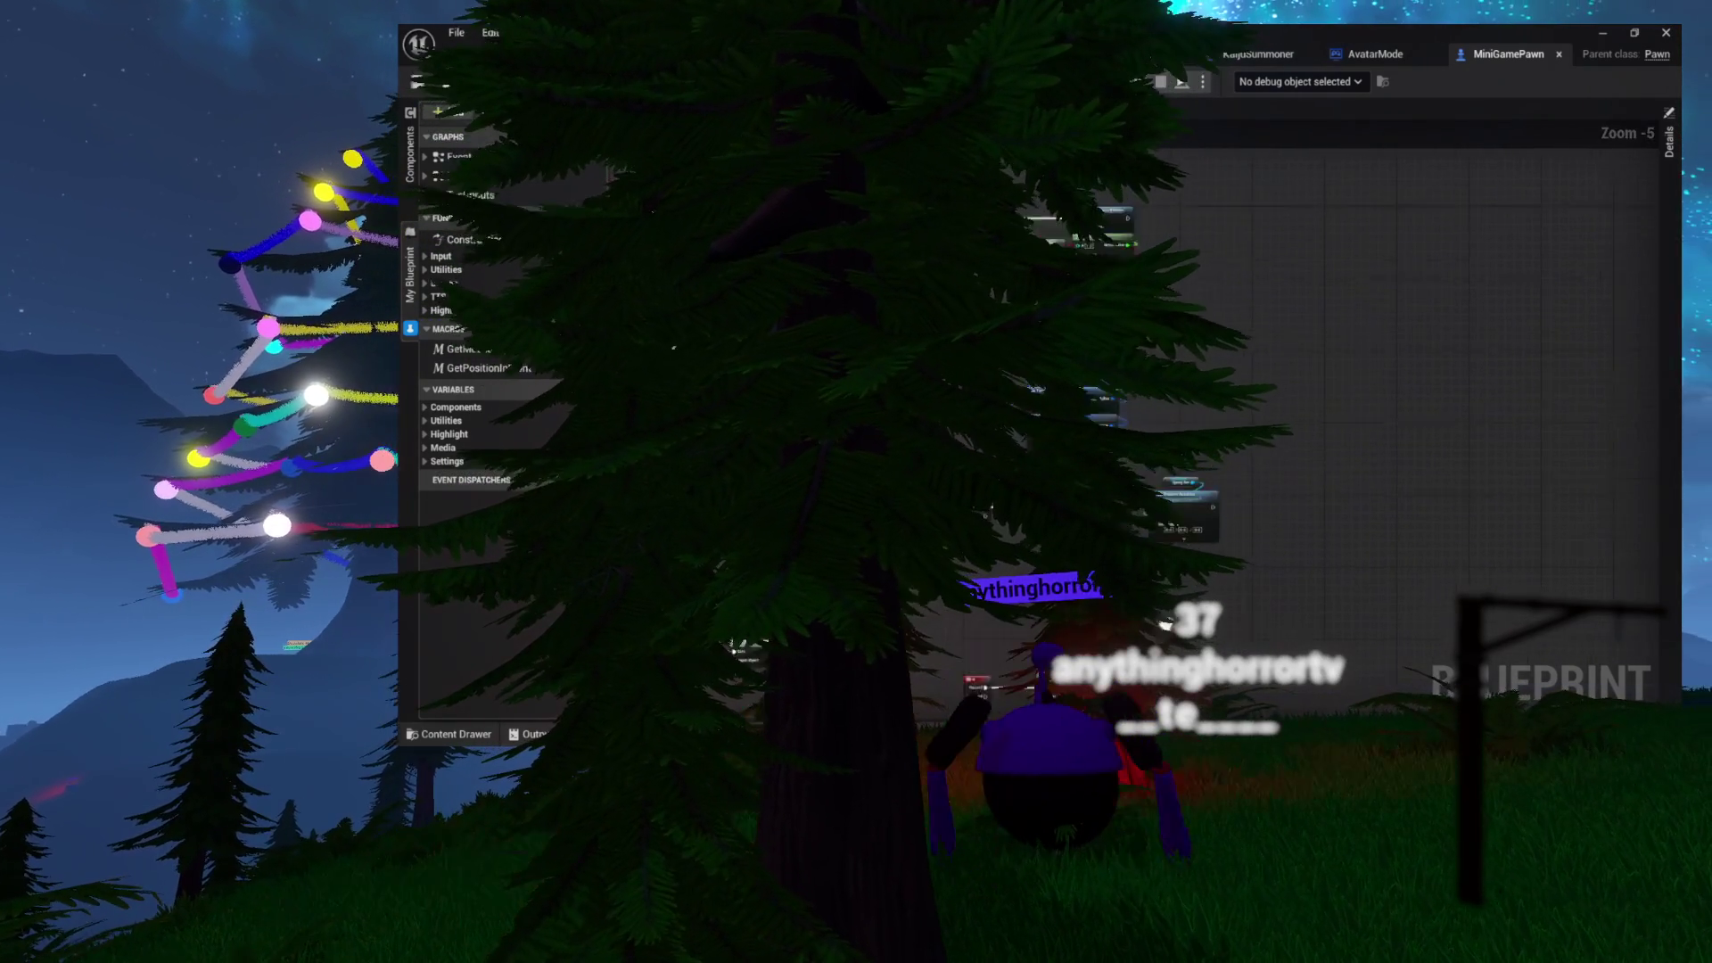
drag(1219, 637, 1301, 726)
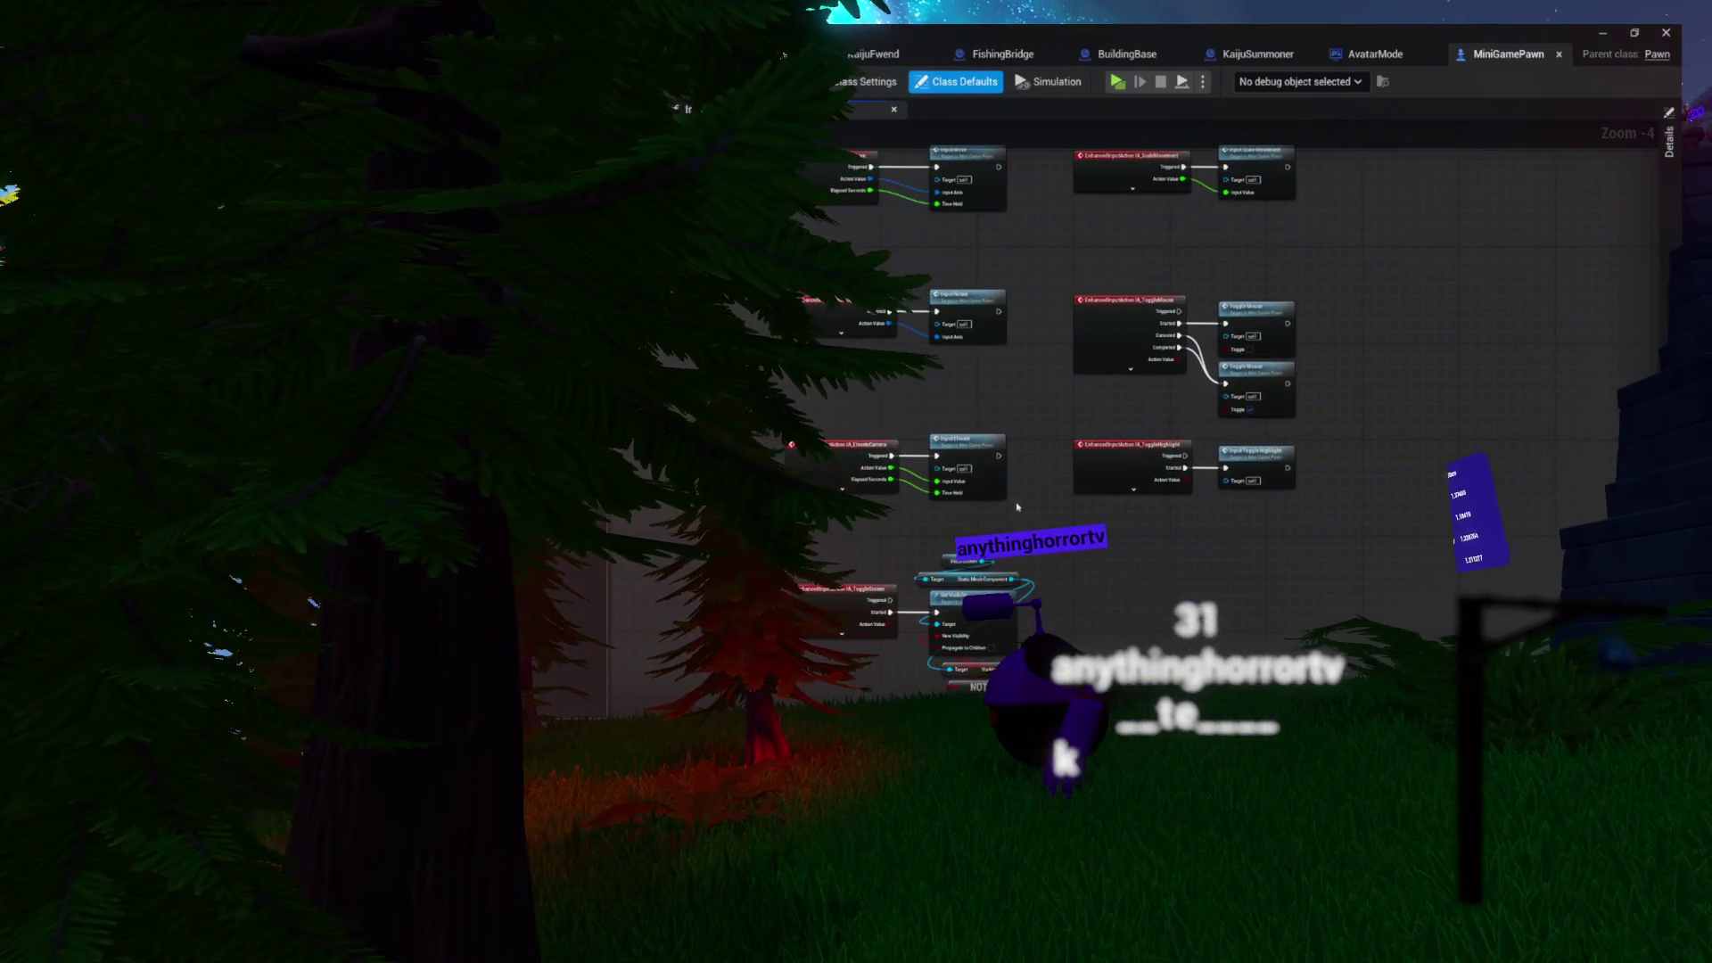
scroll(1047, 593, up, 2)
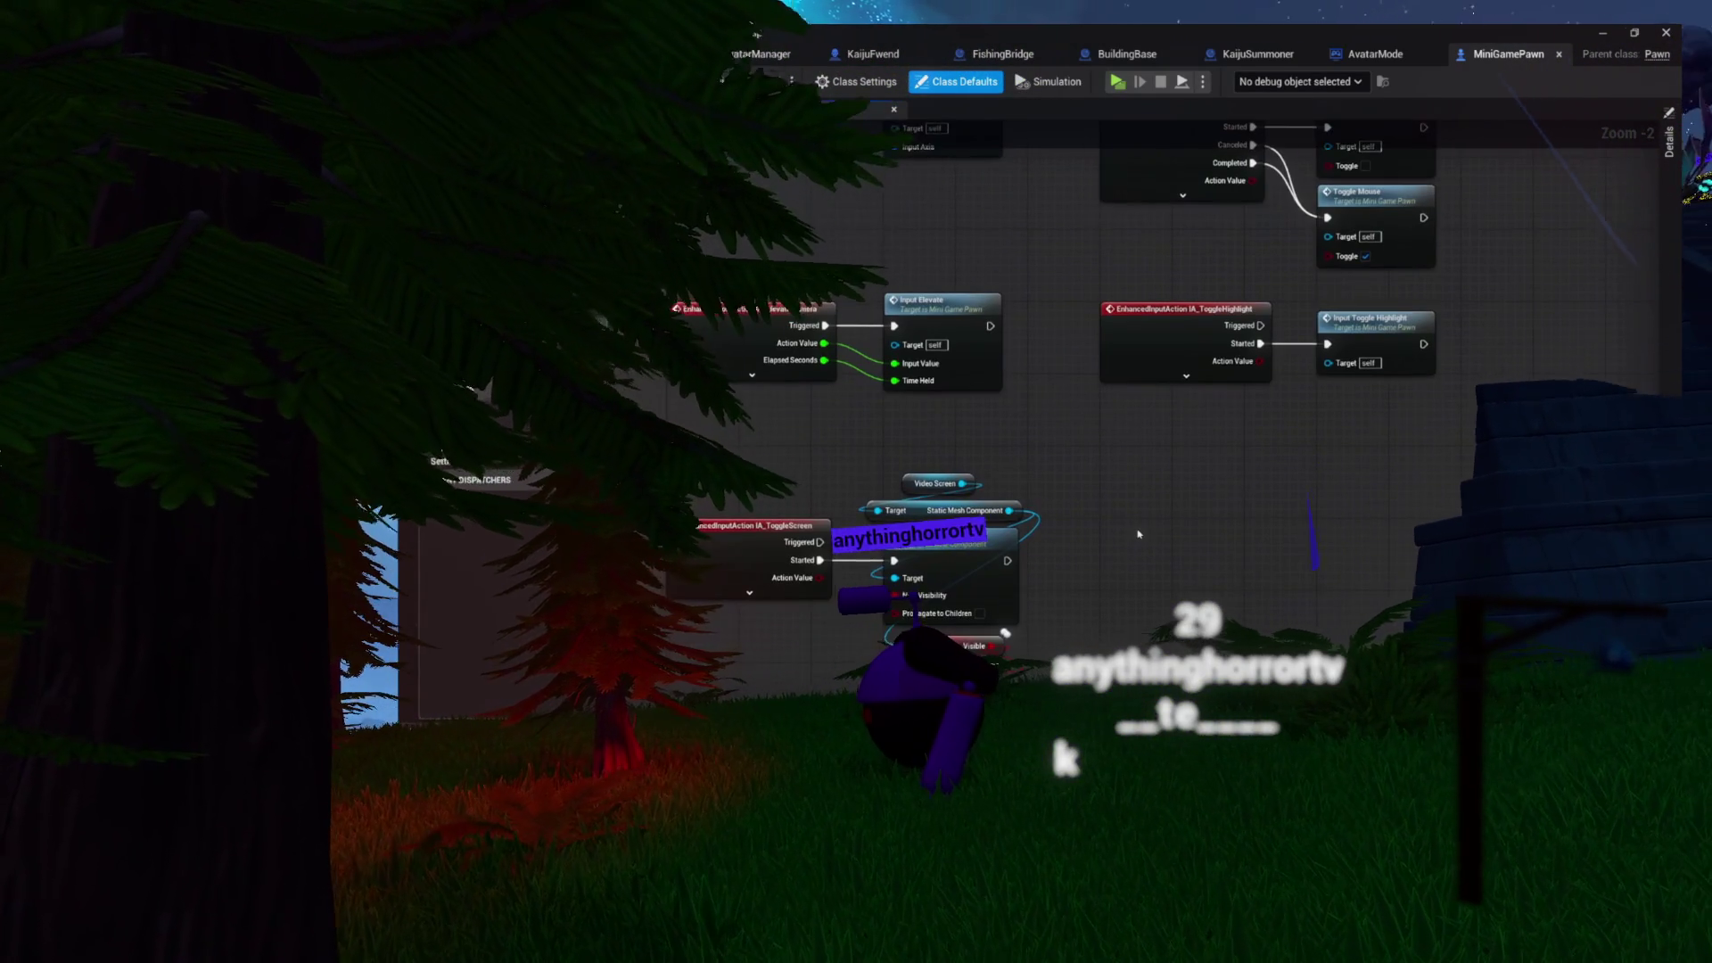
mouse_move(1139, 535)
mouse_down()
mouse_move(1100, 574)
mouse_move(1145, 552)
mouse_up()
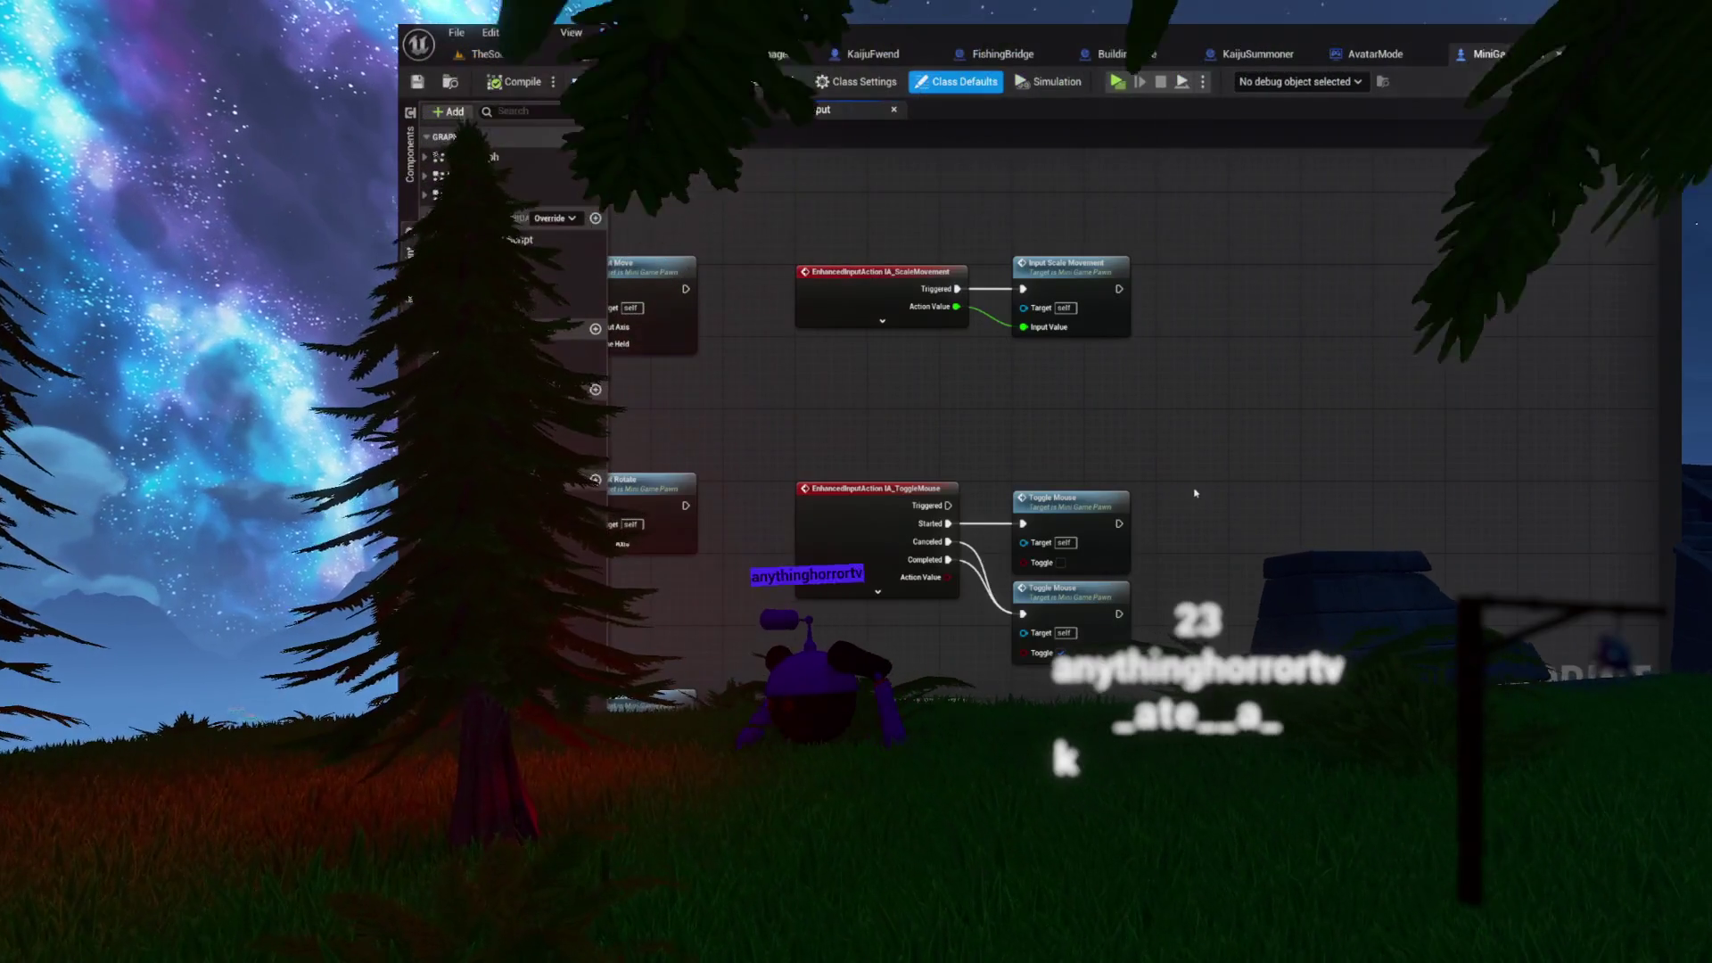
mouse_move(1142, 409)
mouse_down()
mouse_move(1146, 470)
mouse_move(1268, 484)
mouse_move(1405, 459)
mouse_up()
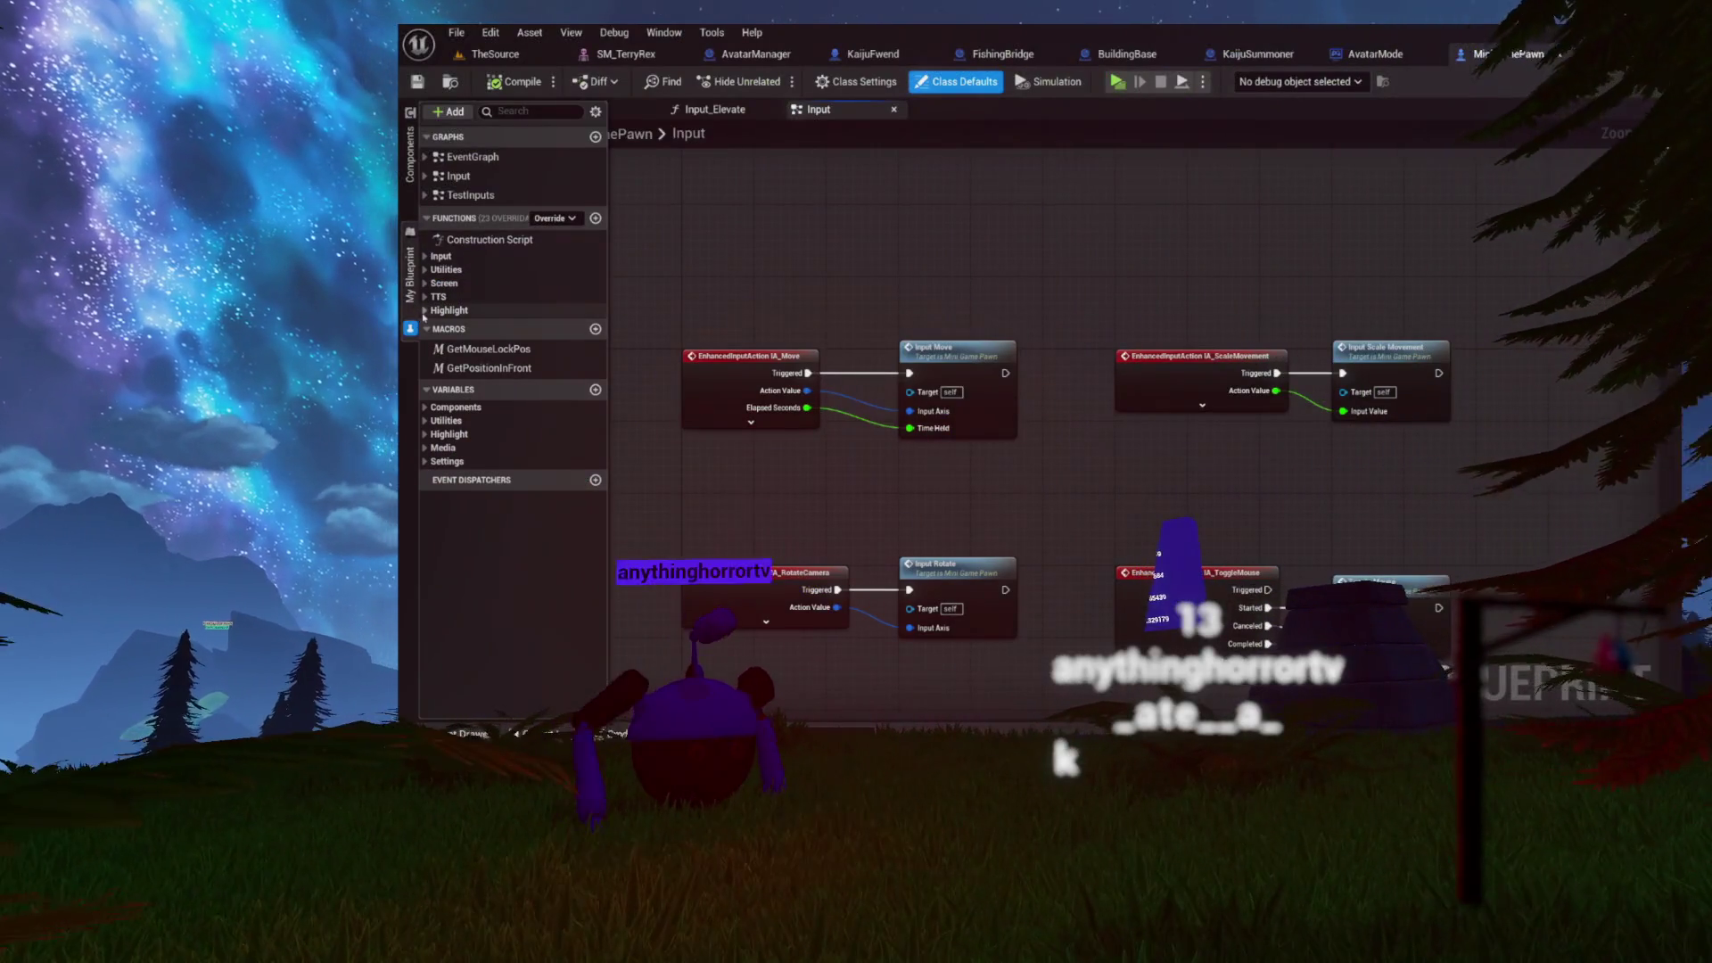
- Open StartFollowingHighlightable from the Highlight functions, then switch to the AvatarManager blueprint
click(436, 309)
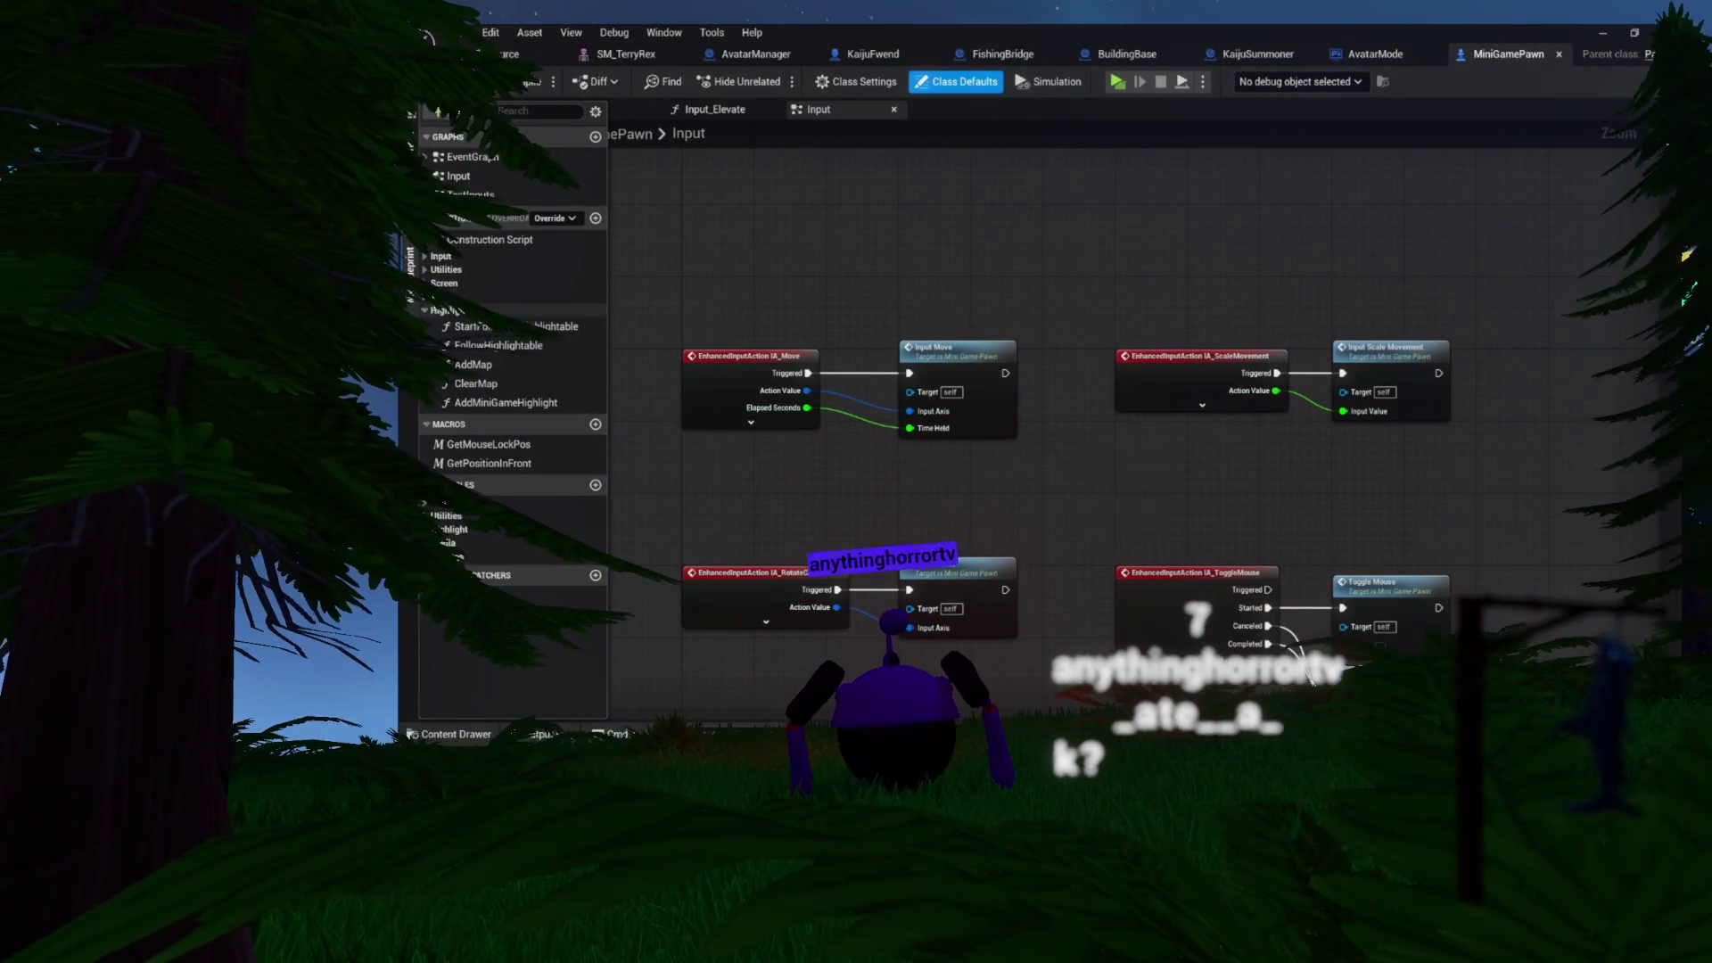
click(428, 257)
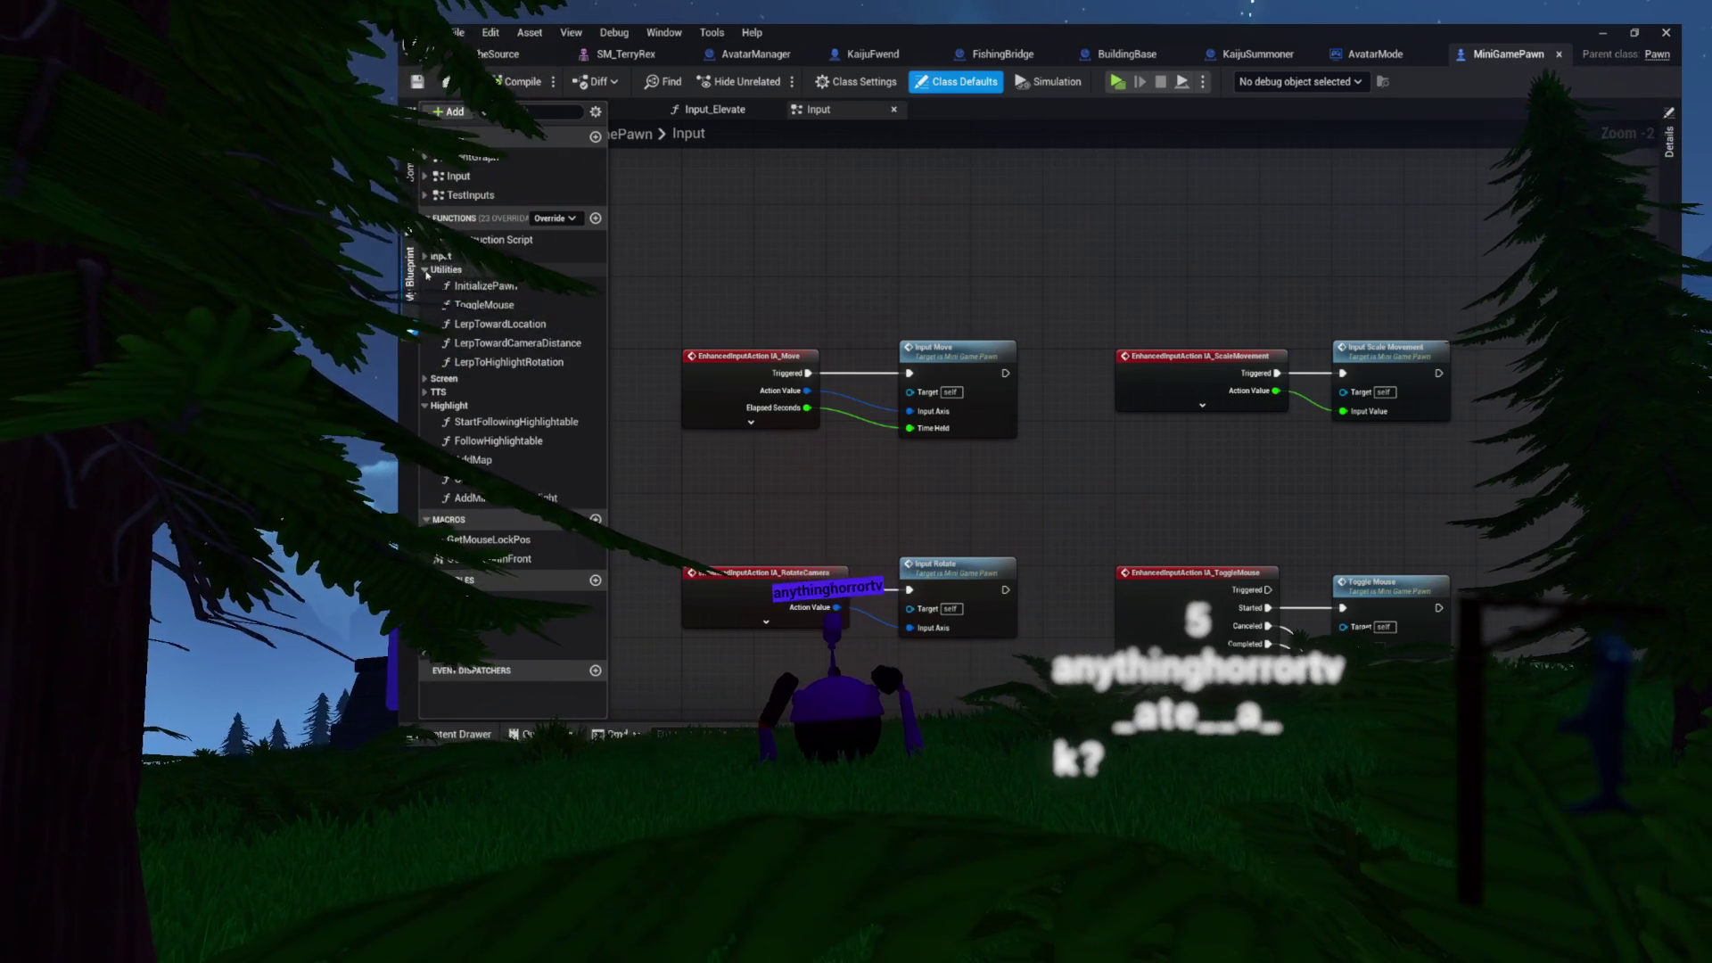
click(426, 270)
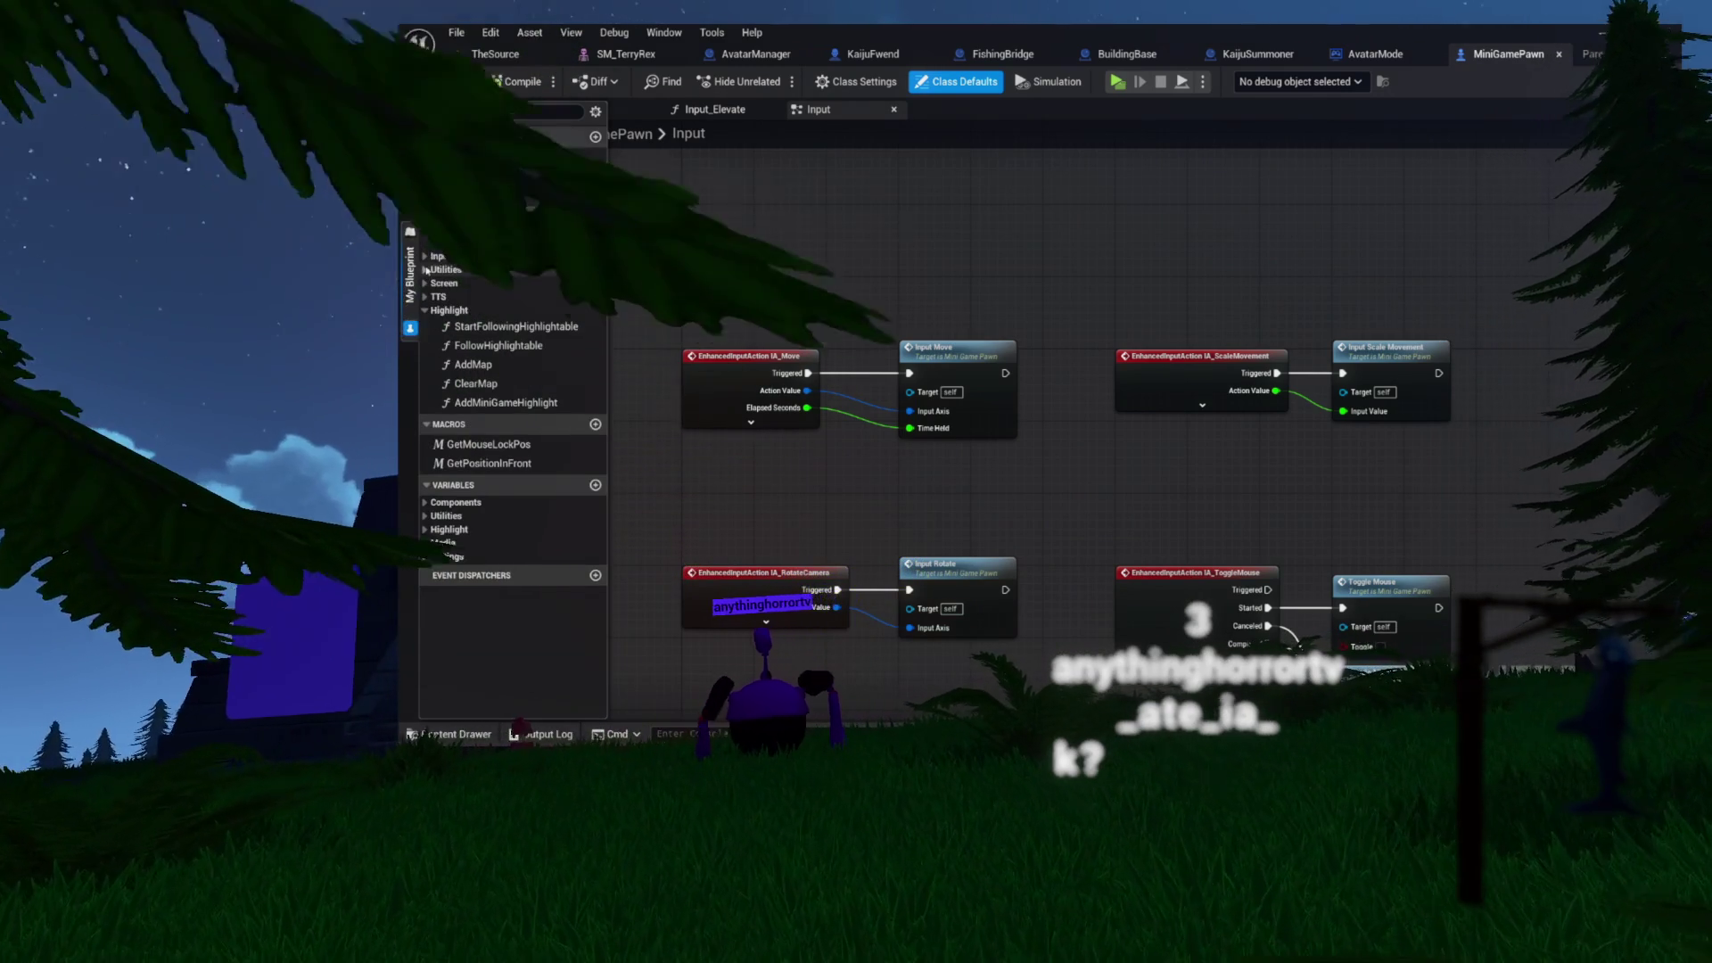
double_click(510, 328)
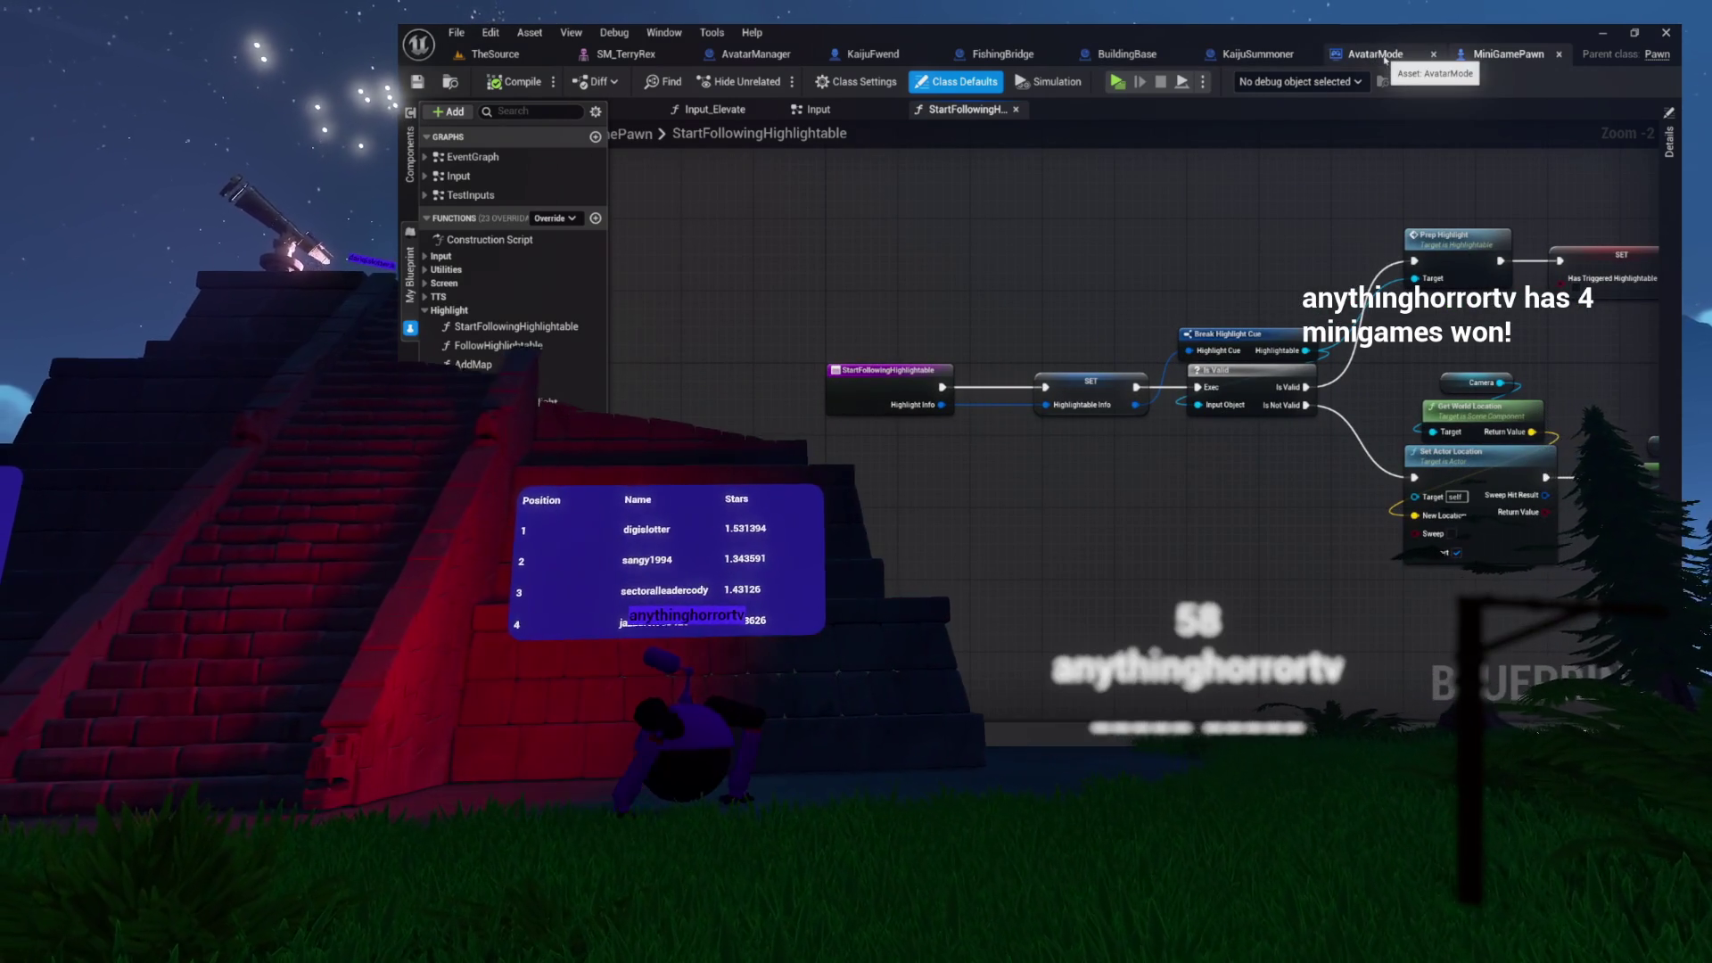
click(761, 59)
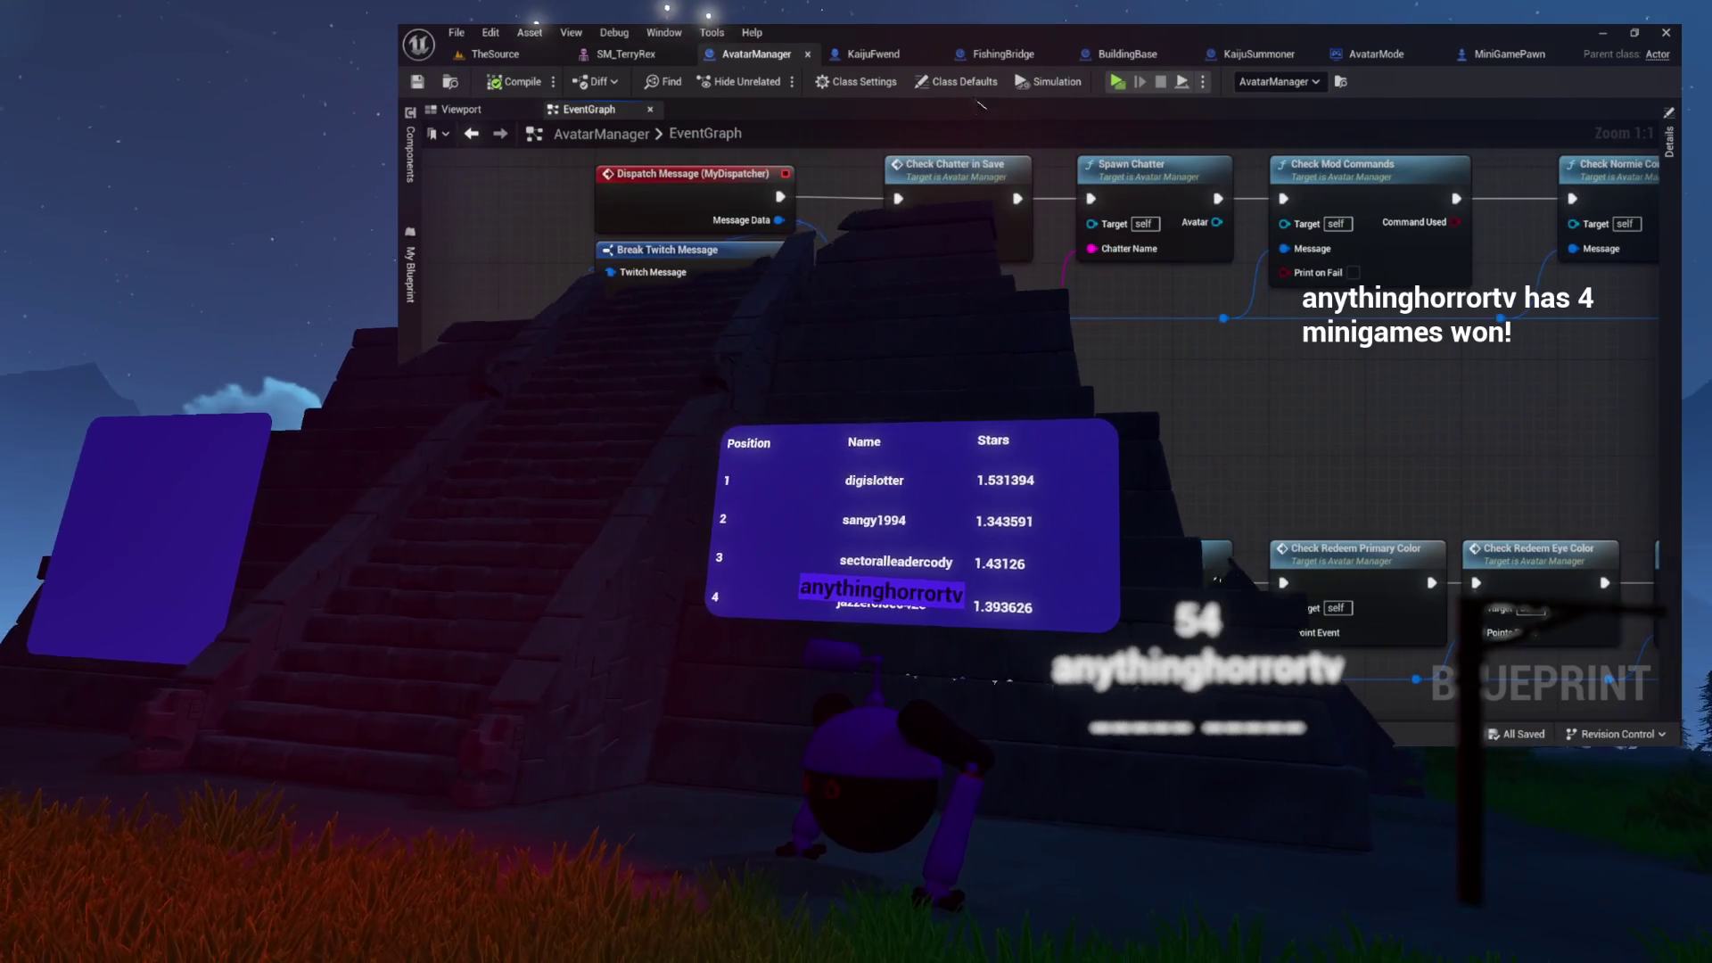
- Show AvatarManager's My Blueprint list to reach the HighlightQueue variable
click(409, 328)
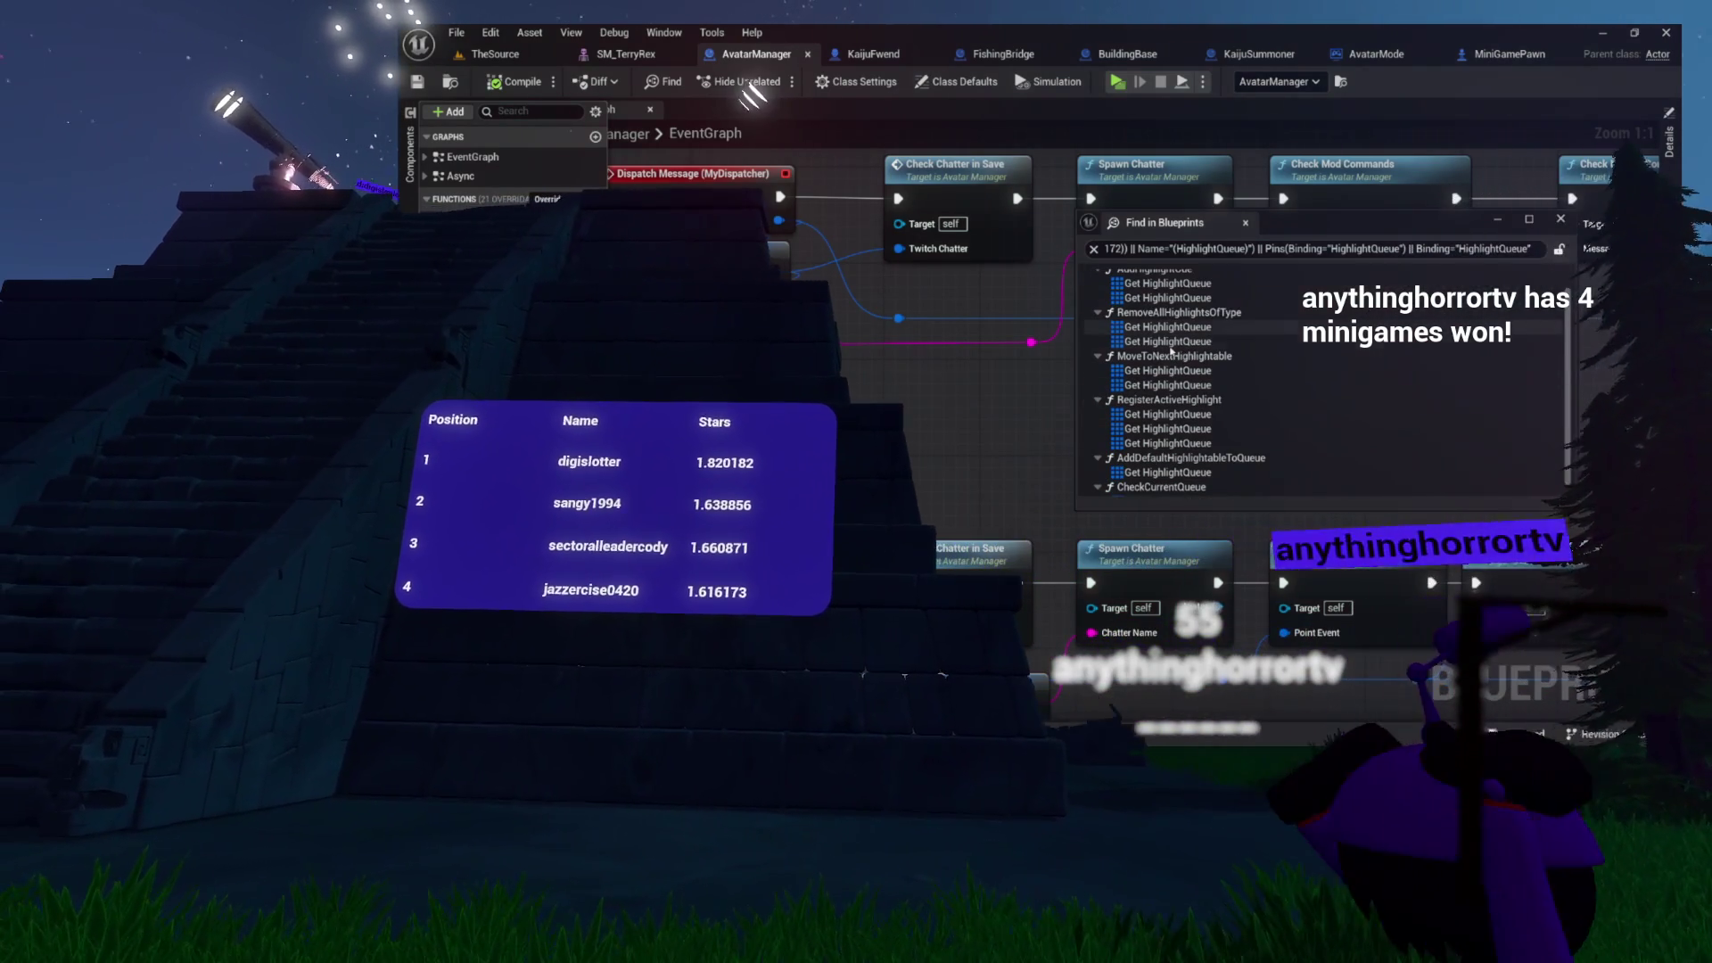
- Open RemoveAllHighlightsOfType at its HighlightQueue uses from the search results
click(1159, 365)
double_click(1171, 352)
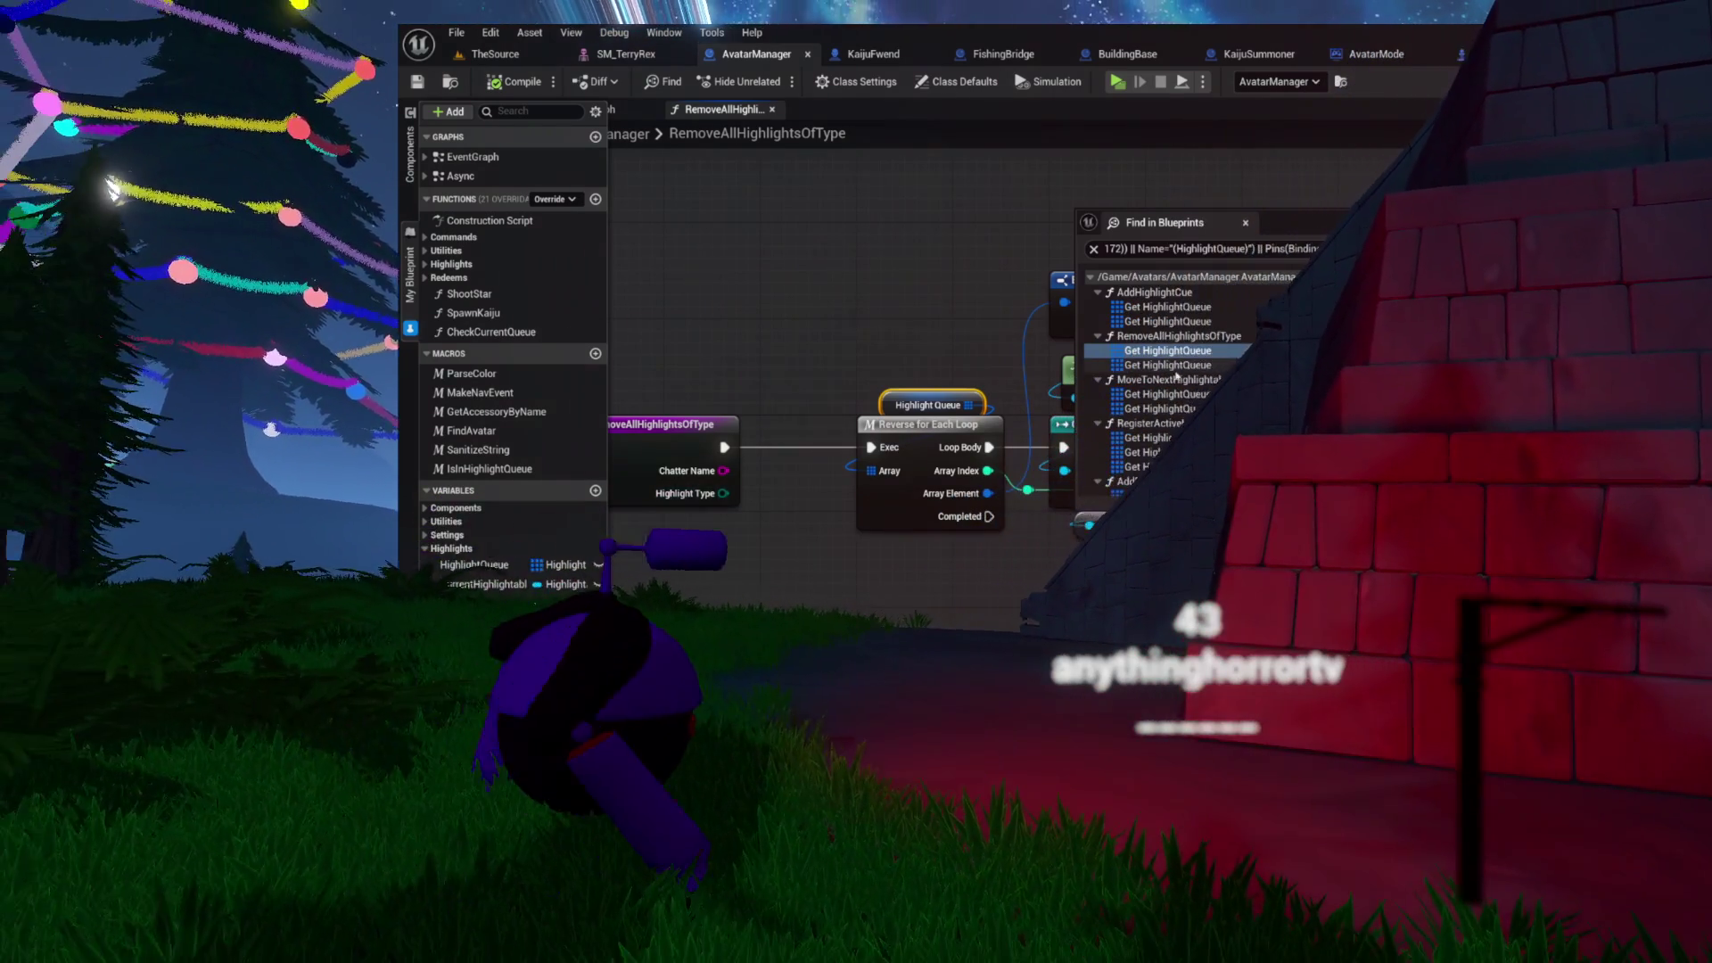
click(1139, 364)
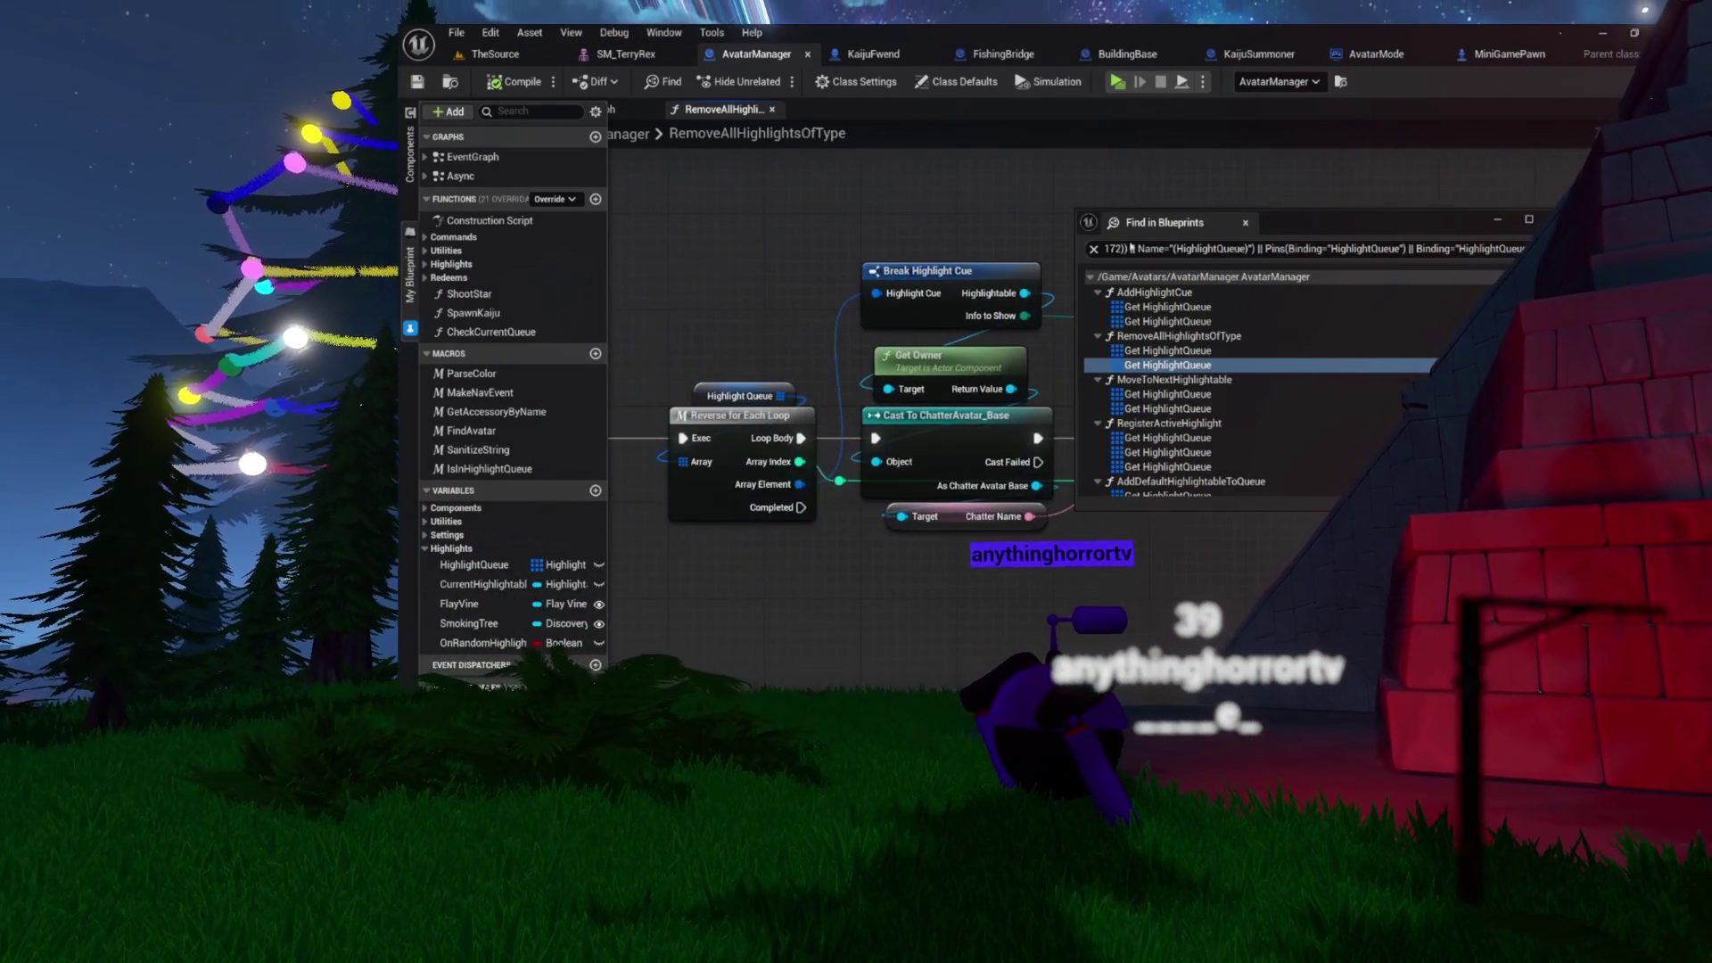
right_click(784, 434)
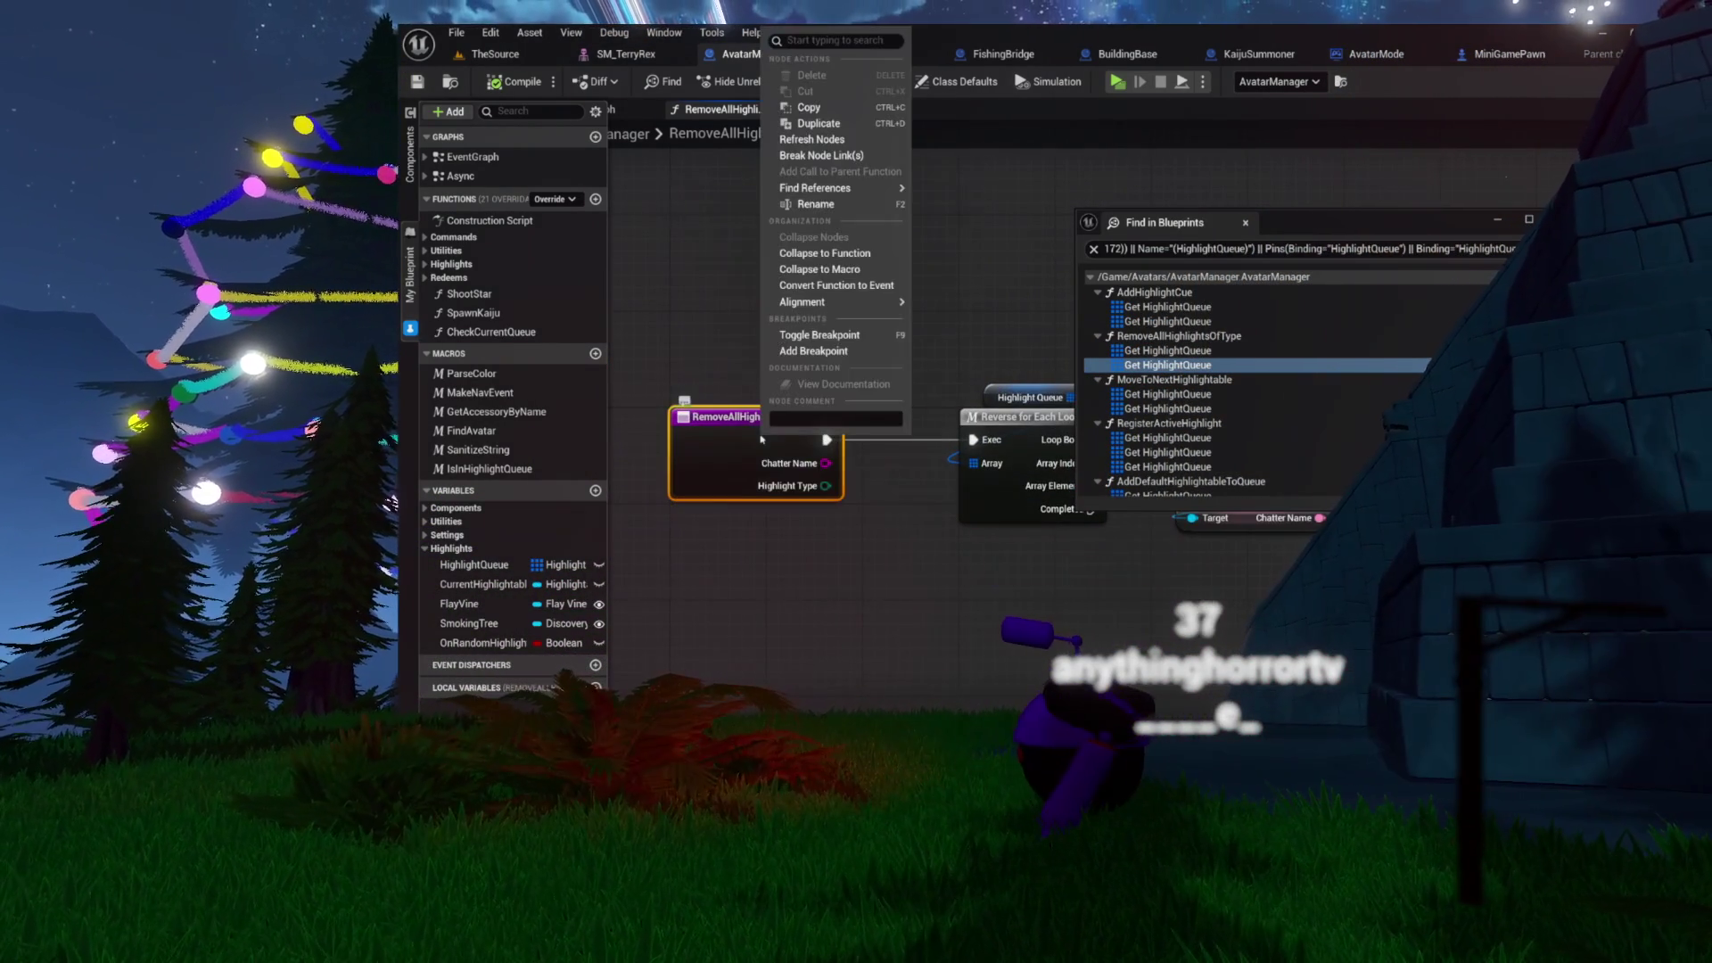
mouse_move(852, 311)
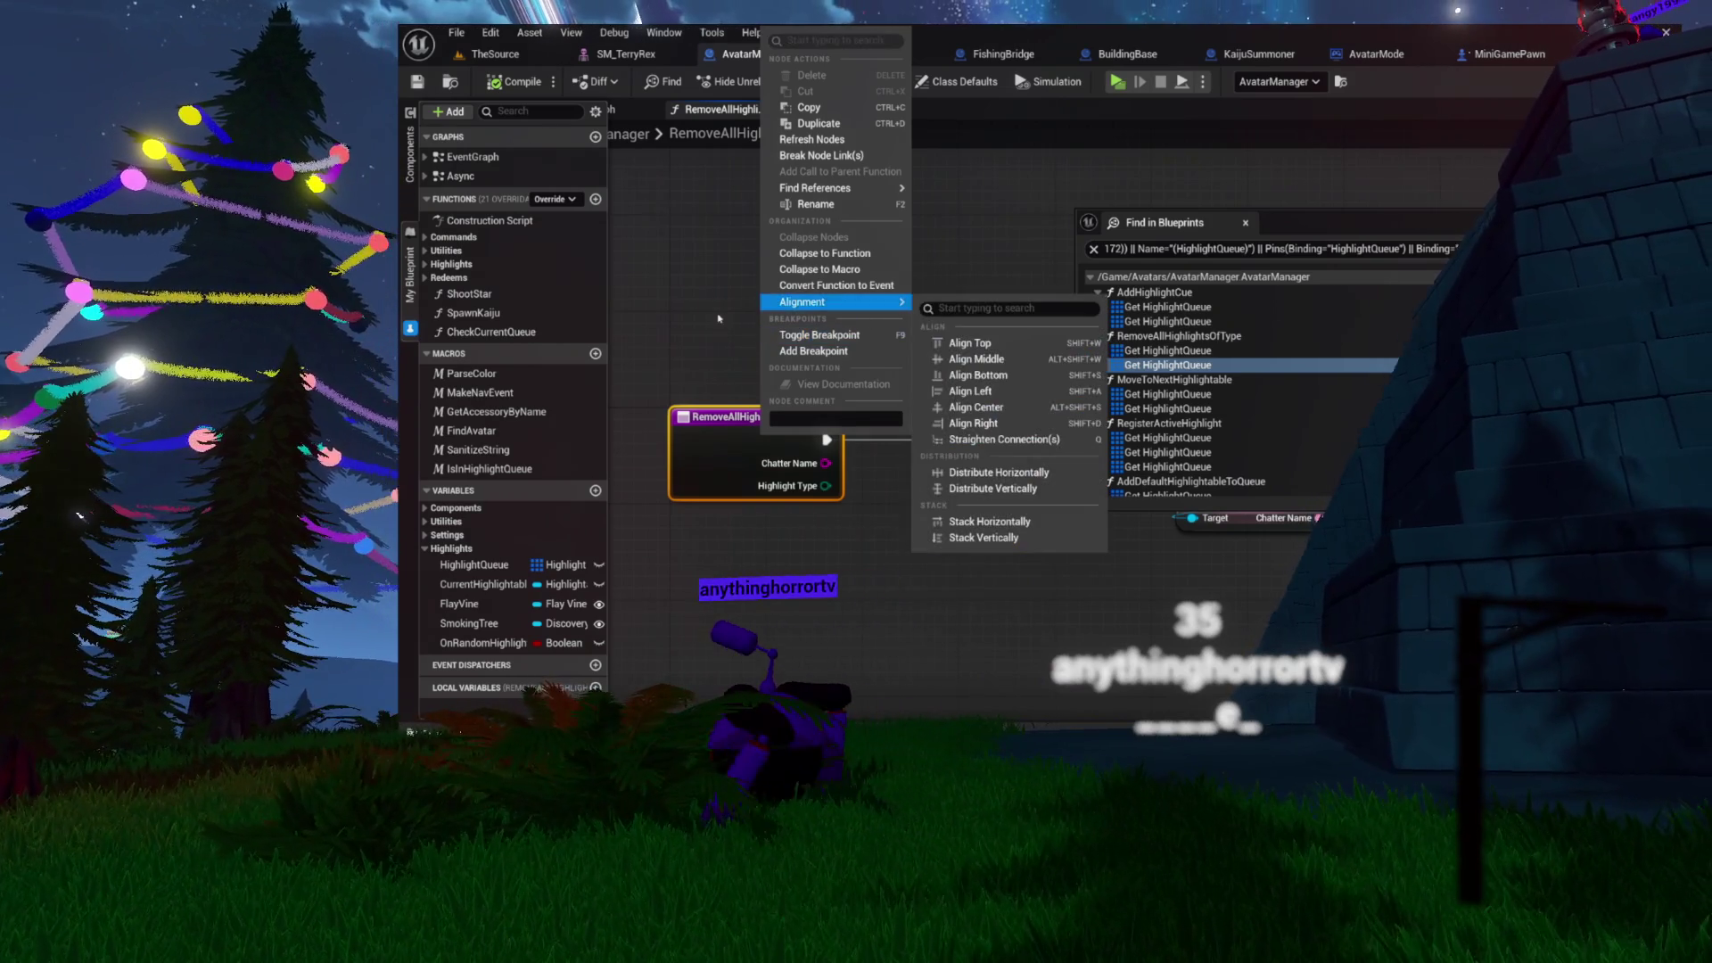
click(719, 318)
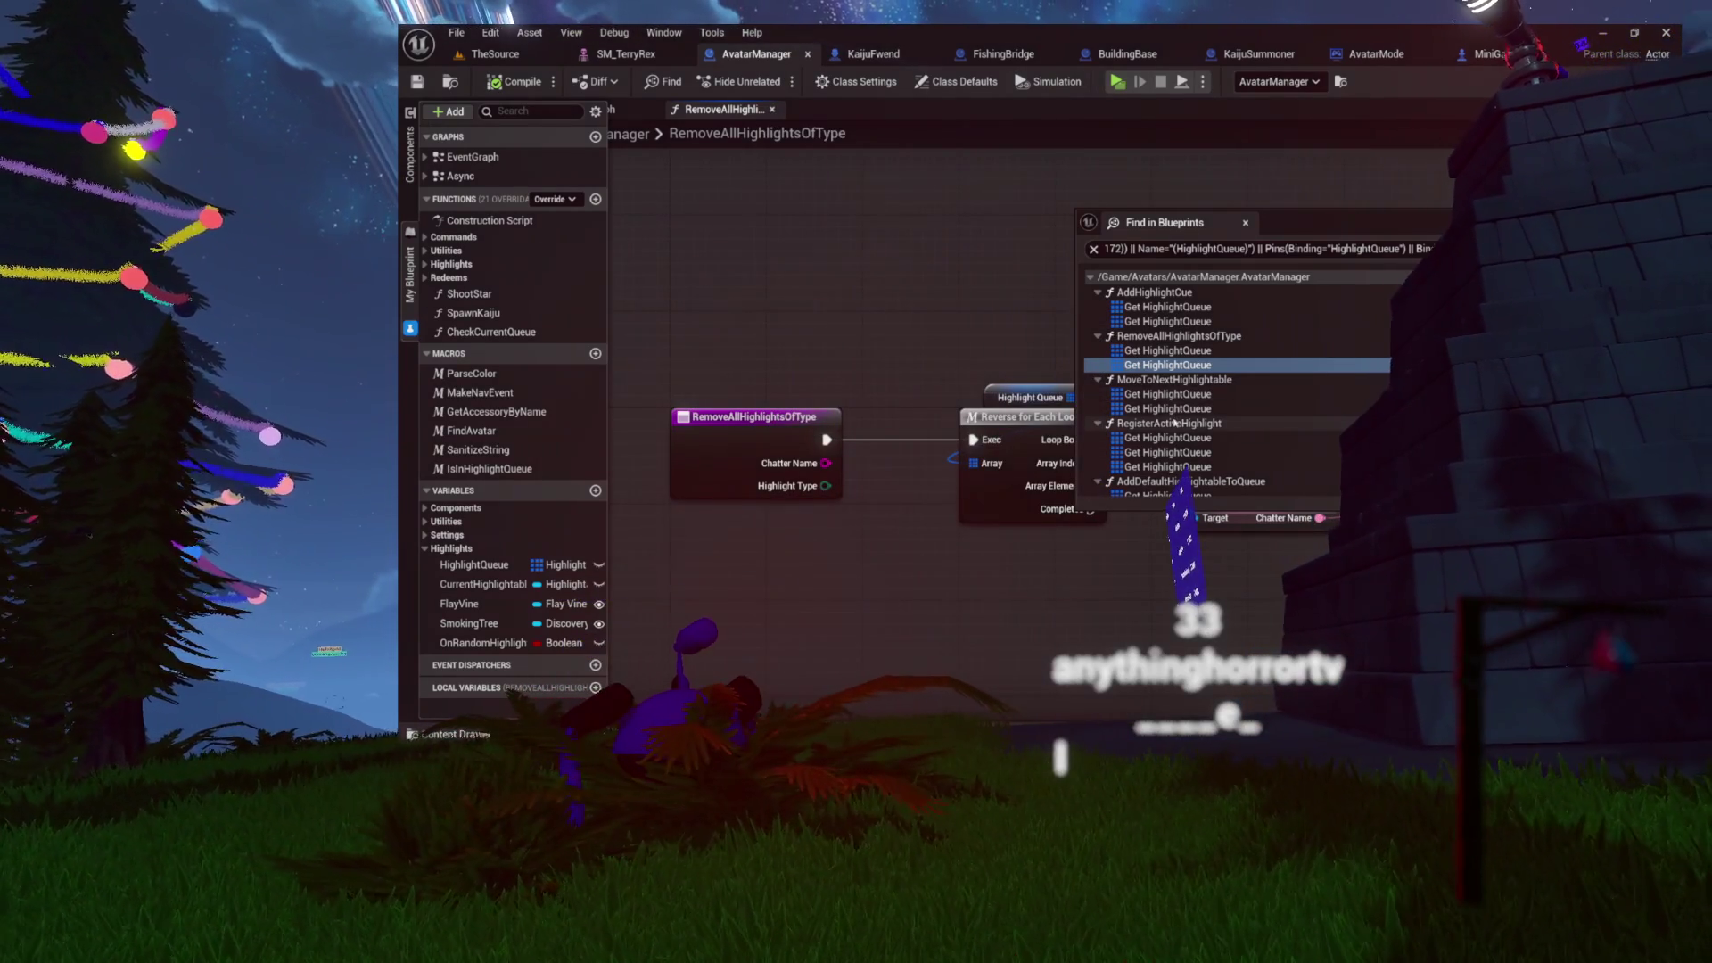
scroll(1169, 343, down, 1)
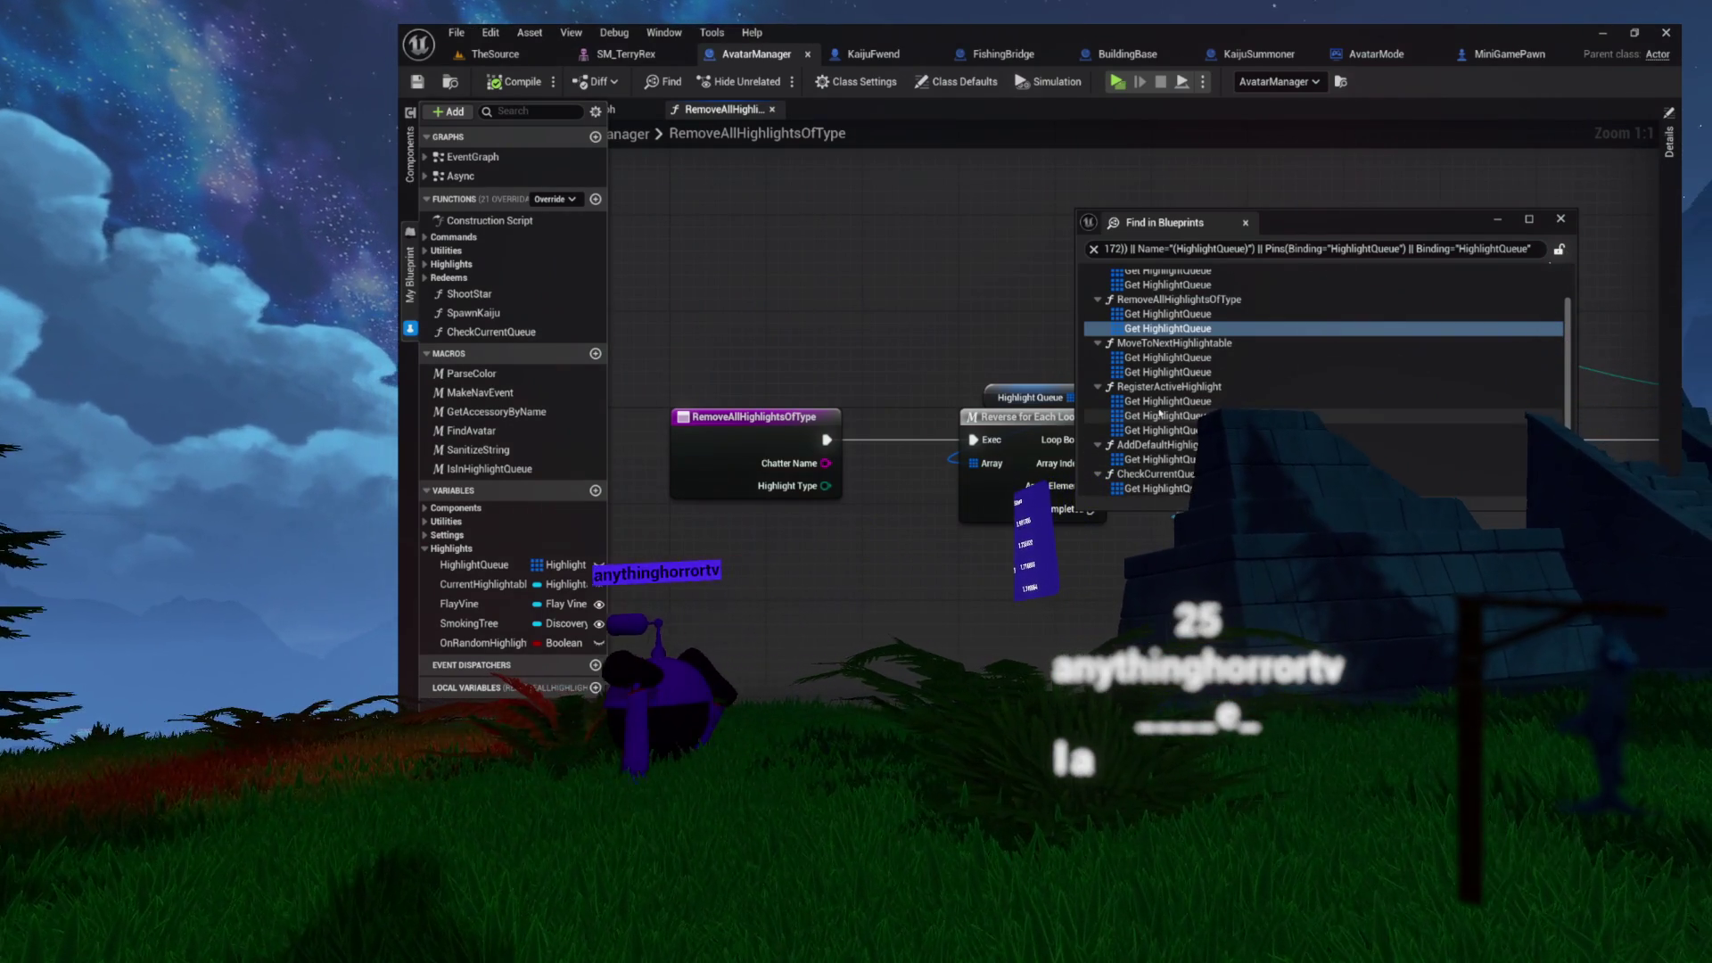
scroll(1159, 370, up, 2)
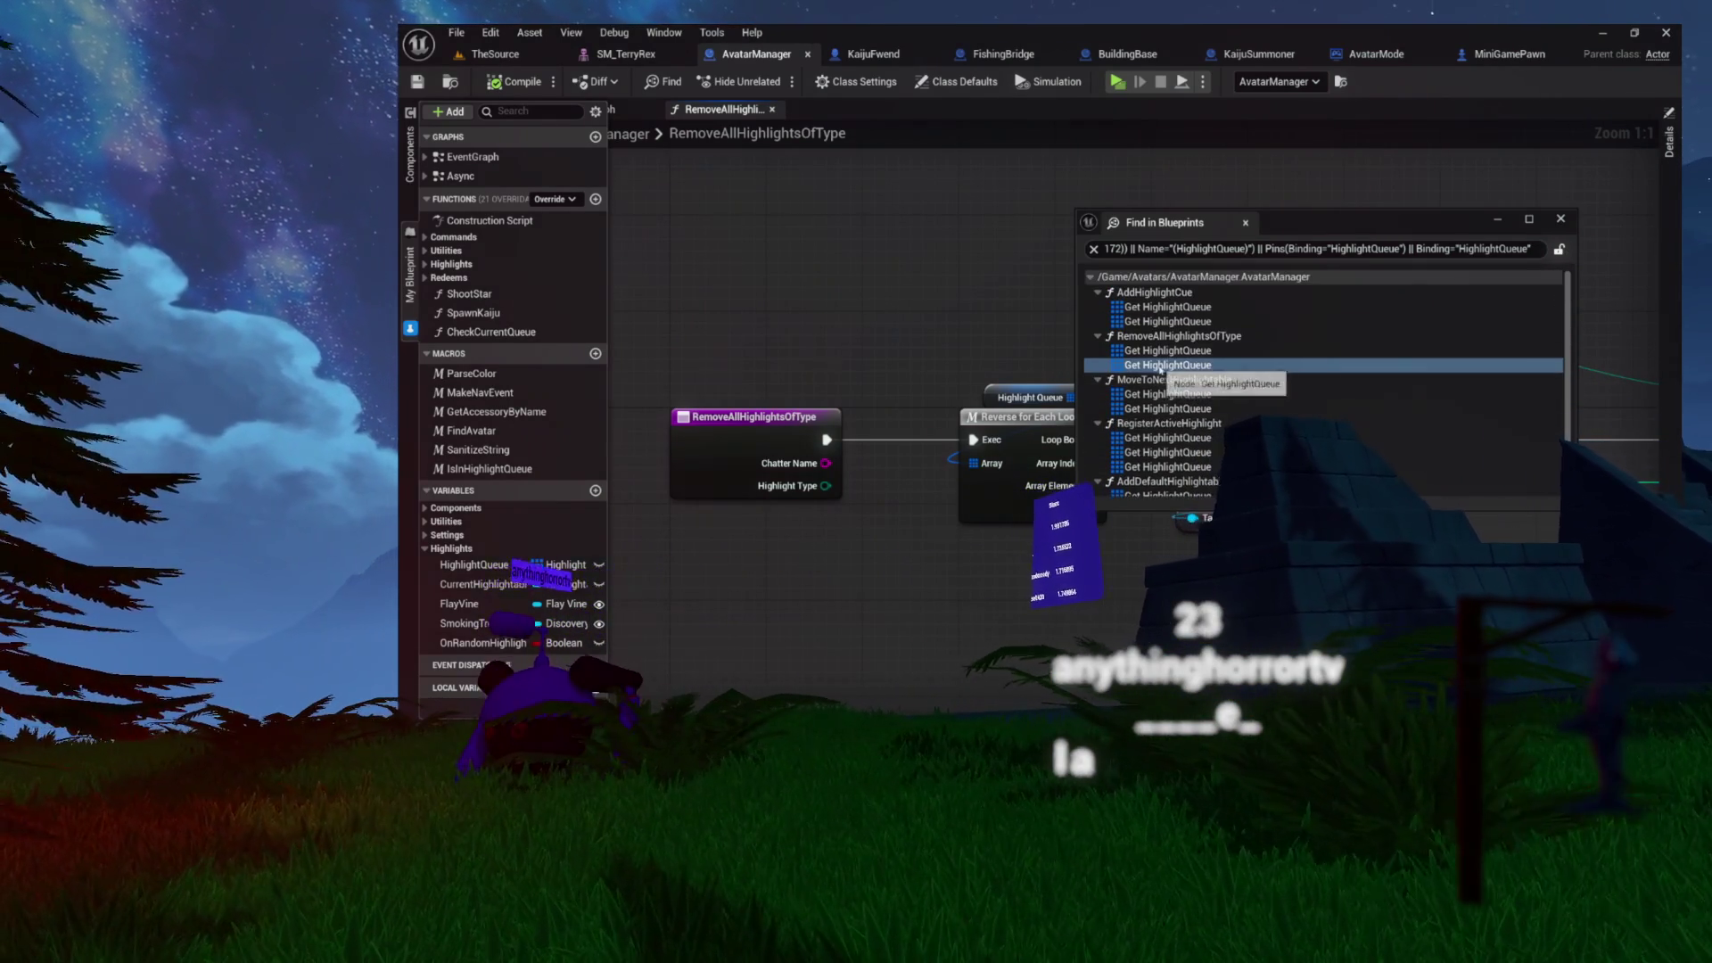
scroll(1163, 355, down, 1)
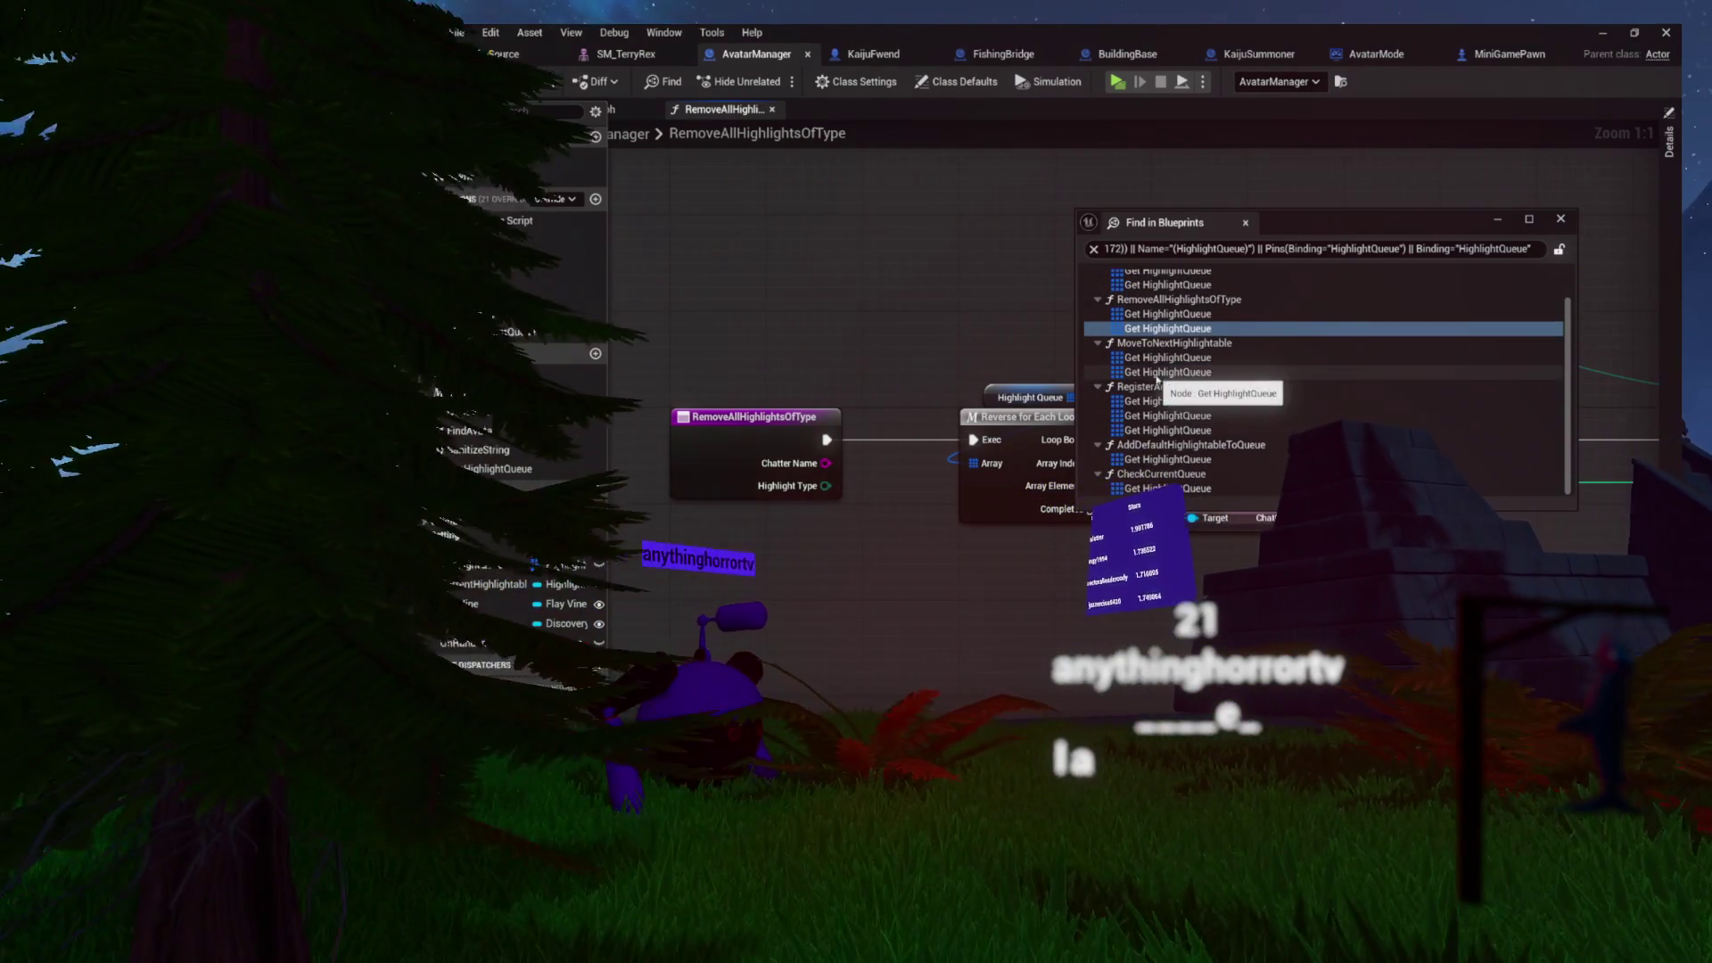
- Close the results and search RemoveAllHighlightsOfType references by class member
double_click(1204, 328)
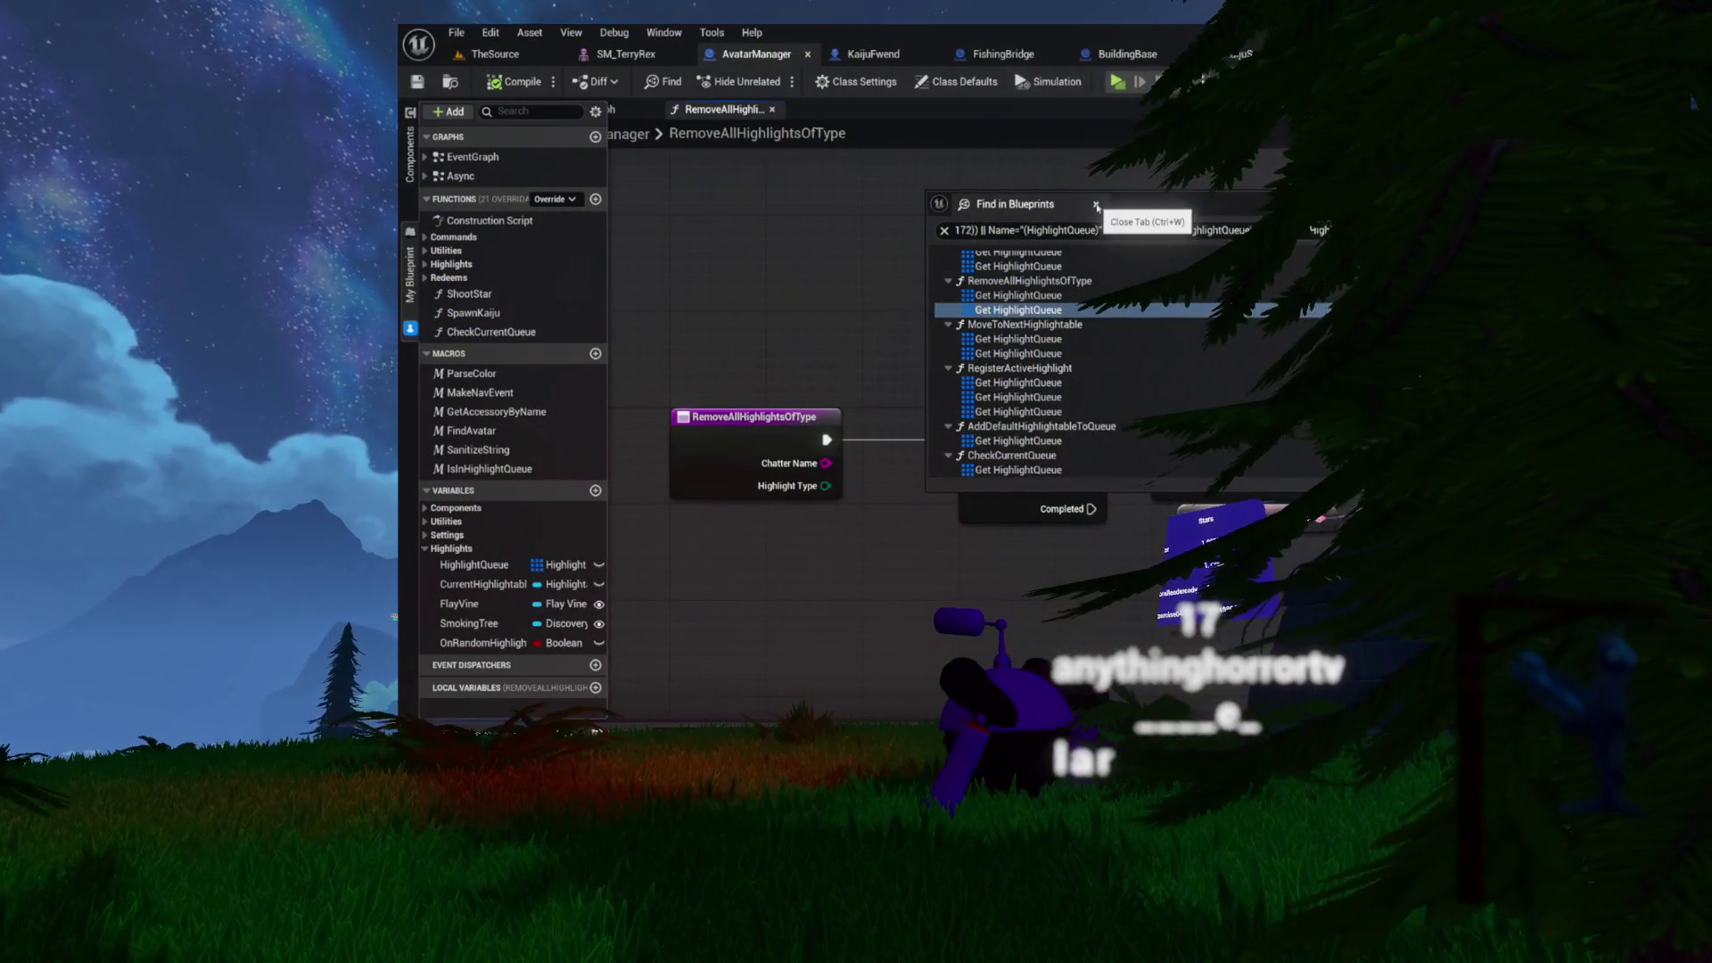
click(1105, 230)
right_click(714, 431)
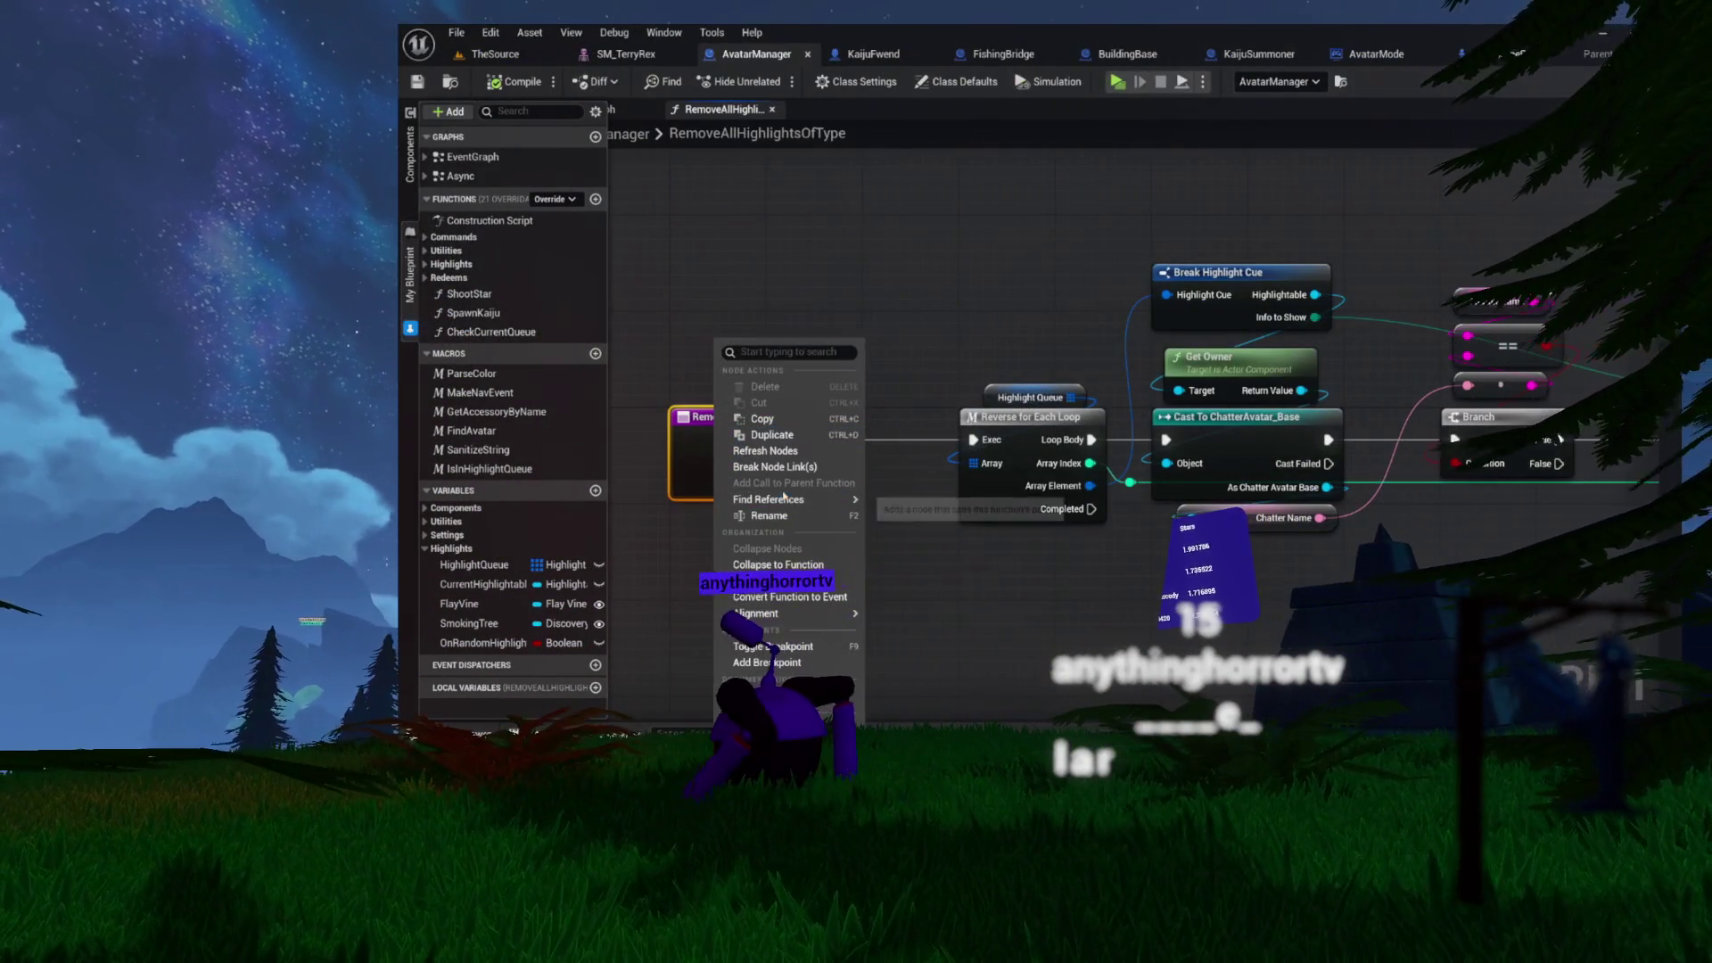
mouse_move(803, 500)
click(932, 555)
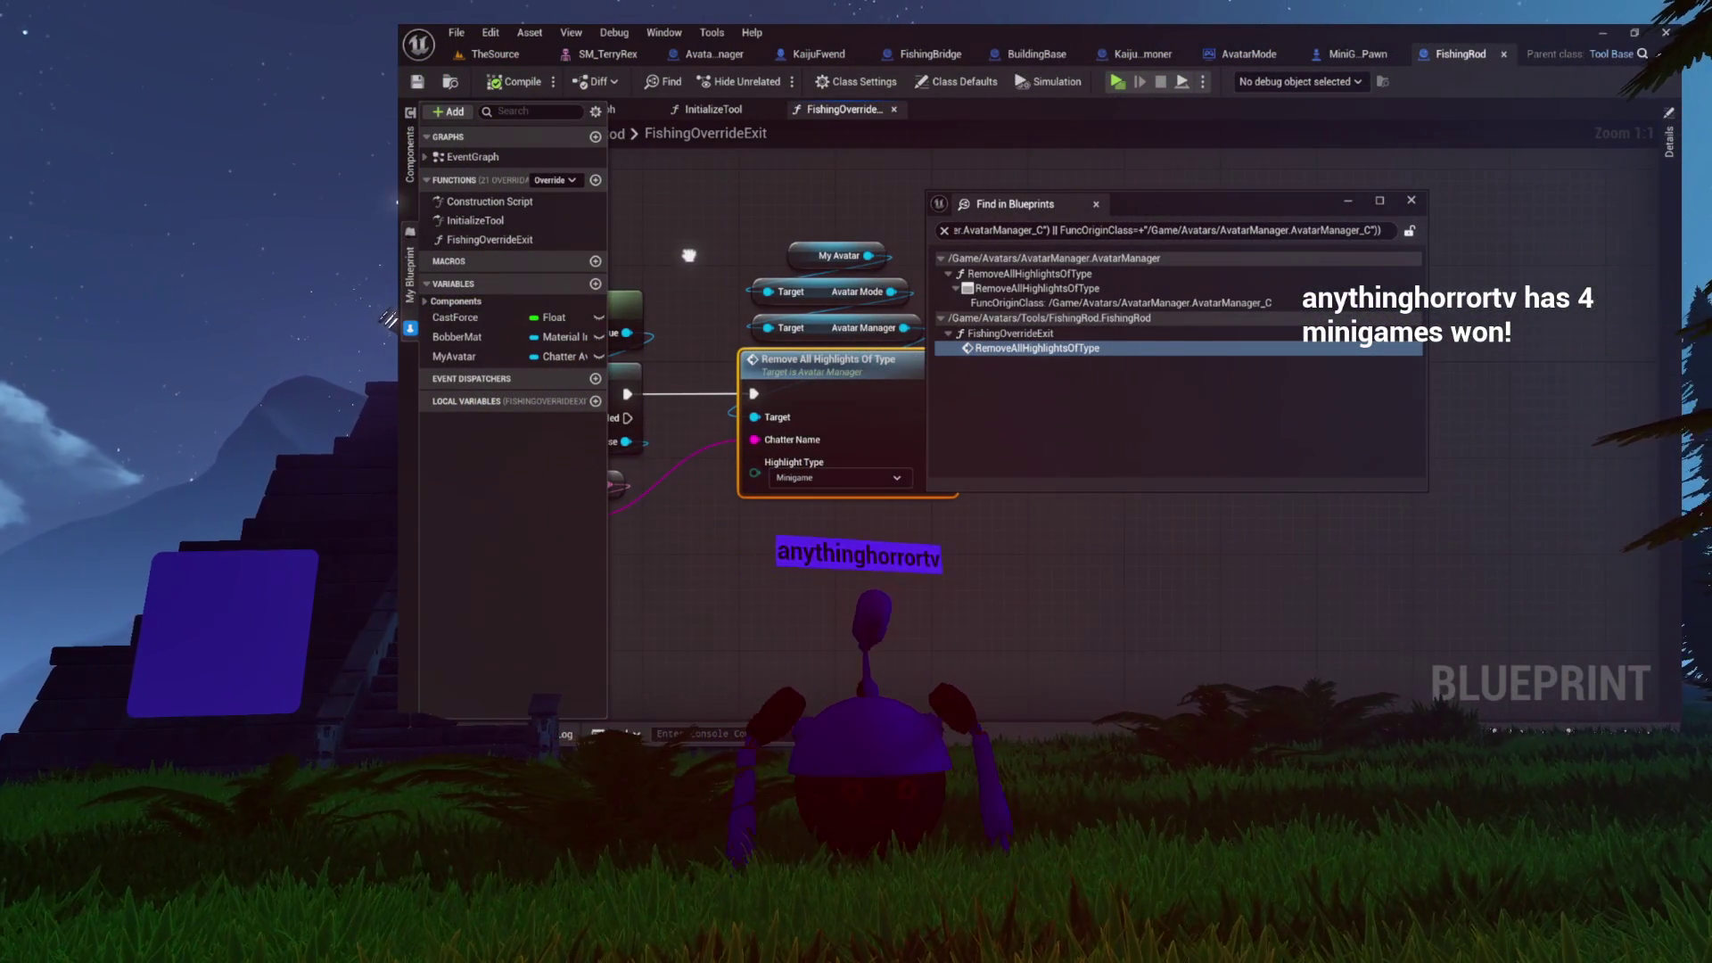
- Pan FishingRod's graph right to reveal the FishingOverrideExit entry and Call On Completed Gathering nodes
drag(688, 255, 892, 241)
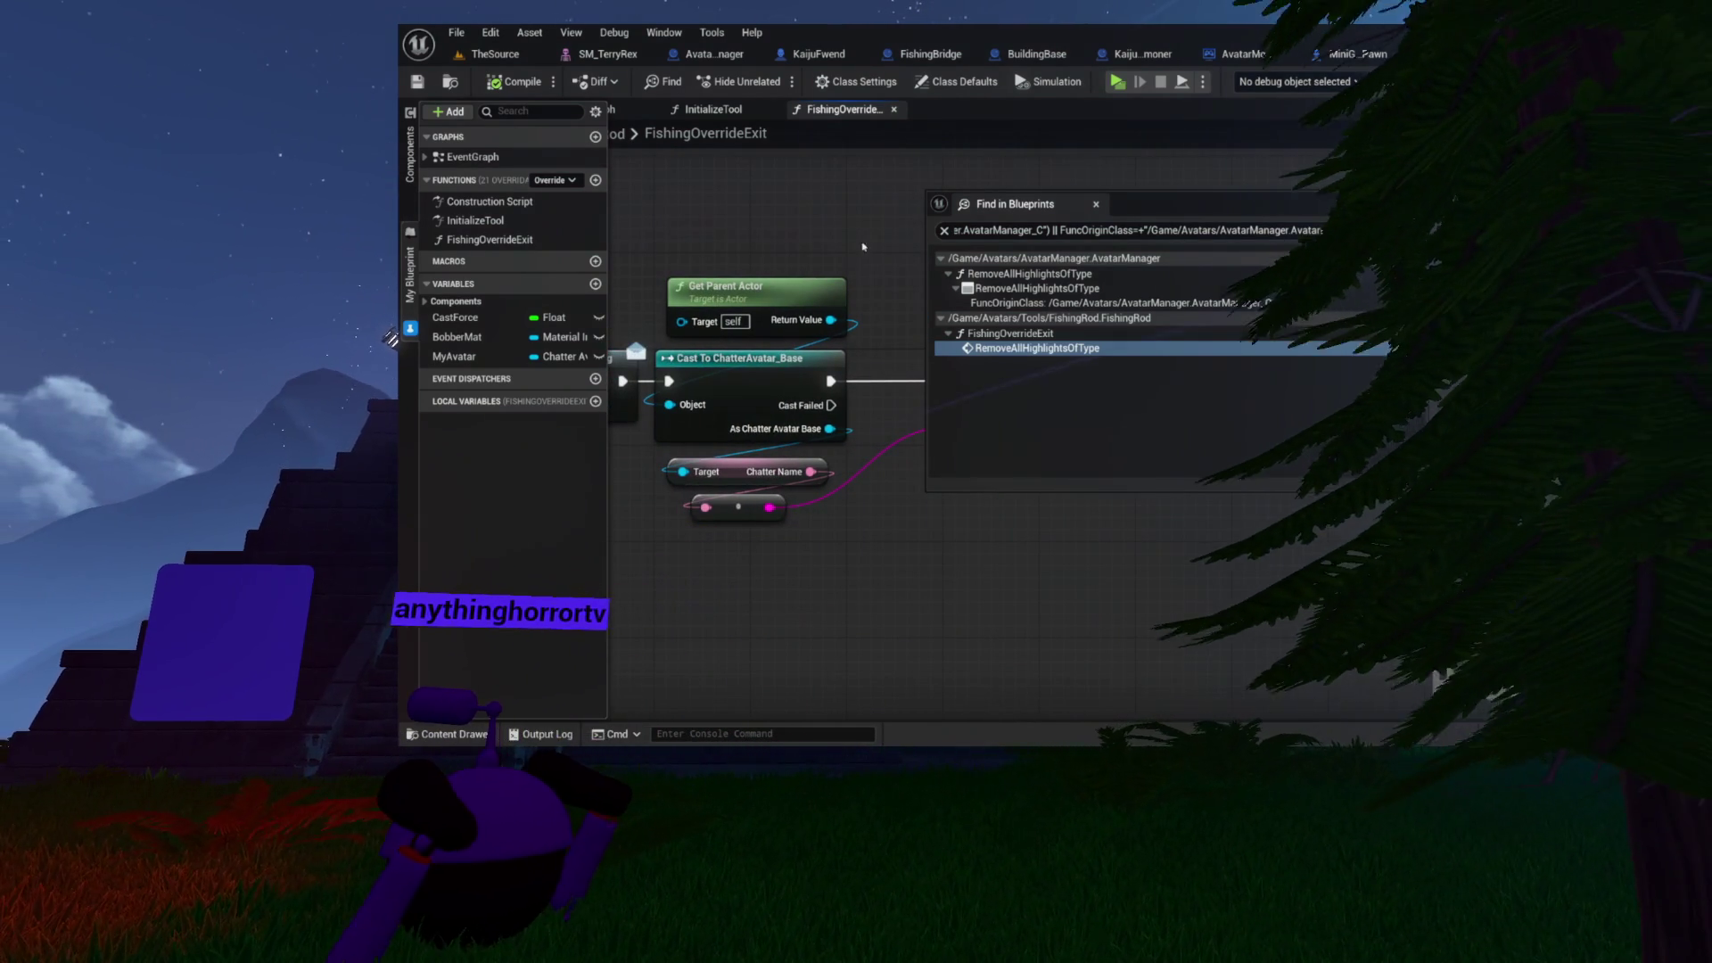
drag(888, 248, 1093, 247)
drag(734, 232, 885, 242)
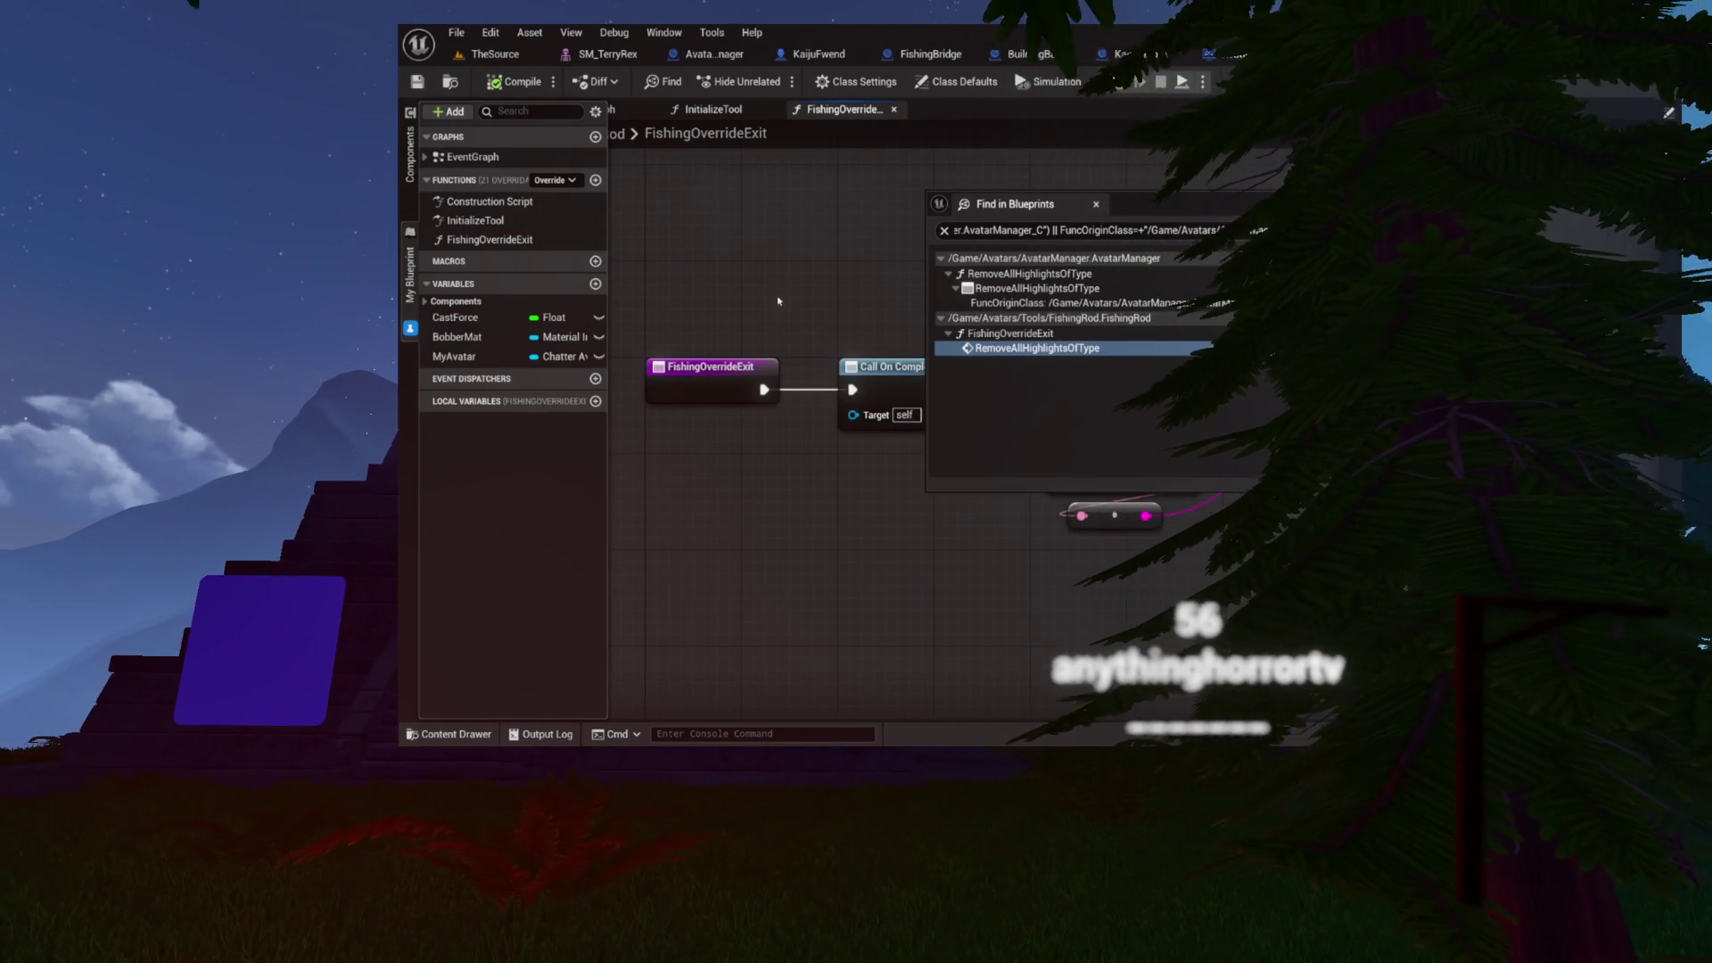
- Find FishingOverrideExit's references by class member and move the results aside
right_click(726, 375)
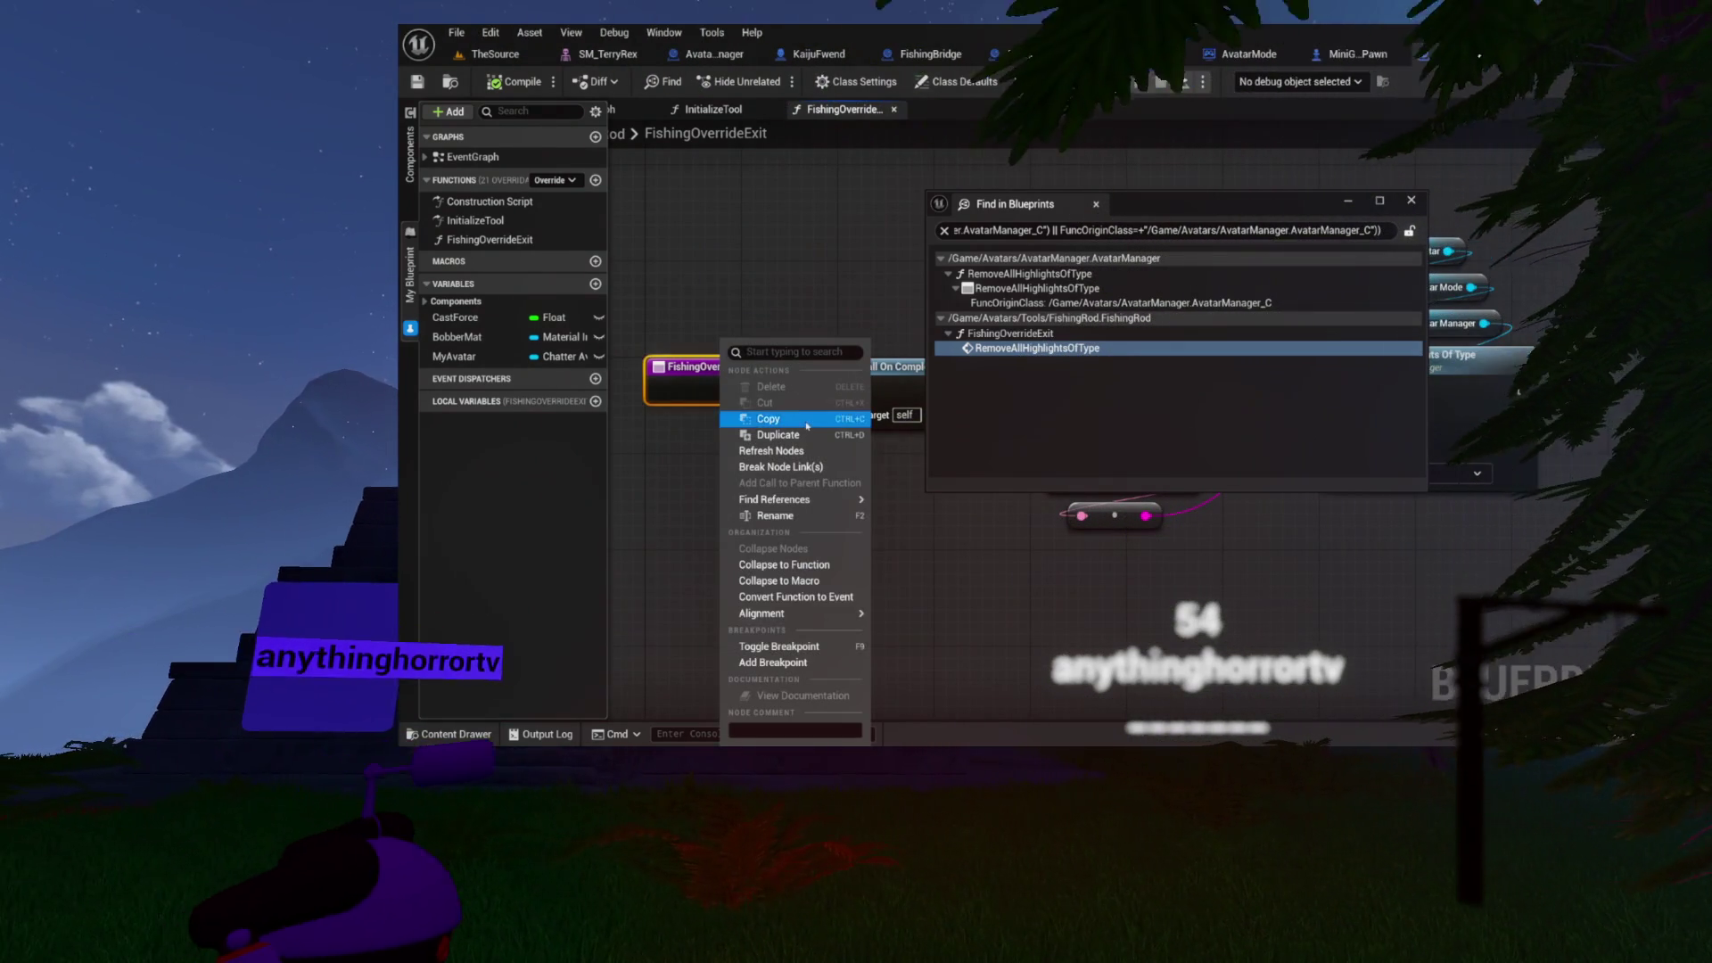
mouse_move(802, 499)
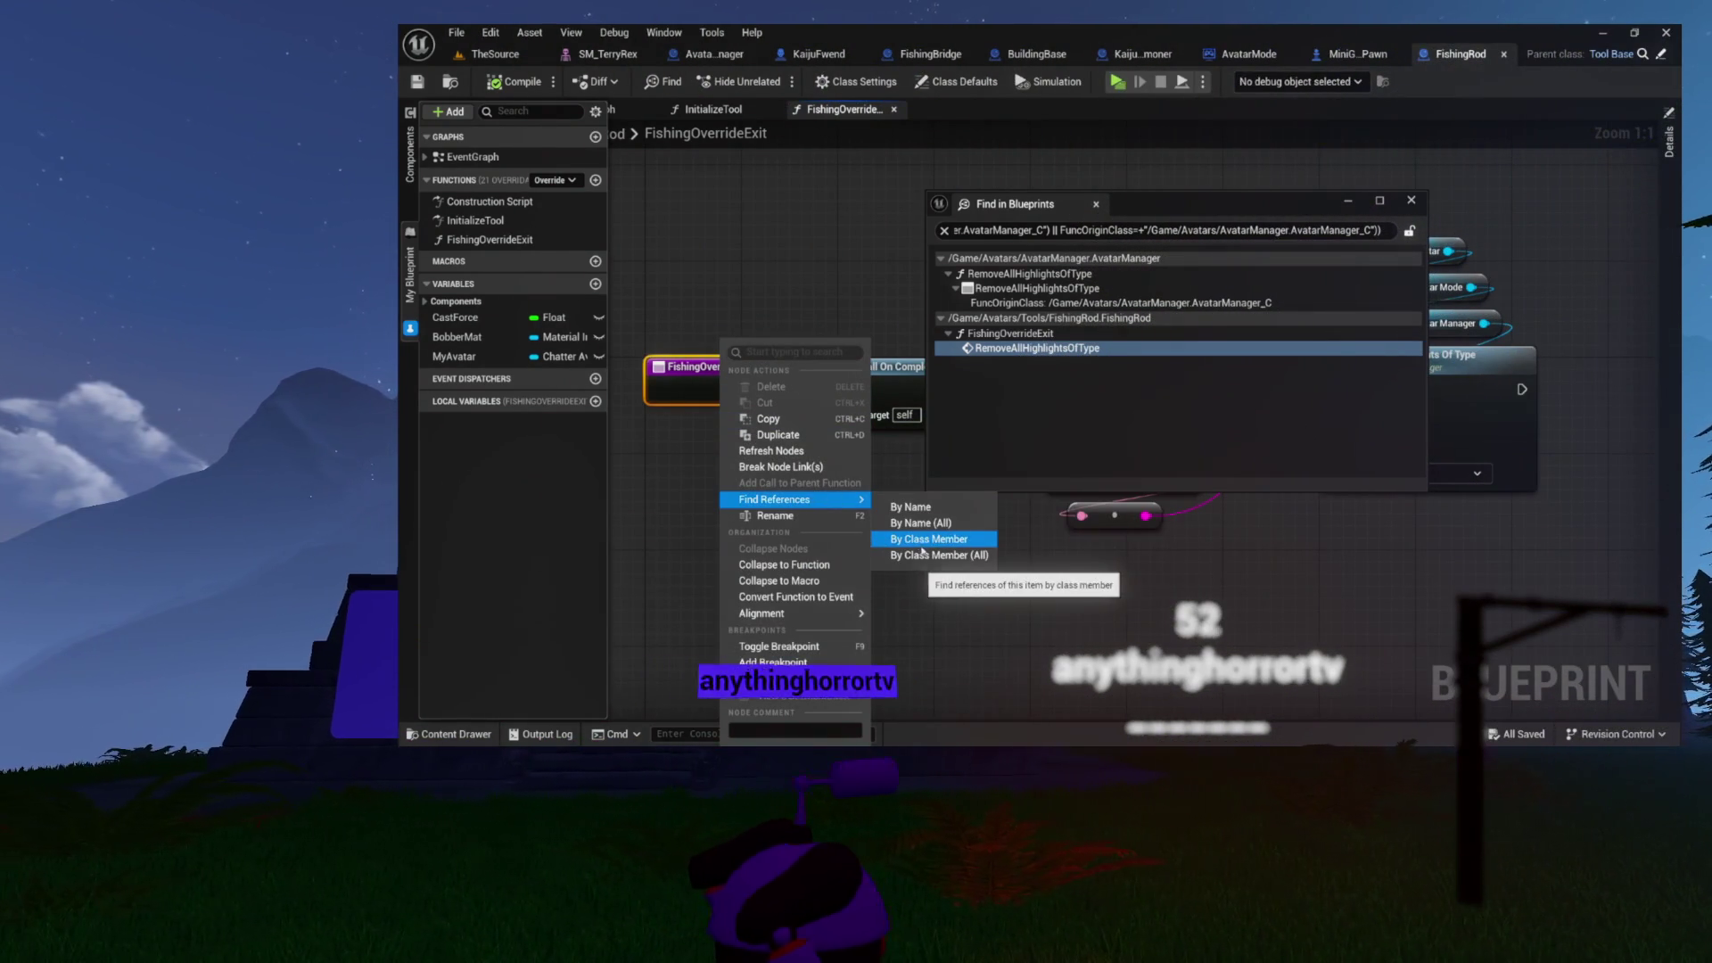
click(918, 539)
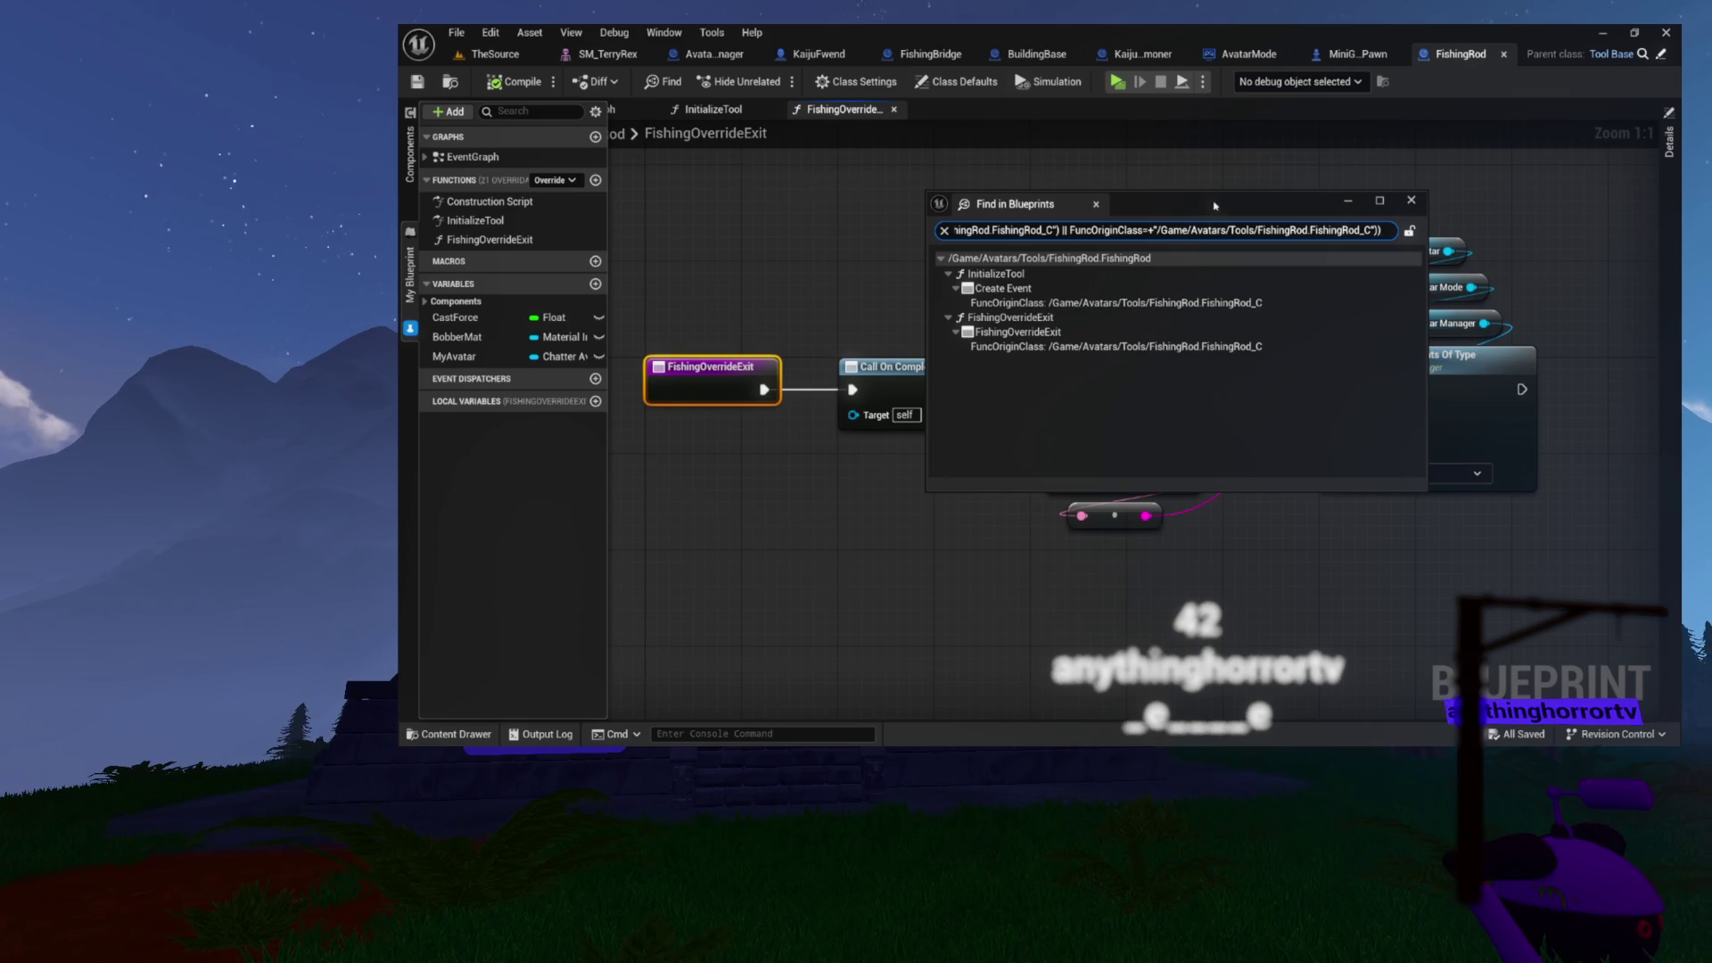
drag(1213, 201, 1084, 563)
- Select the gathering, cast and highlight-removal nodes, close the search results, and check the game's queue
mouse_move(920, 194)
mouse_down()
mouse_move(1282, 455)
mouse_move(1458, 500)
mouse_move(1458, 528)
mouse_up()
click(1458, 527)
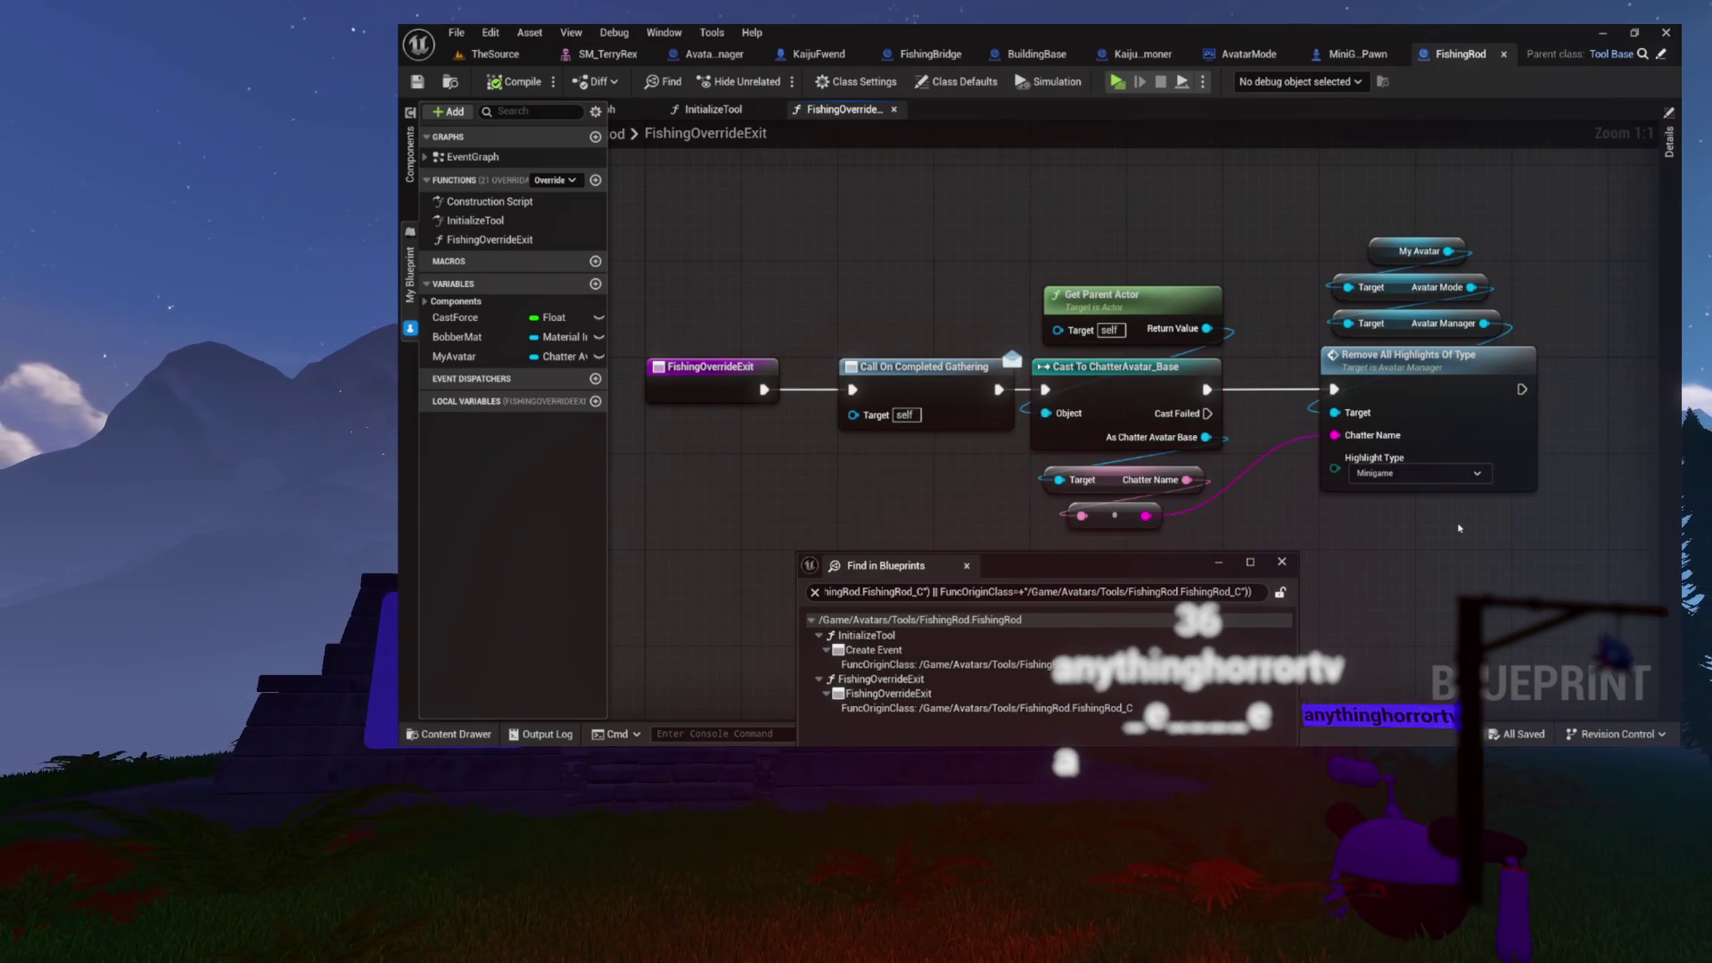
drag(1335, 529, 1185, 468)
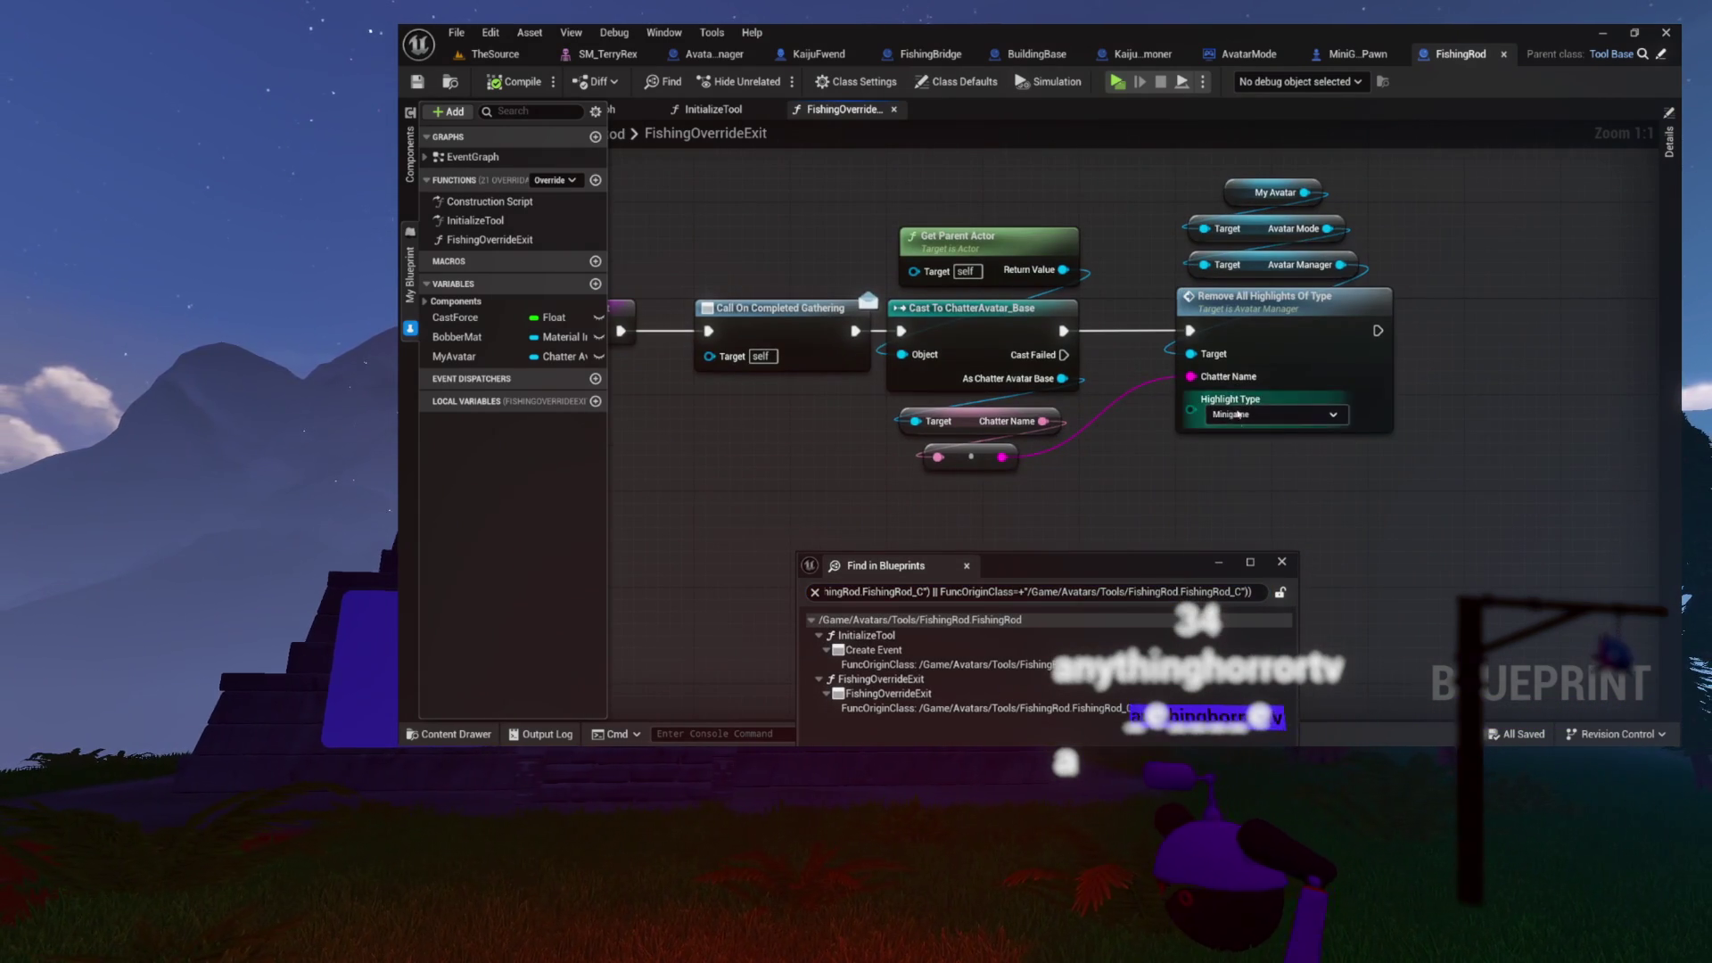
drag(807, 185, 1209, 361)
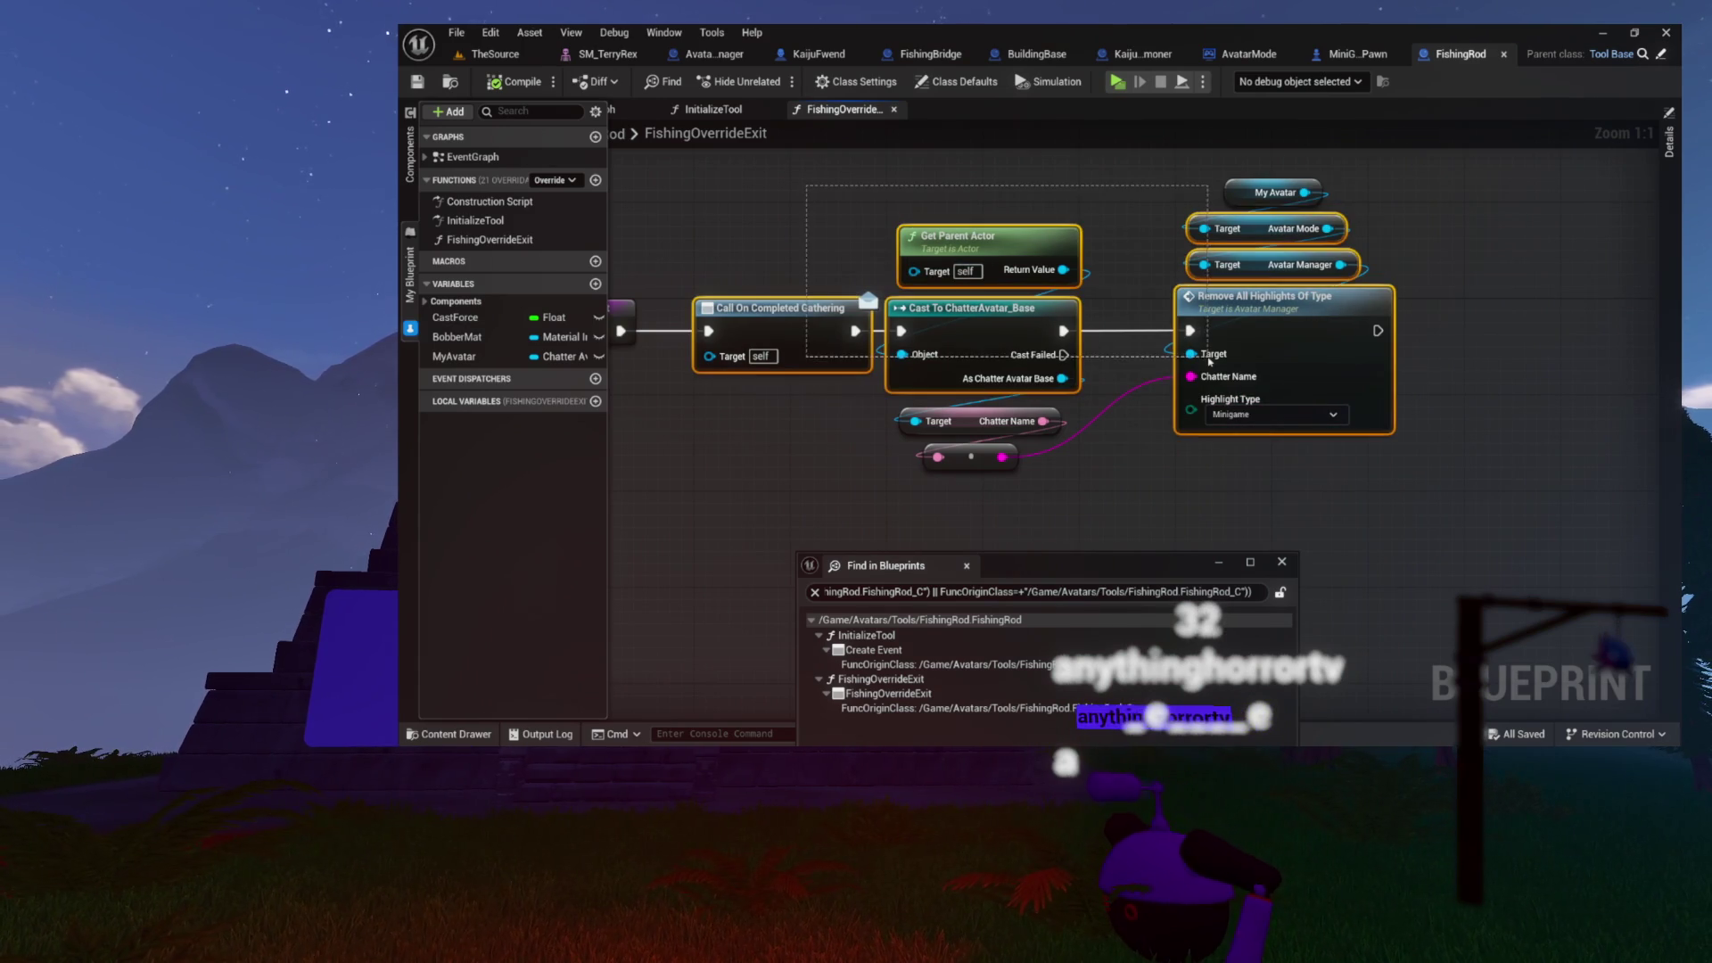
drag(1304, 458, 1305, 458)
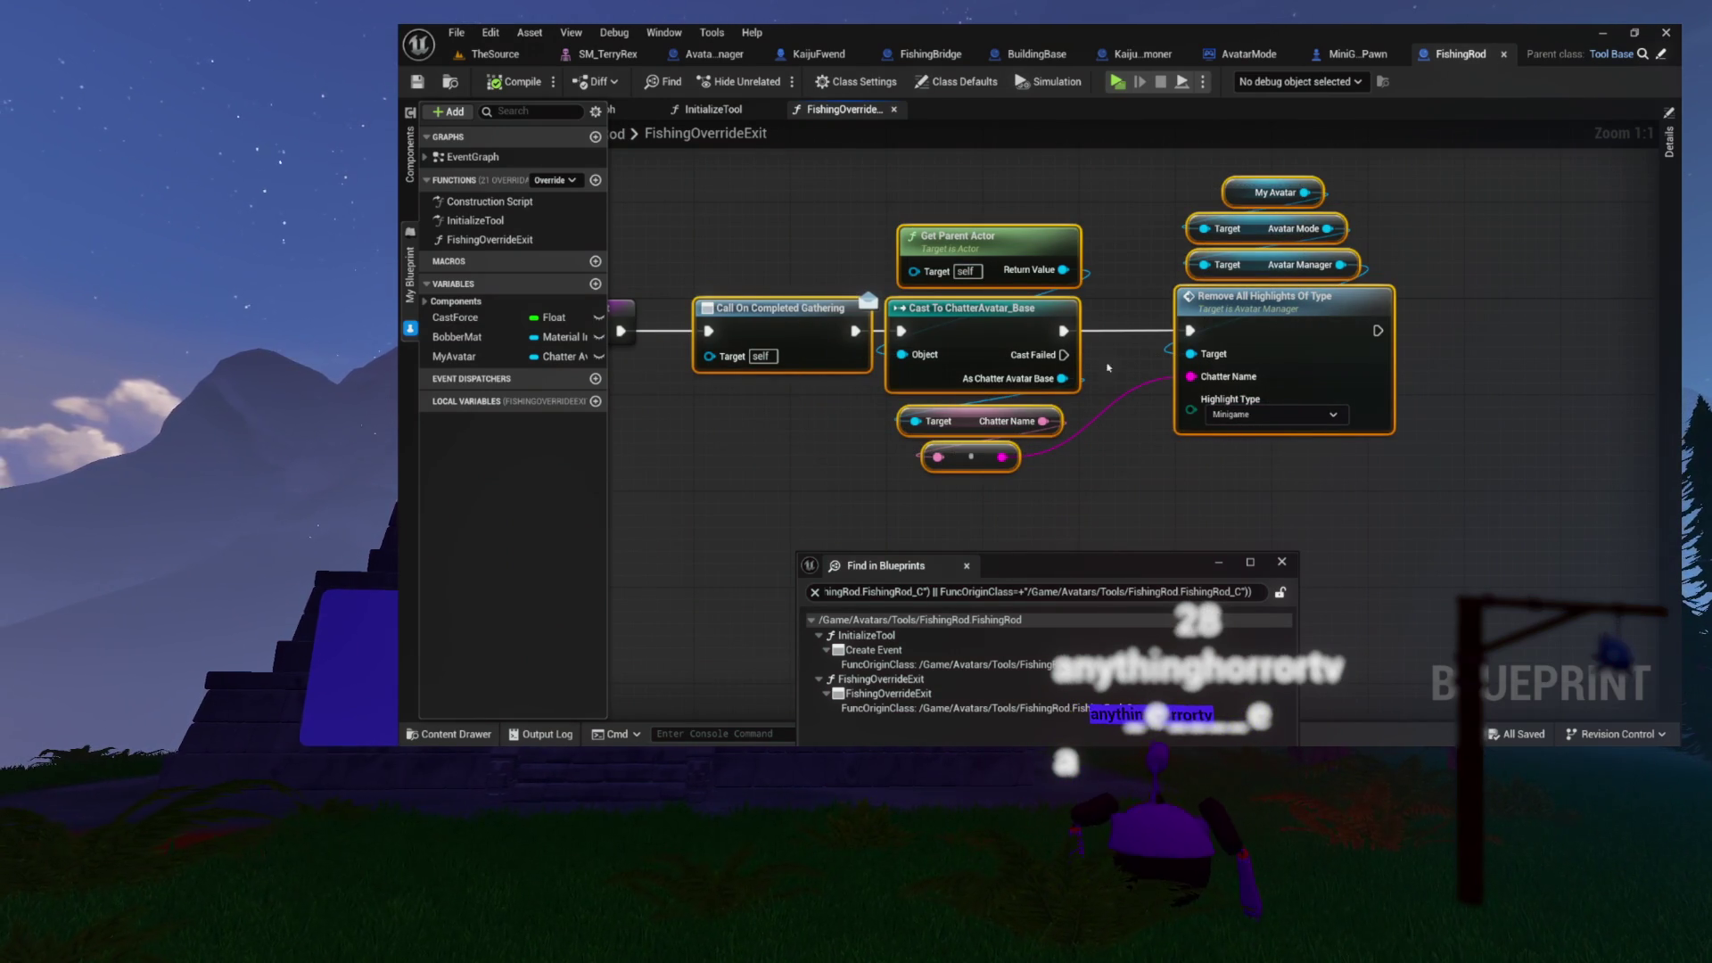
mouse_move(1061, 570)
mouse_down()
mouse_move(1047, 264)
mouse_move(1003, 267)
mouse_up()
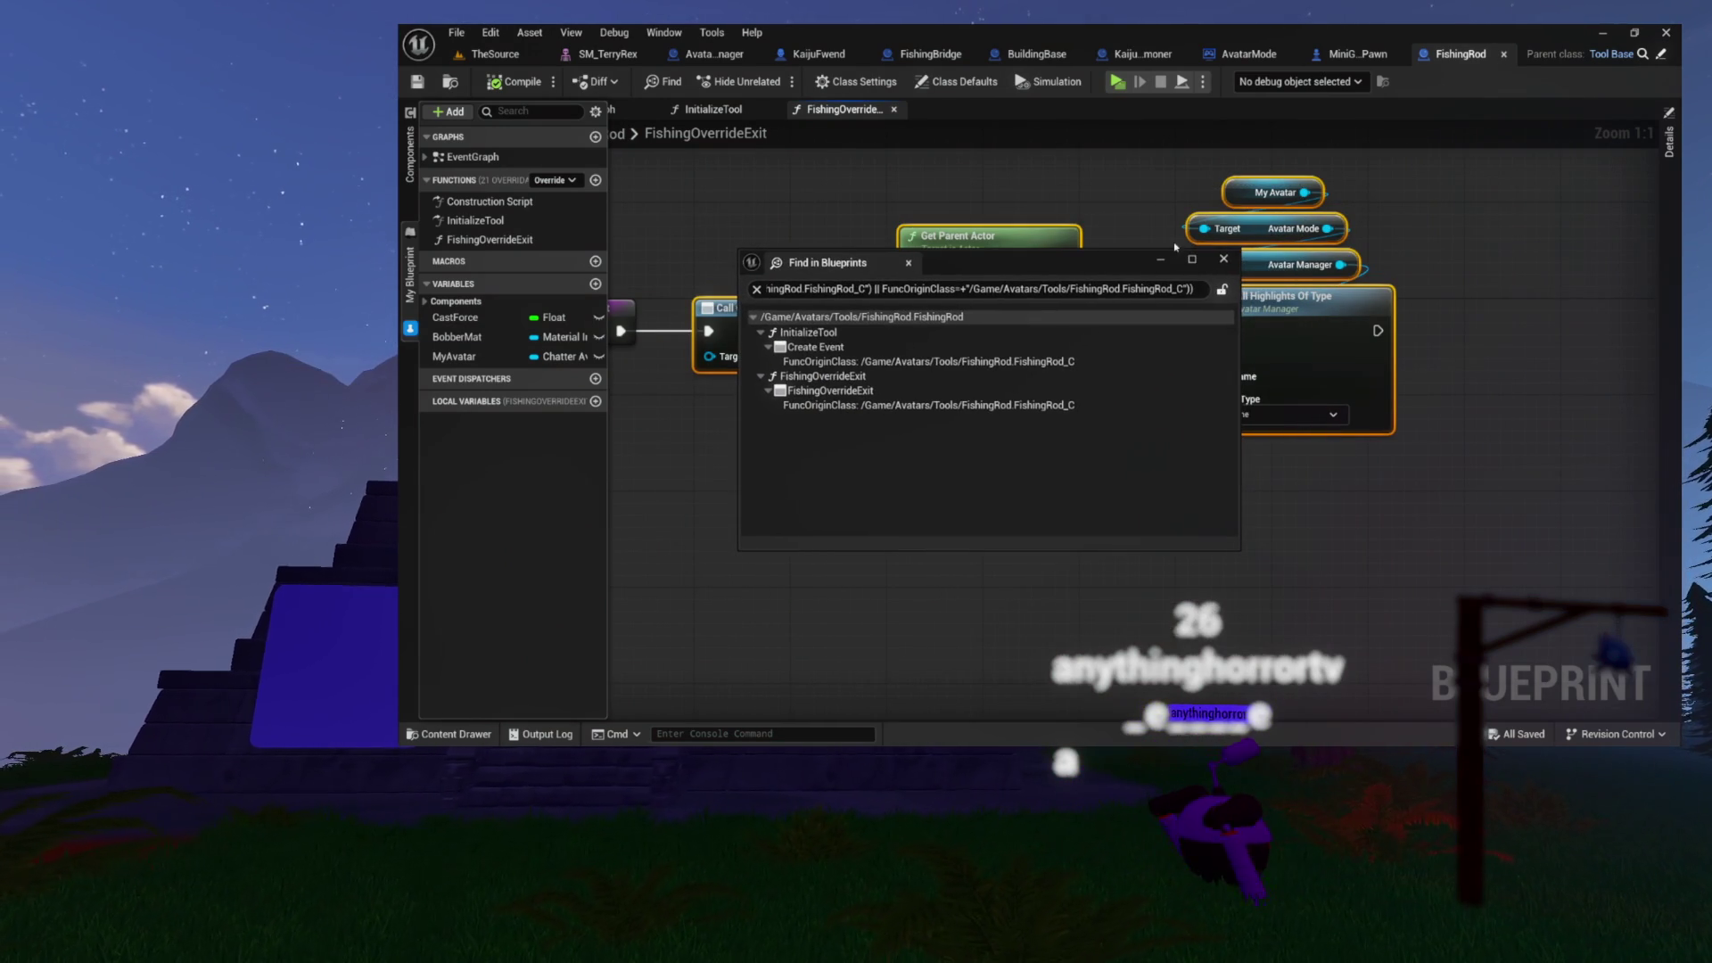
click(1223, 260)
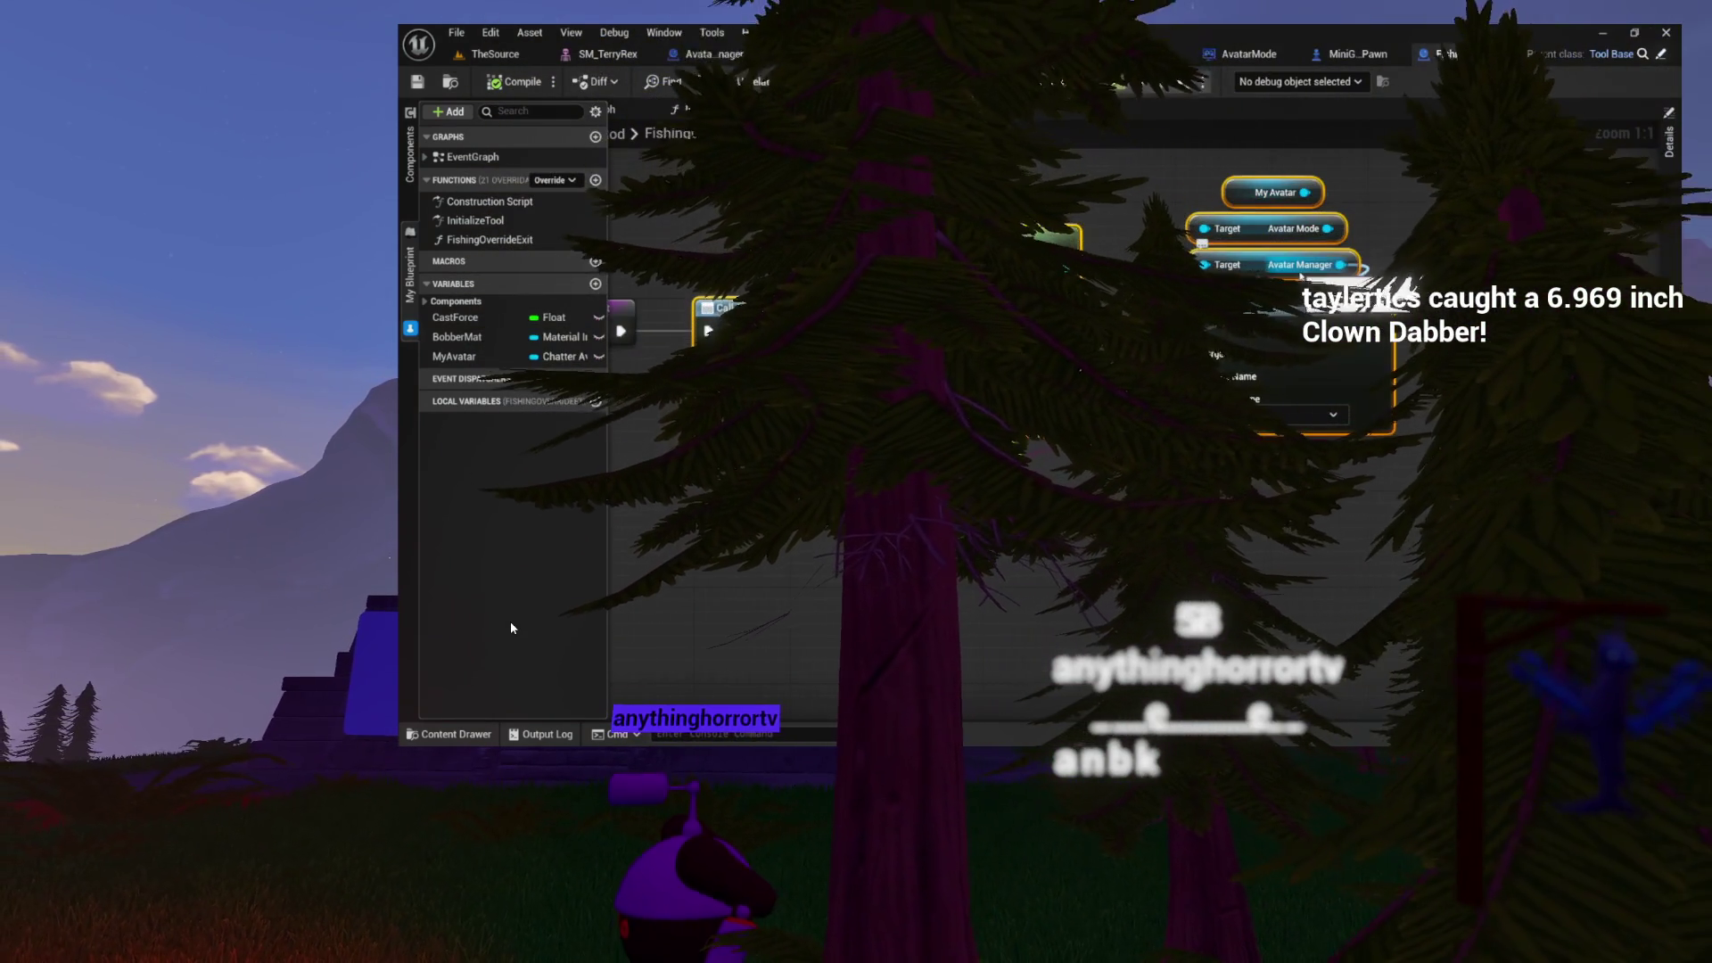
click(517, 54)
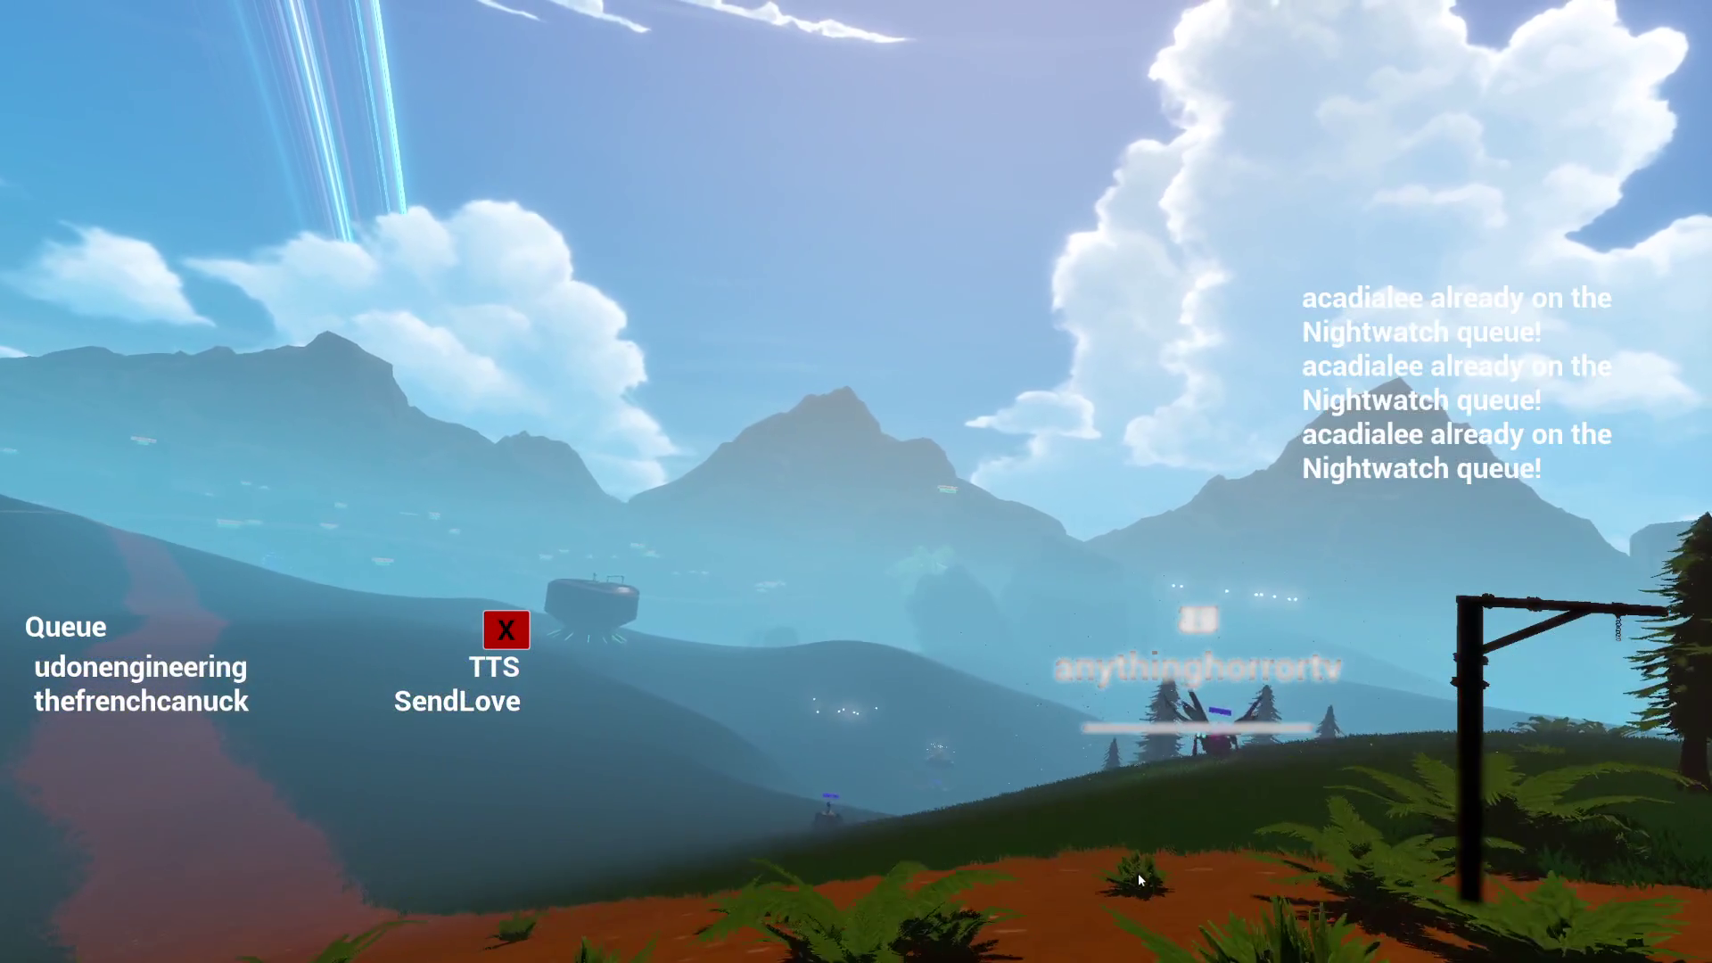
- Dismiss the Queue/TTS/SendLove overlay in the running game, leaving the Nightwatch queue notices visible
click(512, 622)
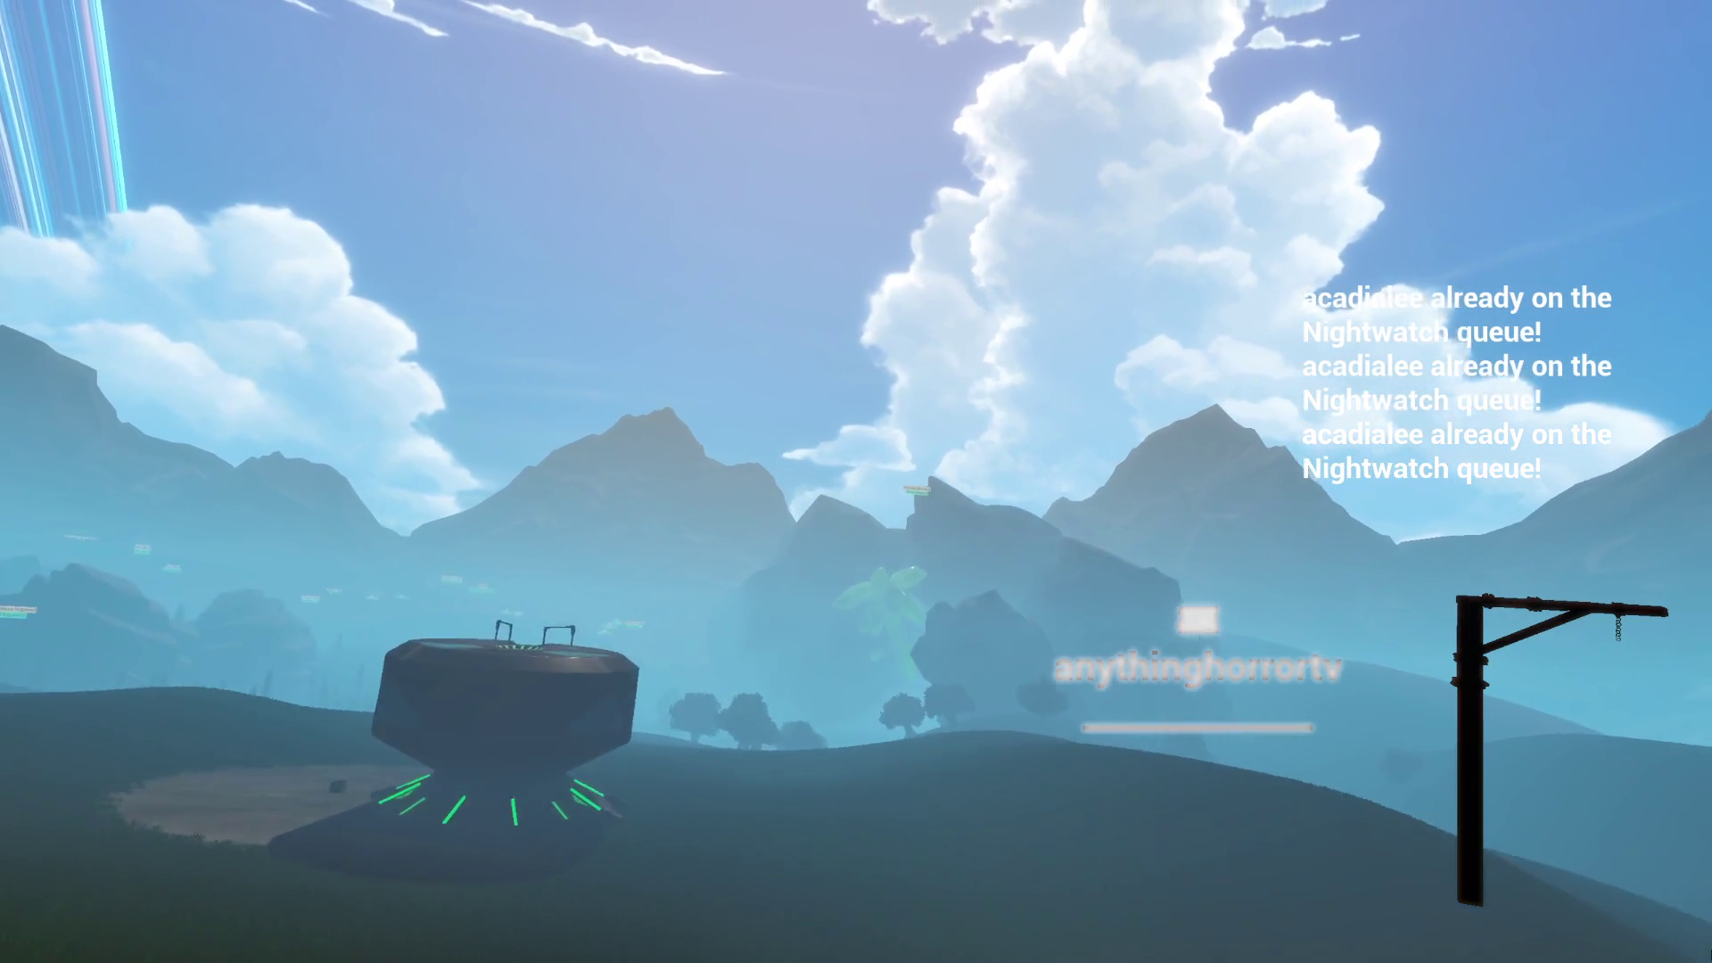
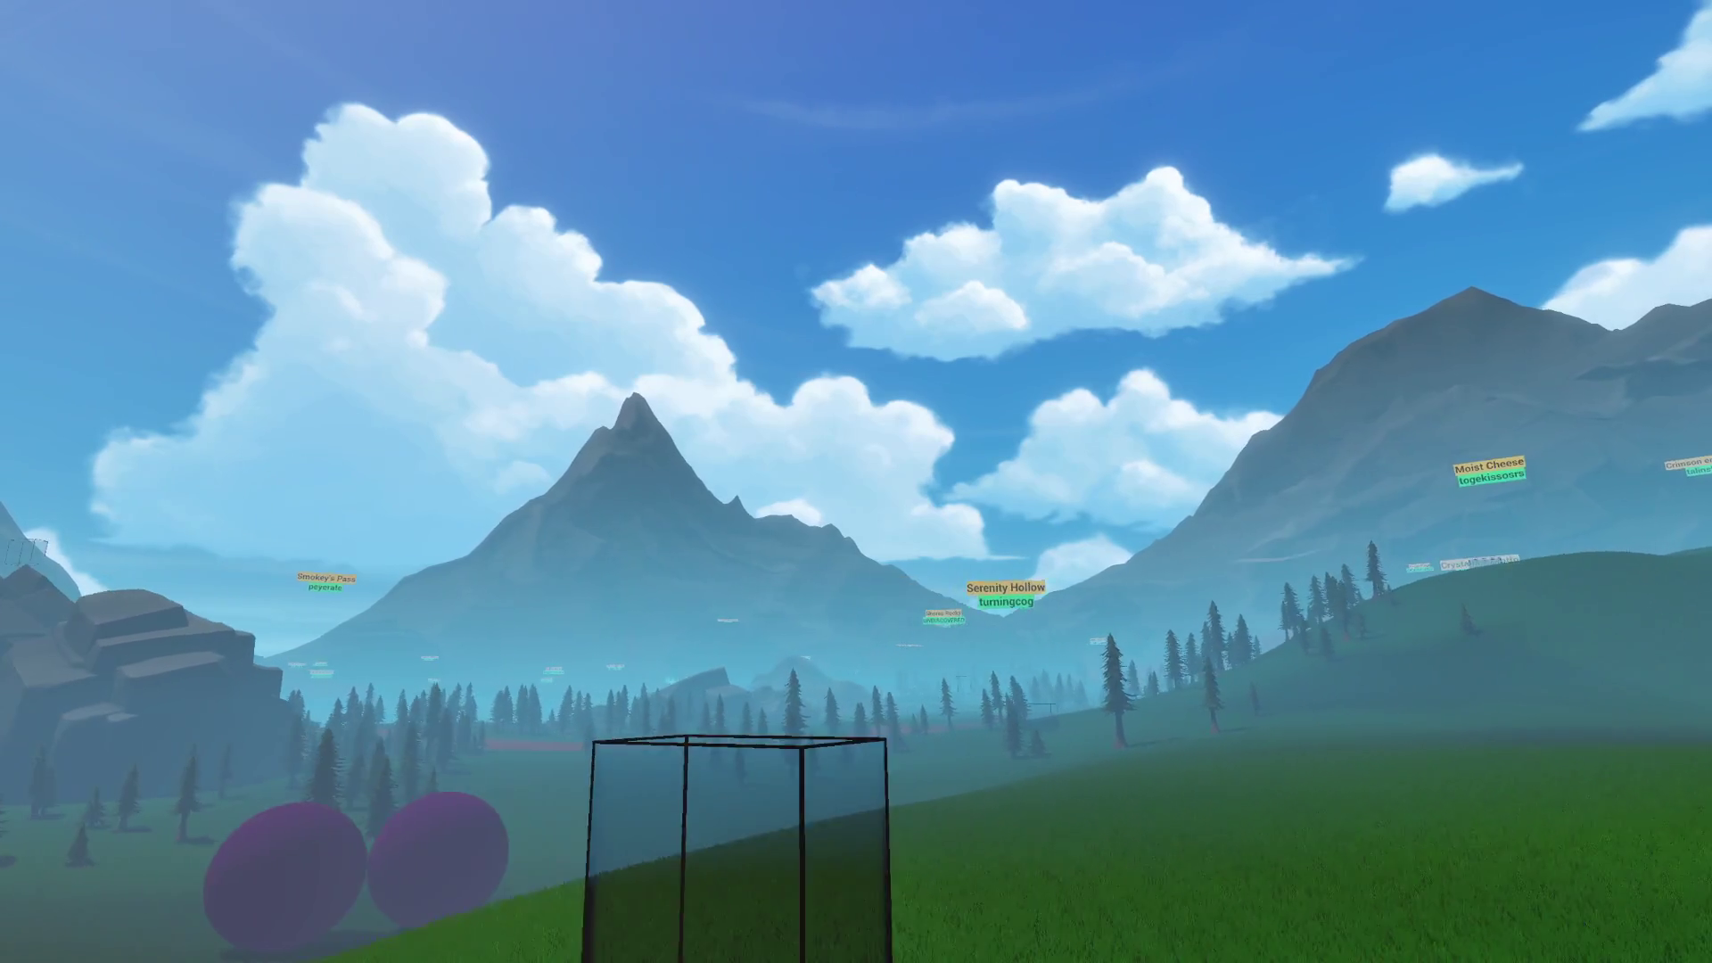
- Walk the camera left across the hillside toward the decorated tree and SE 41 marker
key(a)
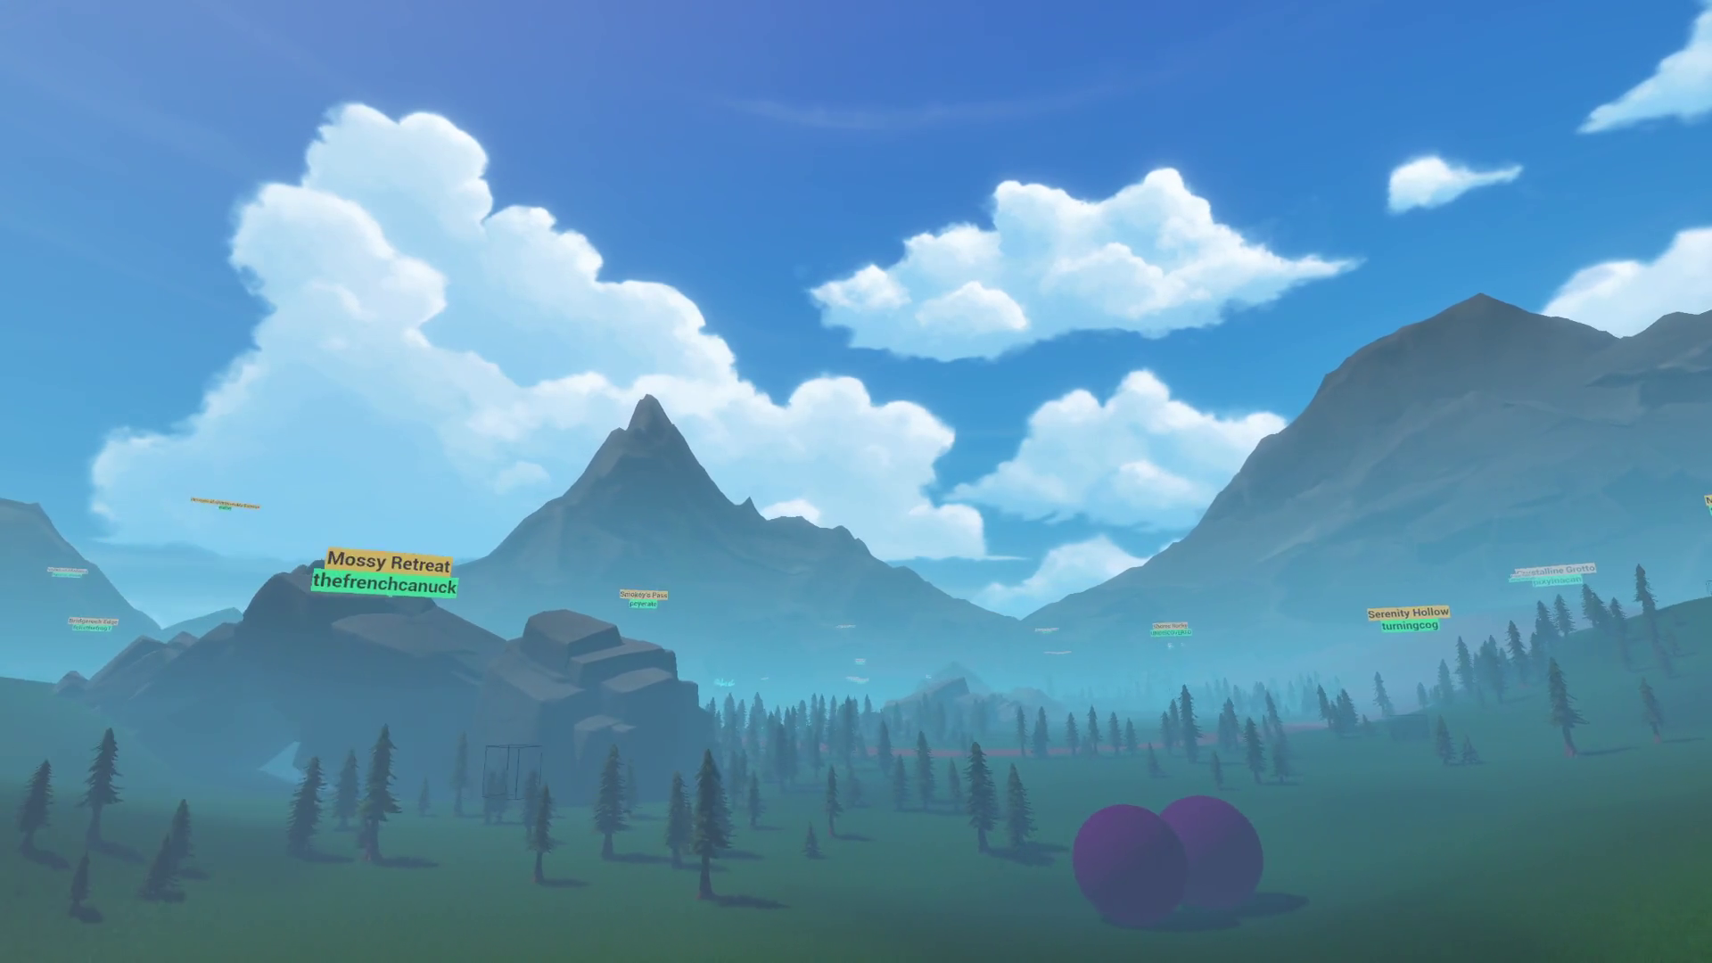
key(a)
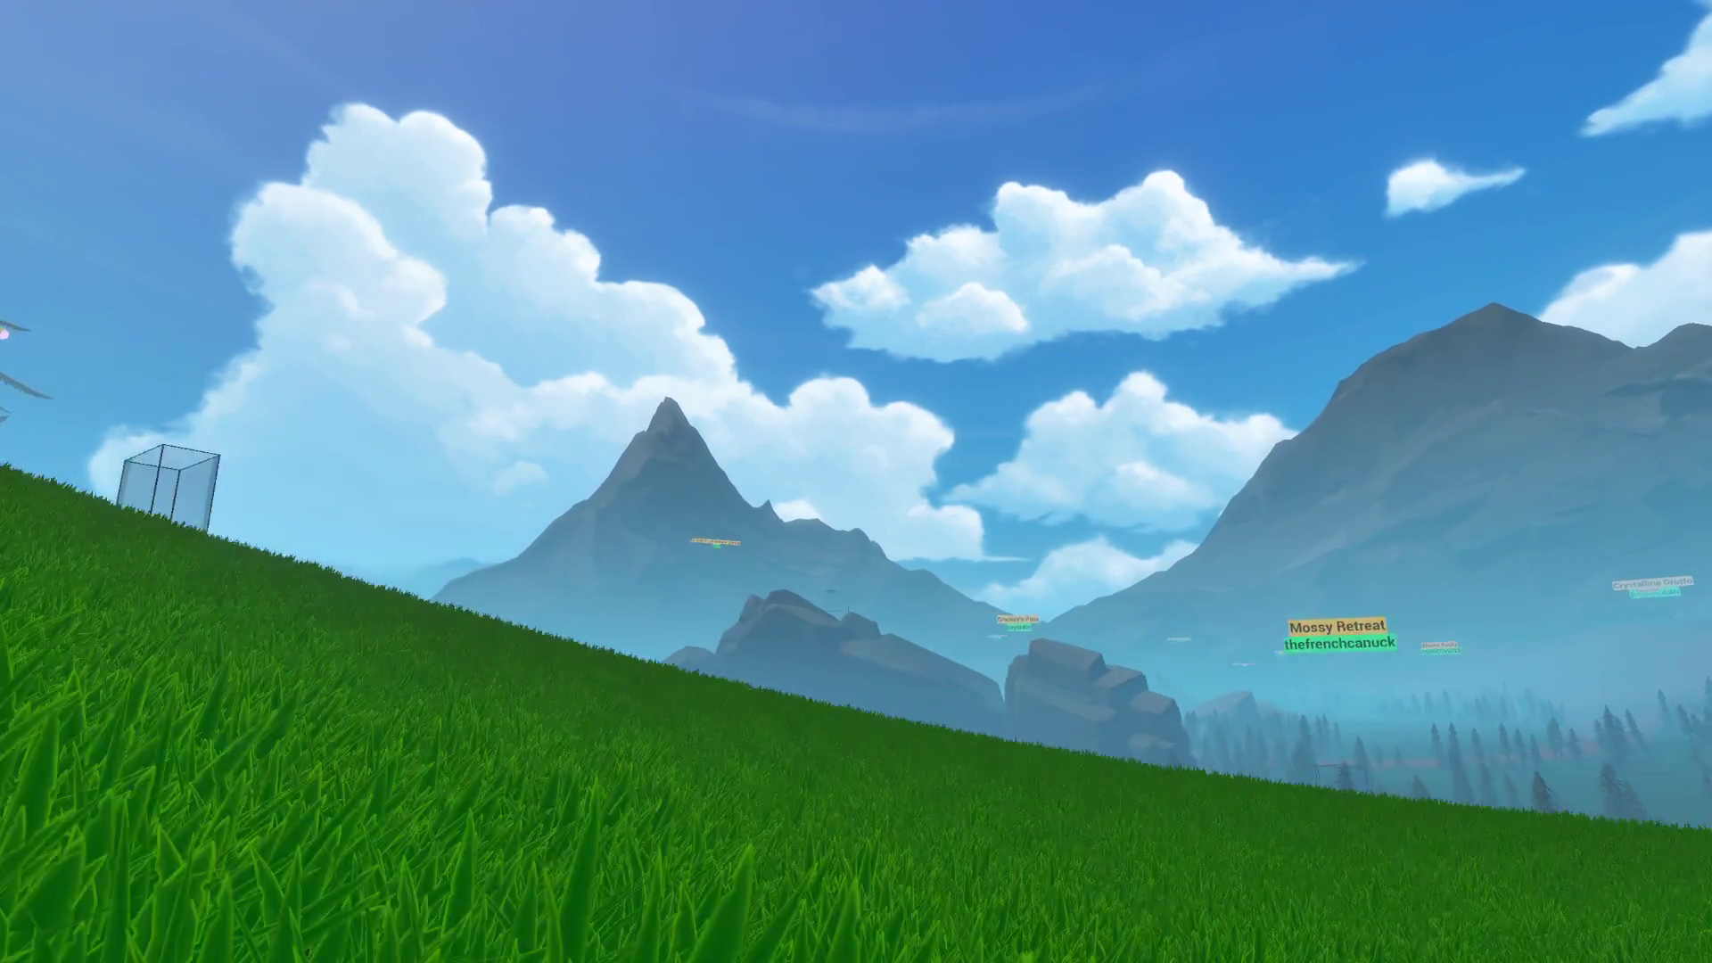
key(a)
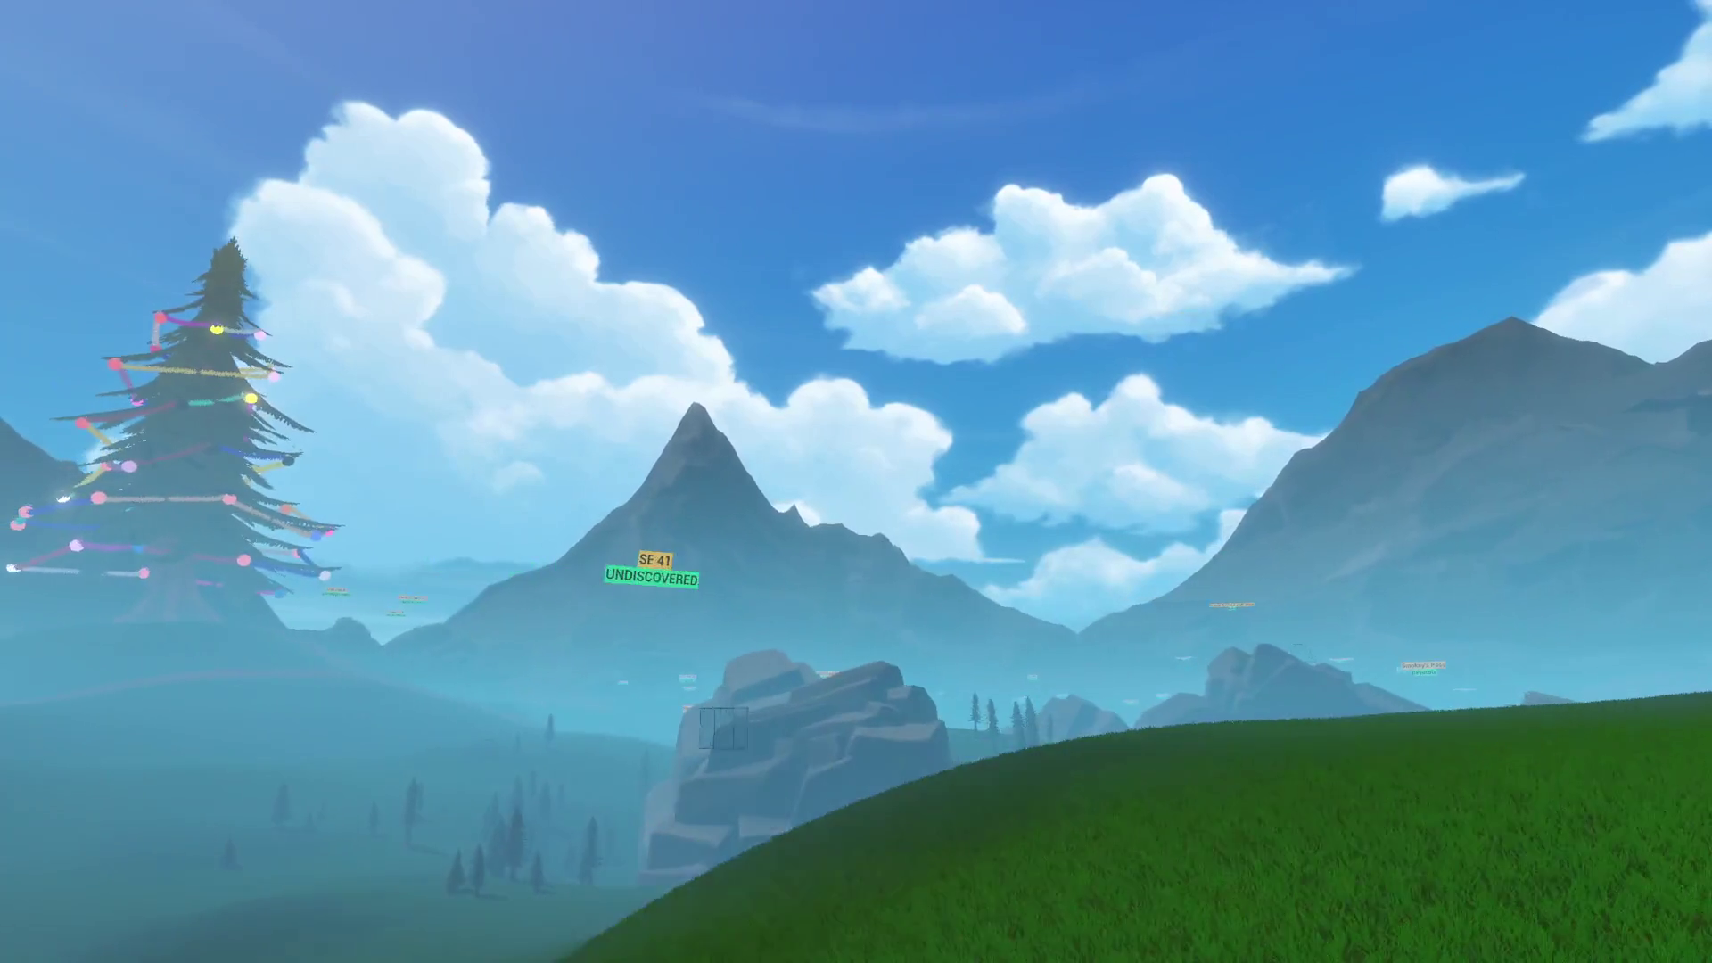
key(a)
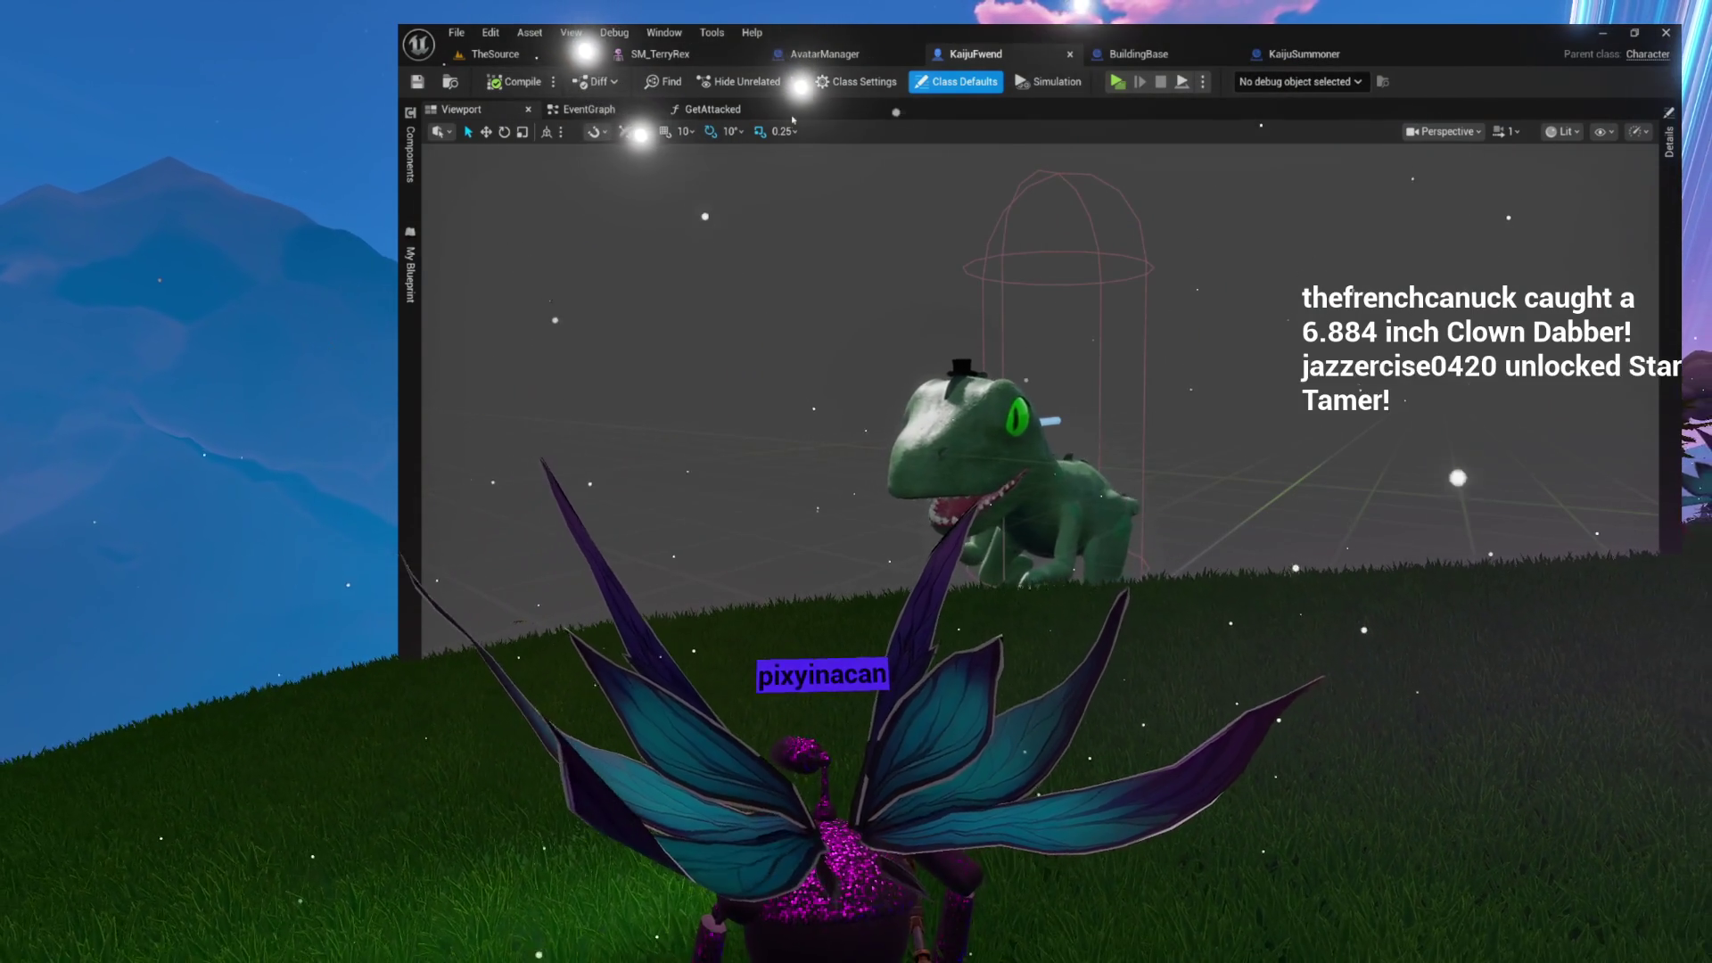
- Switch the editor to the KaijuSummoner blueprint
click(1302, 55)
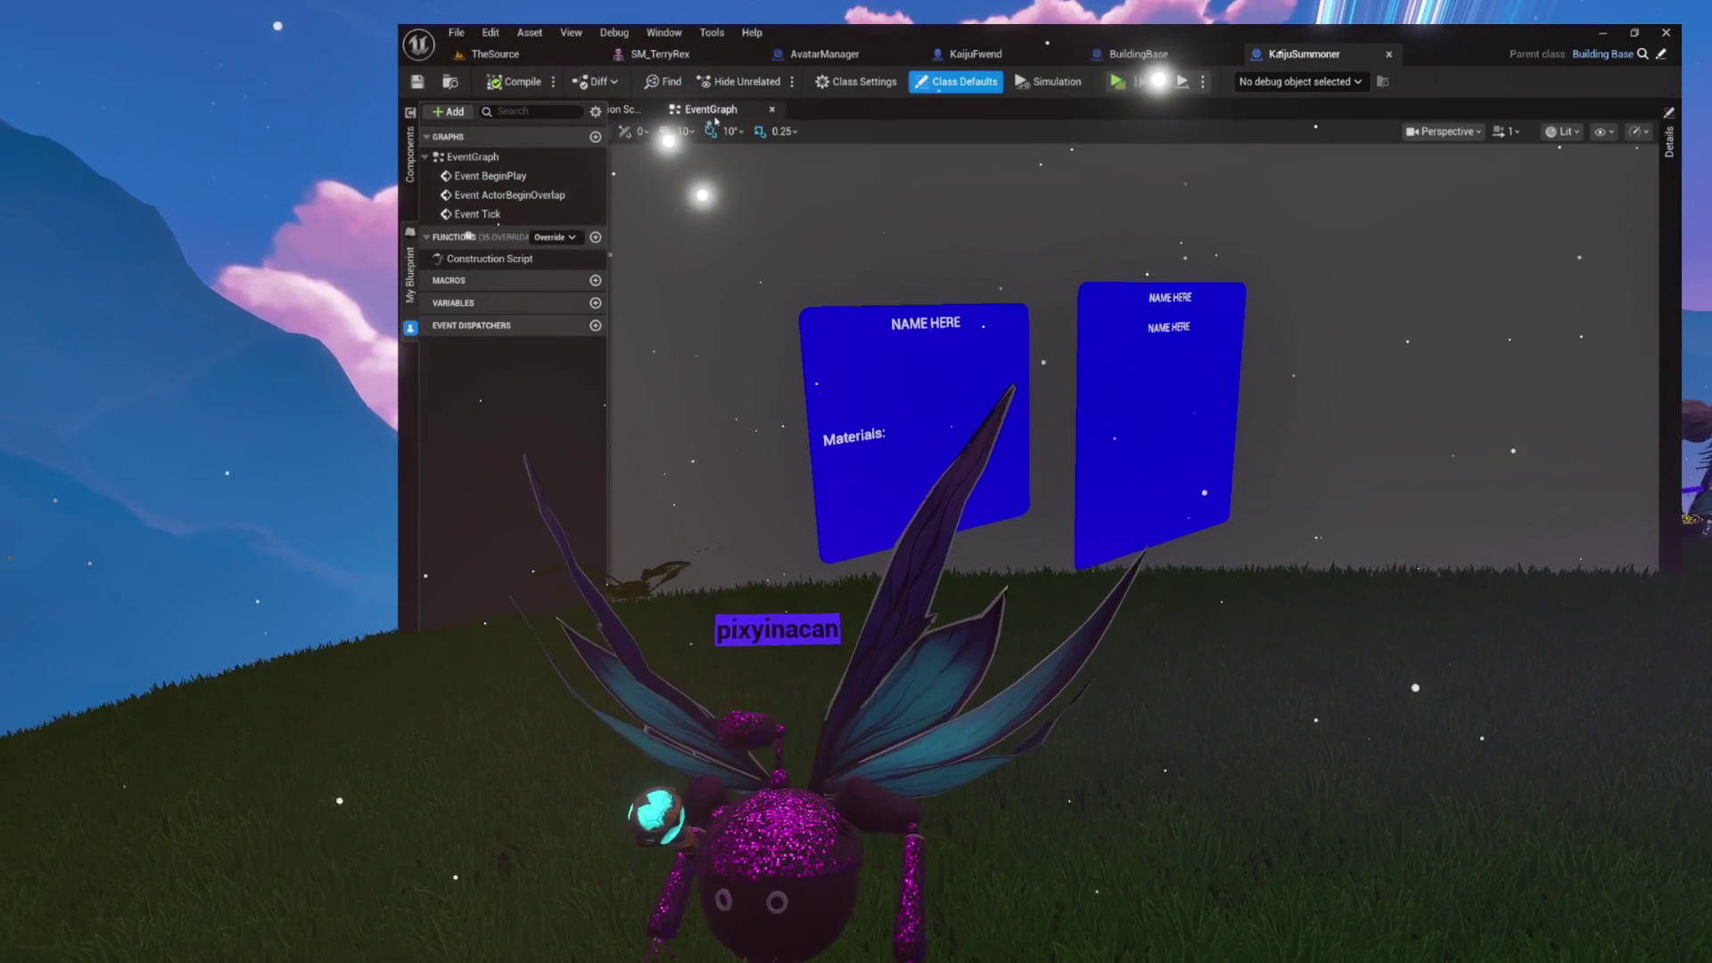
- Delete the default event nodes from KaijuSummoner's EventGraph and compile the blueprint
double_click(471, 156)
drag(803, 259, 1007, 411)
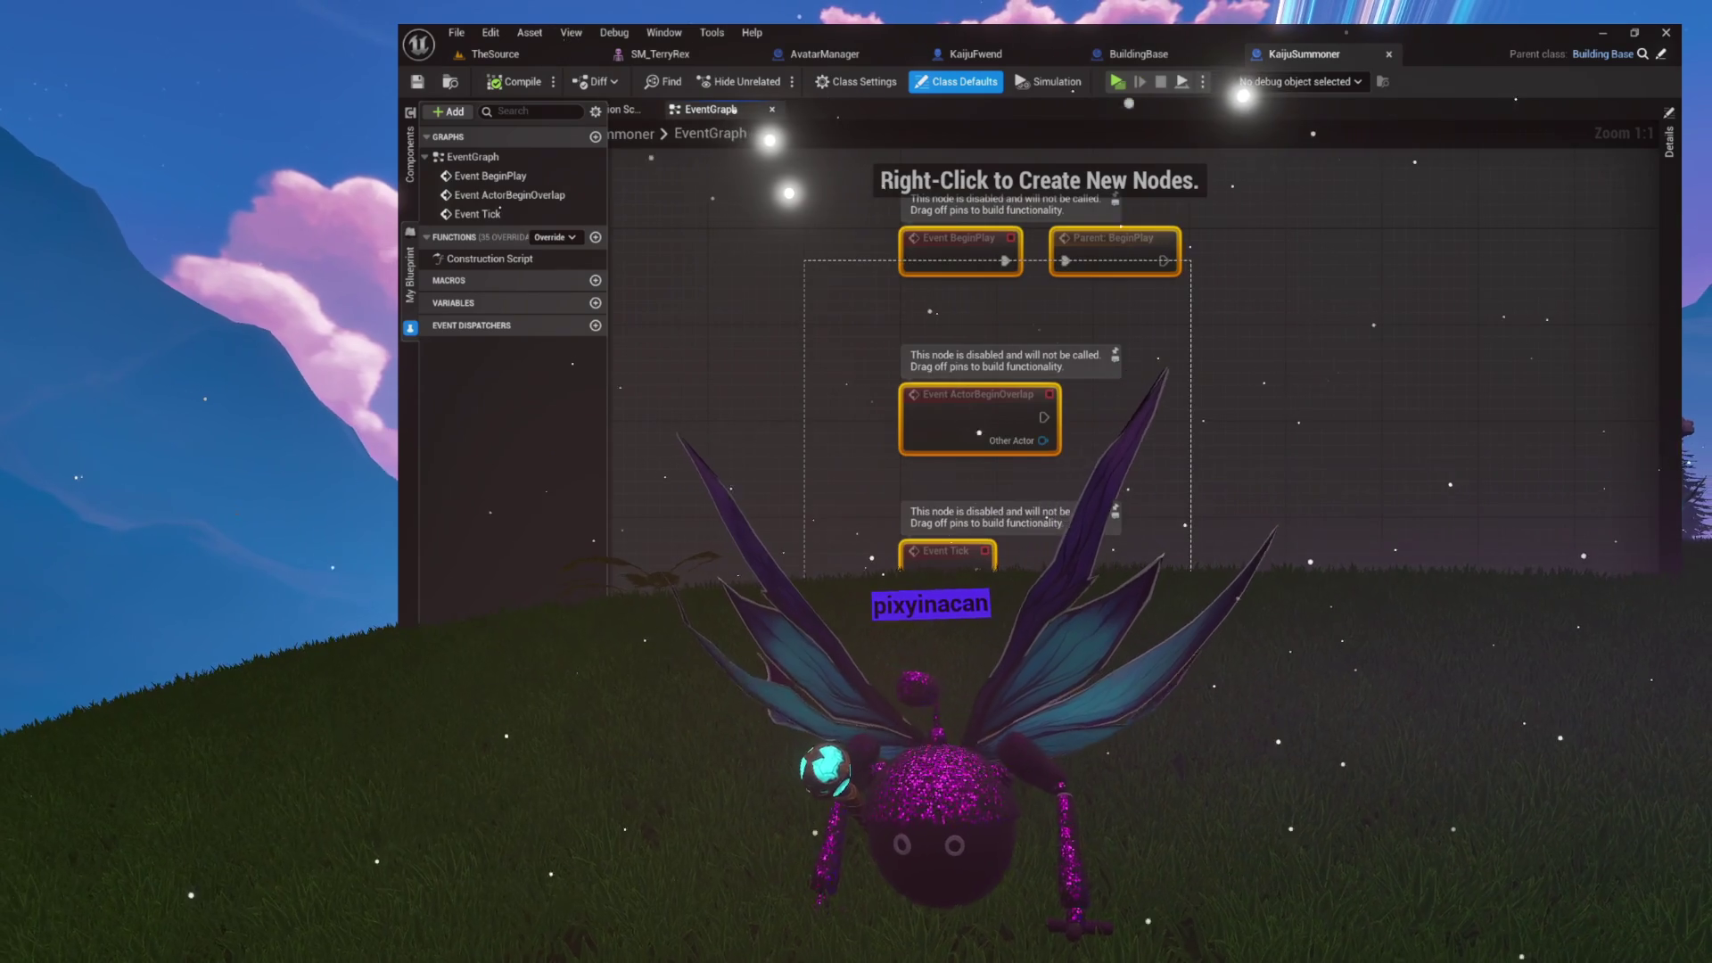
key(Delete)
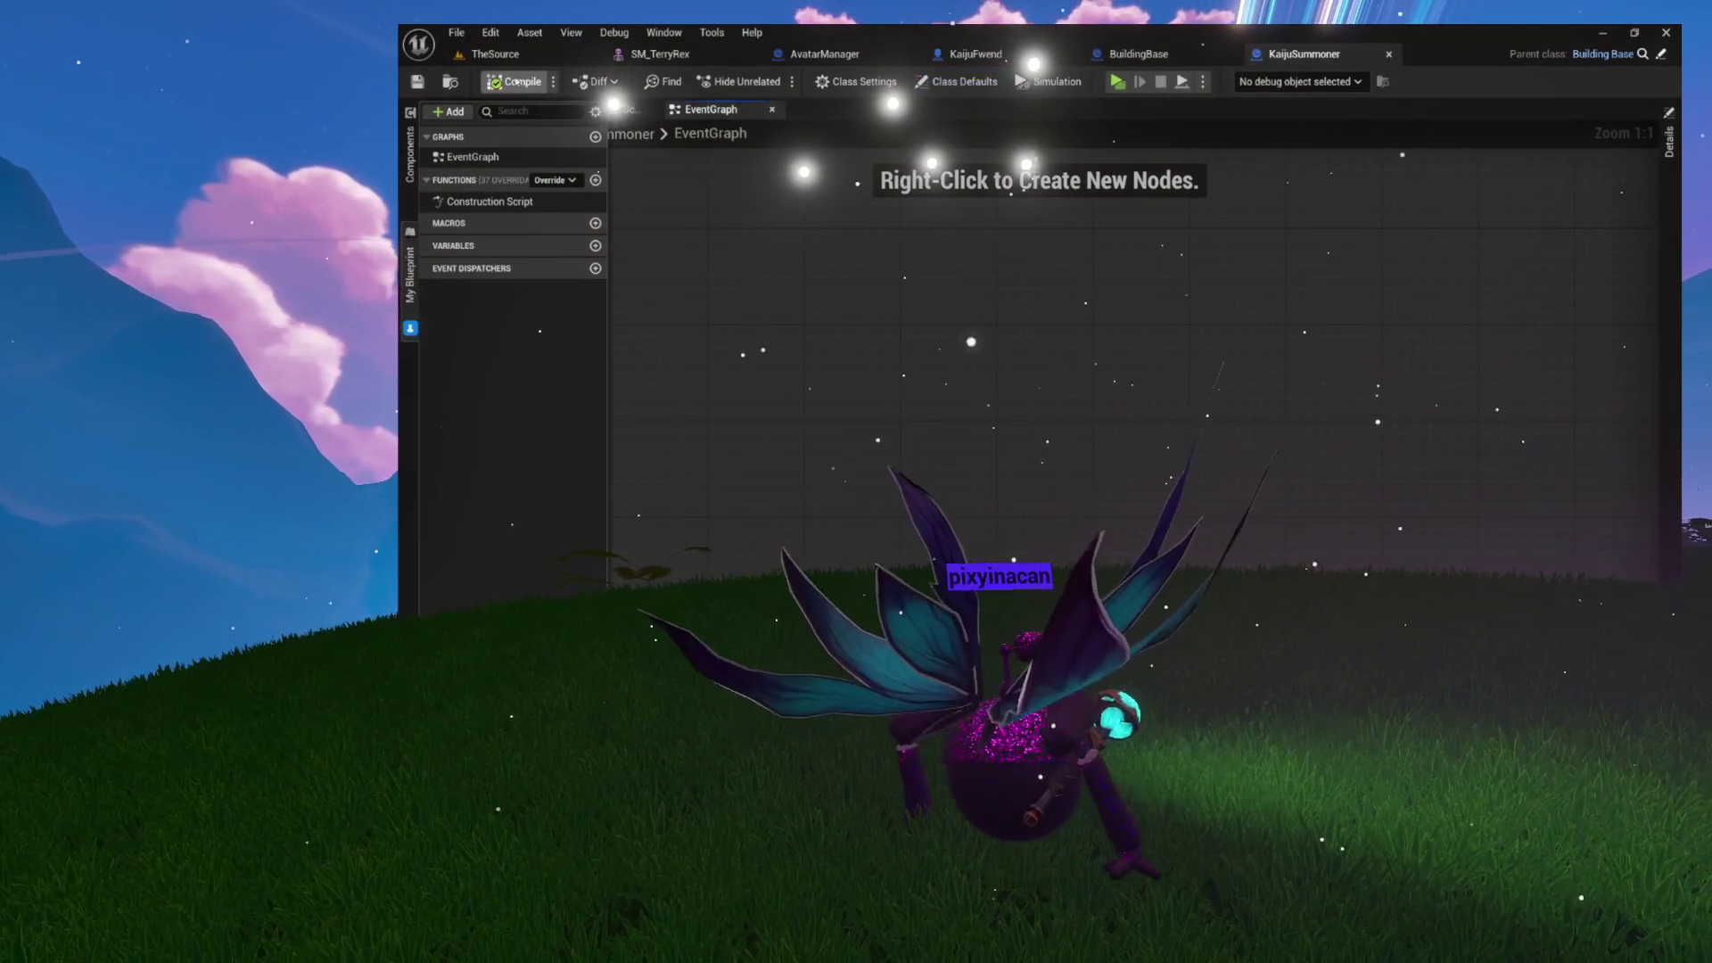
click(517, 82)
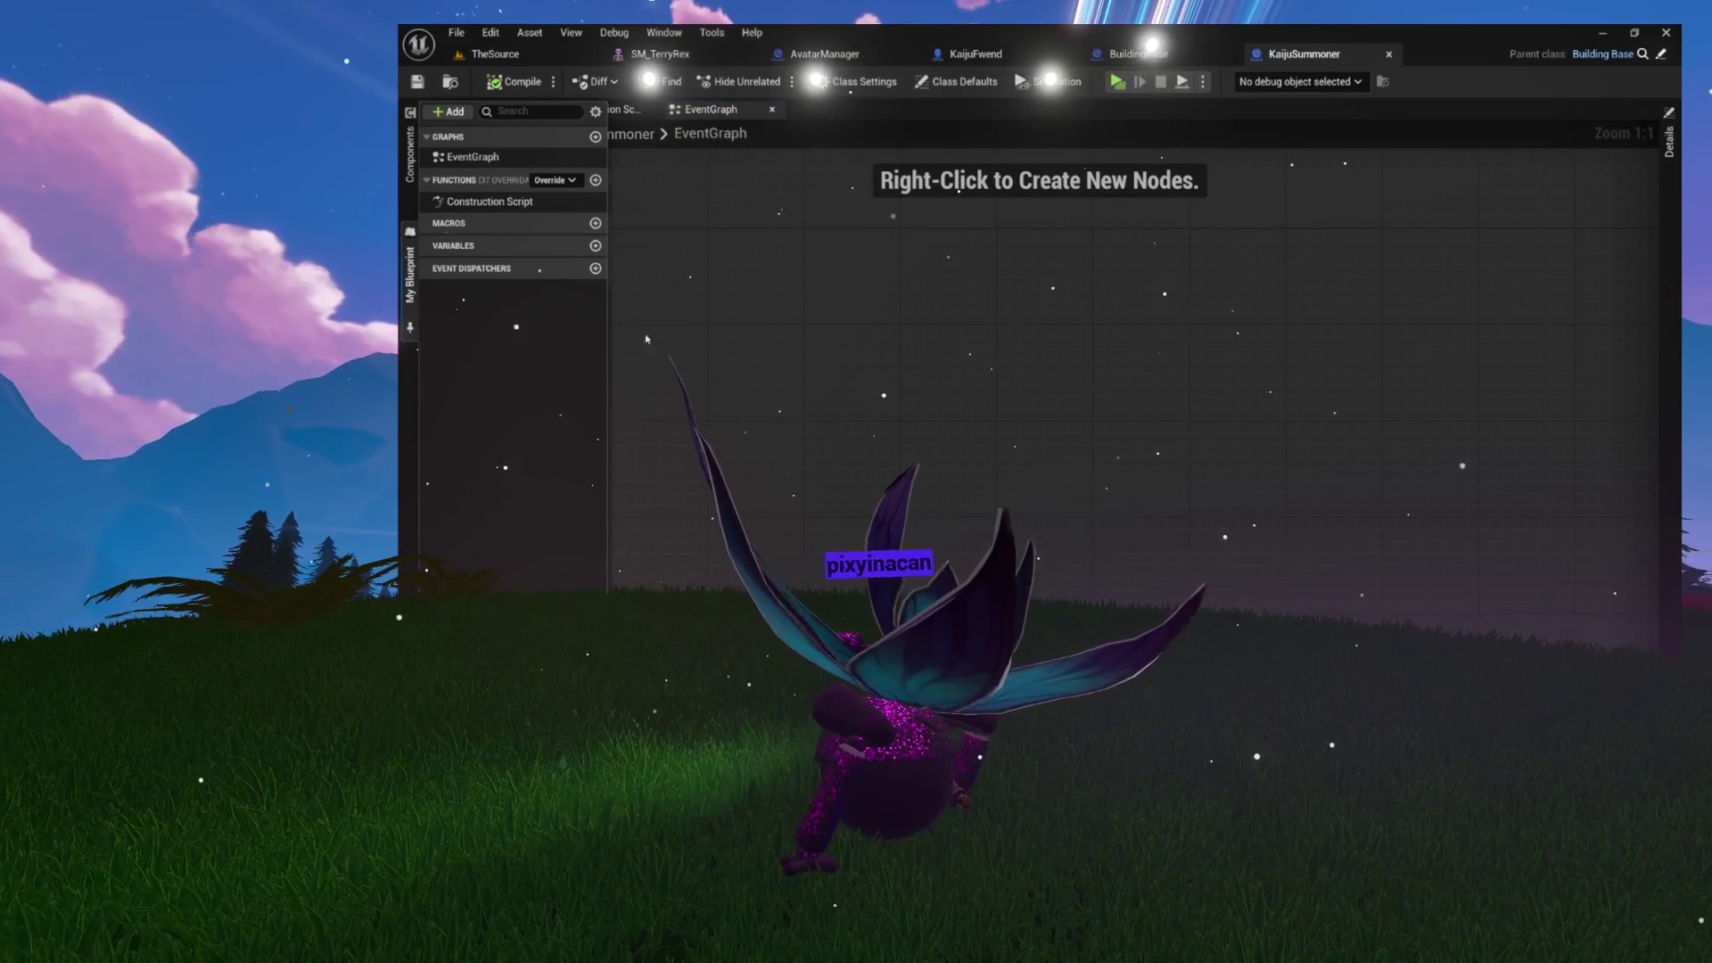
click(862, 217)
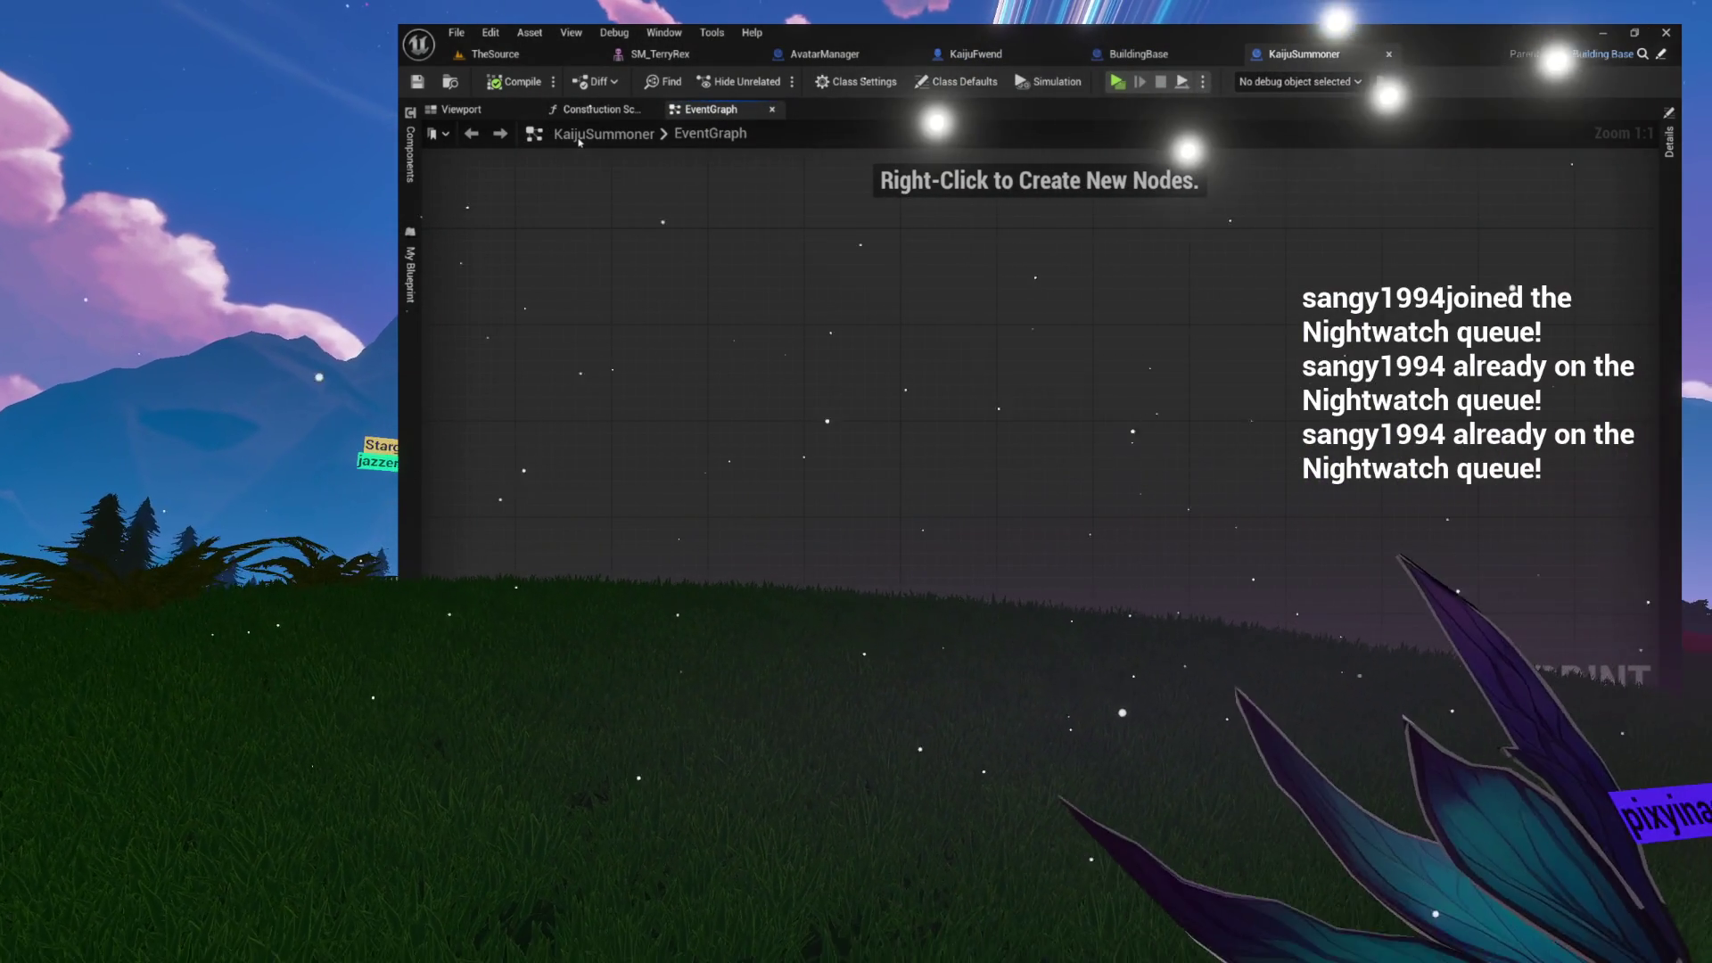
- Glance at KaijuFwend, then return to KaijuSummoner's empty EventGraph
click(971, 53)
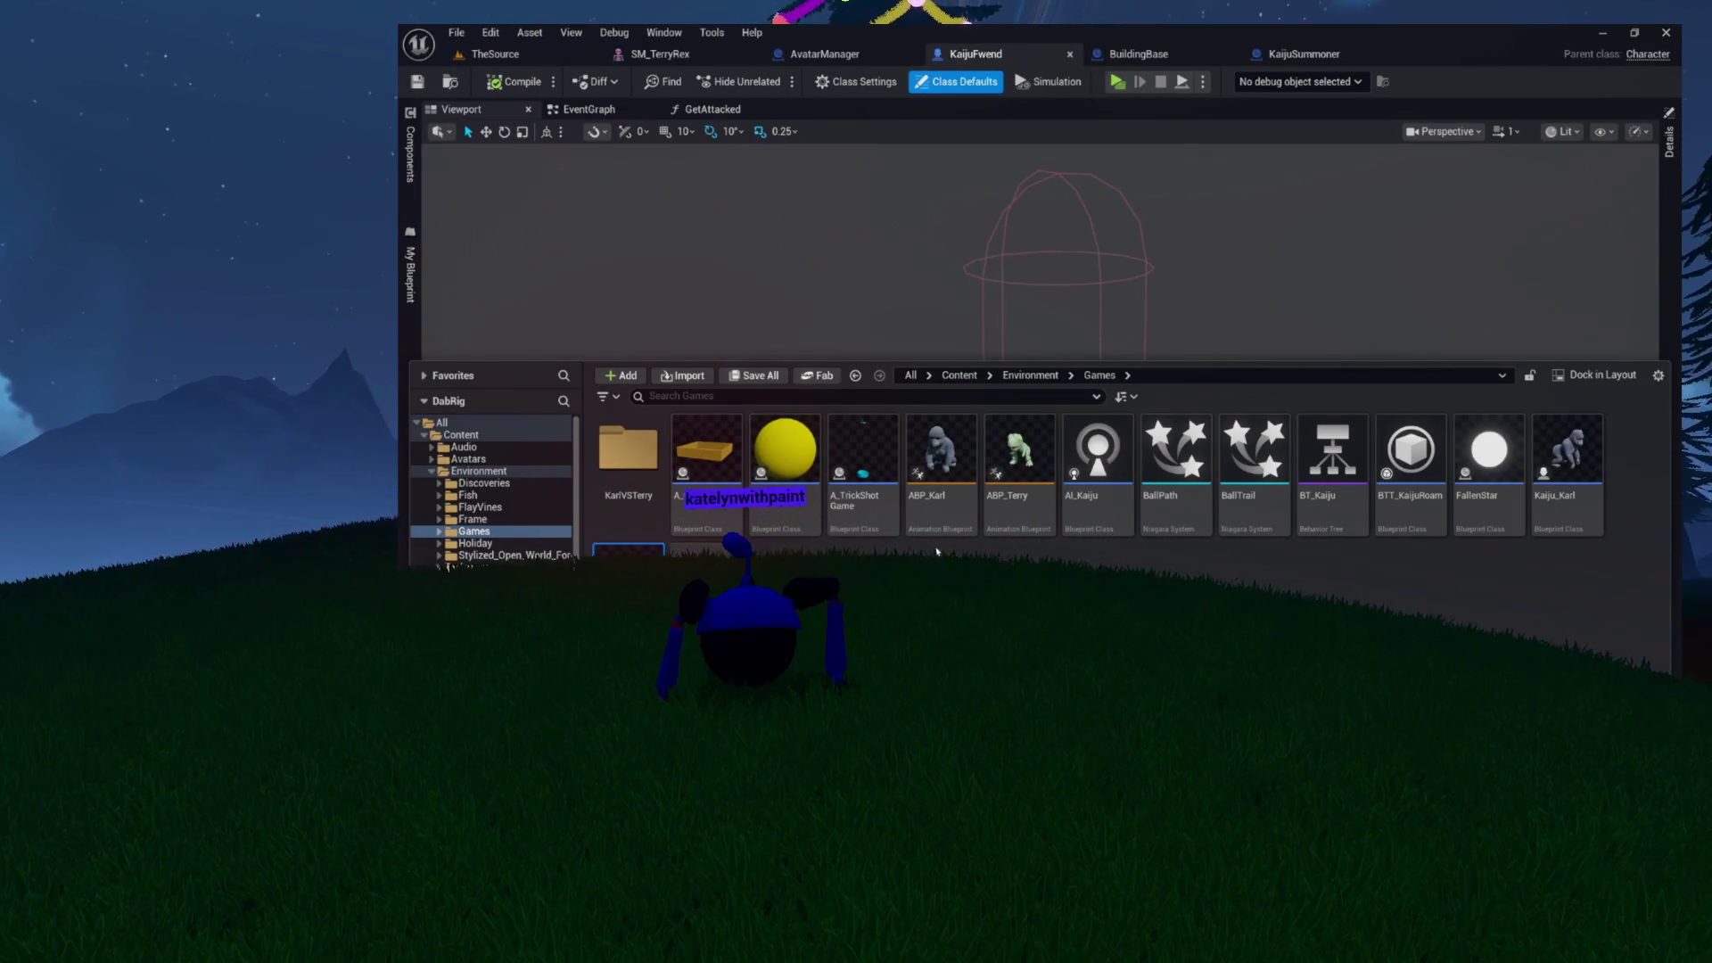
click(1299, 54)
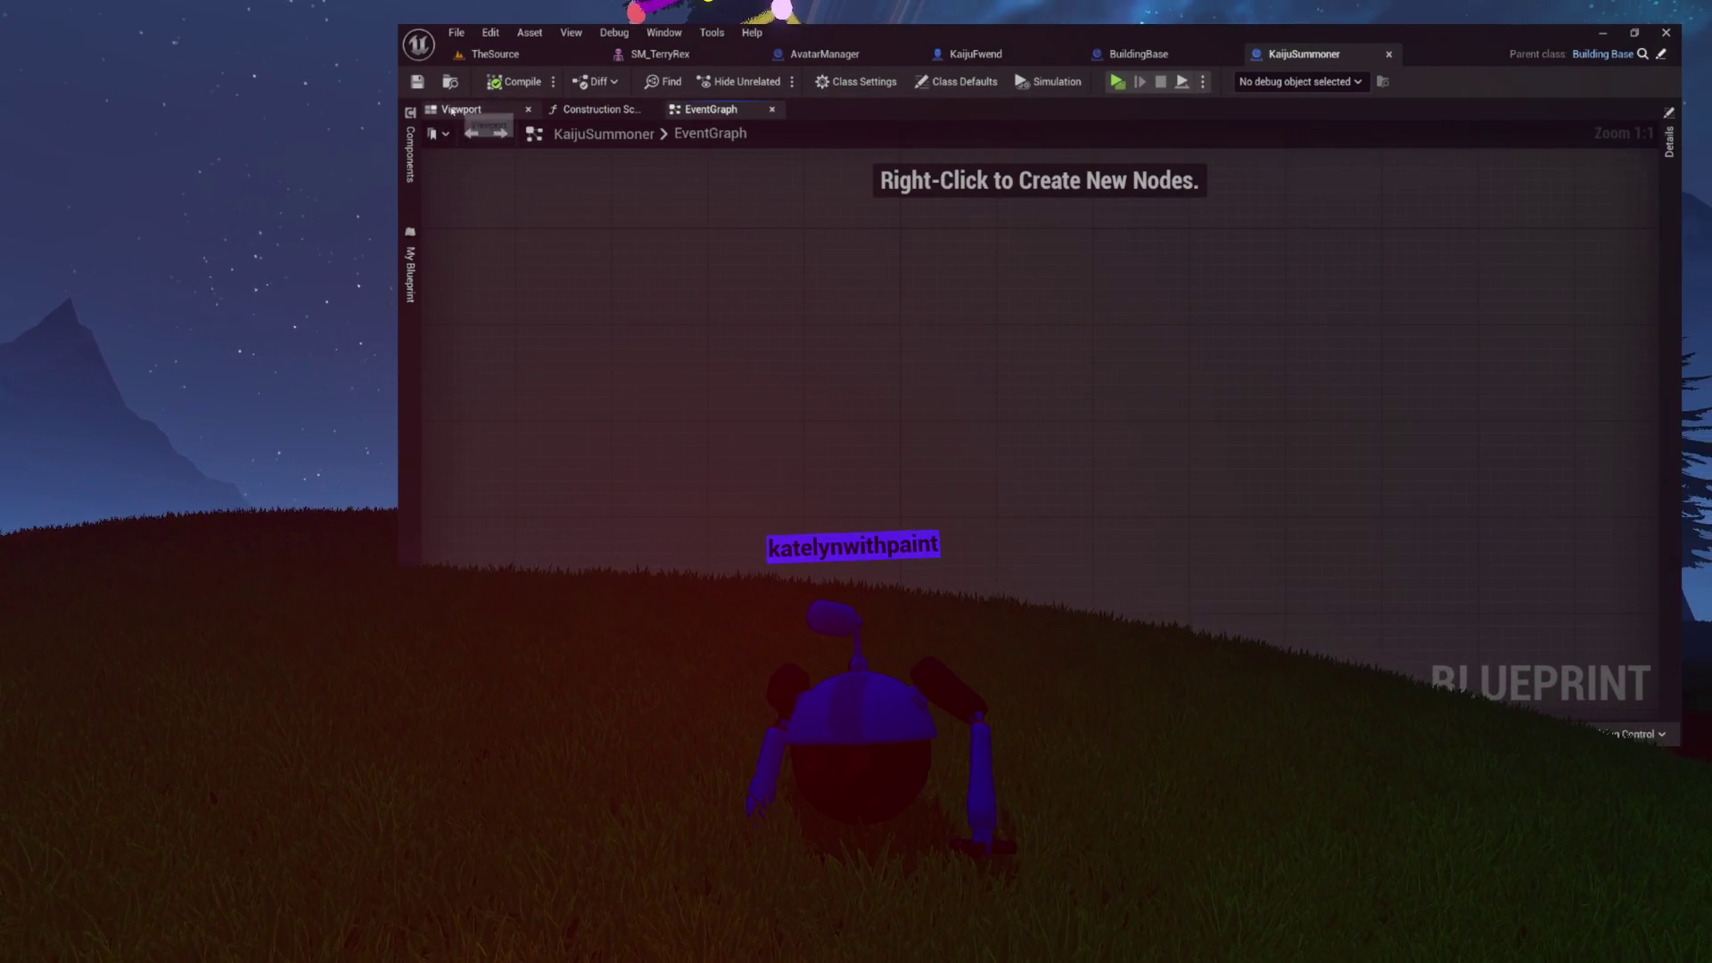
- Add a KaijuToSummon variable typed as a Kaiju Fwend object reference
click(410, 327)
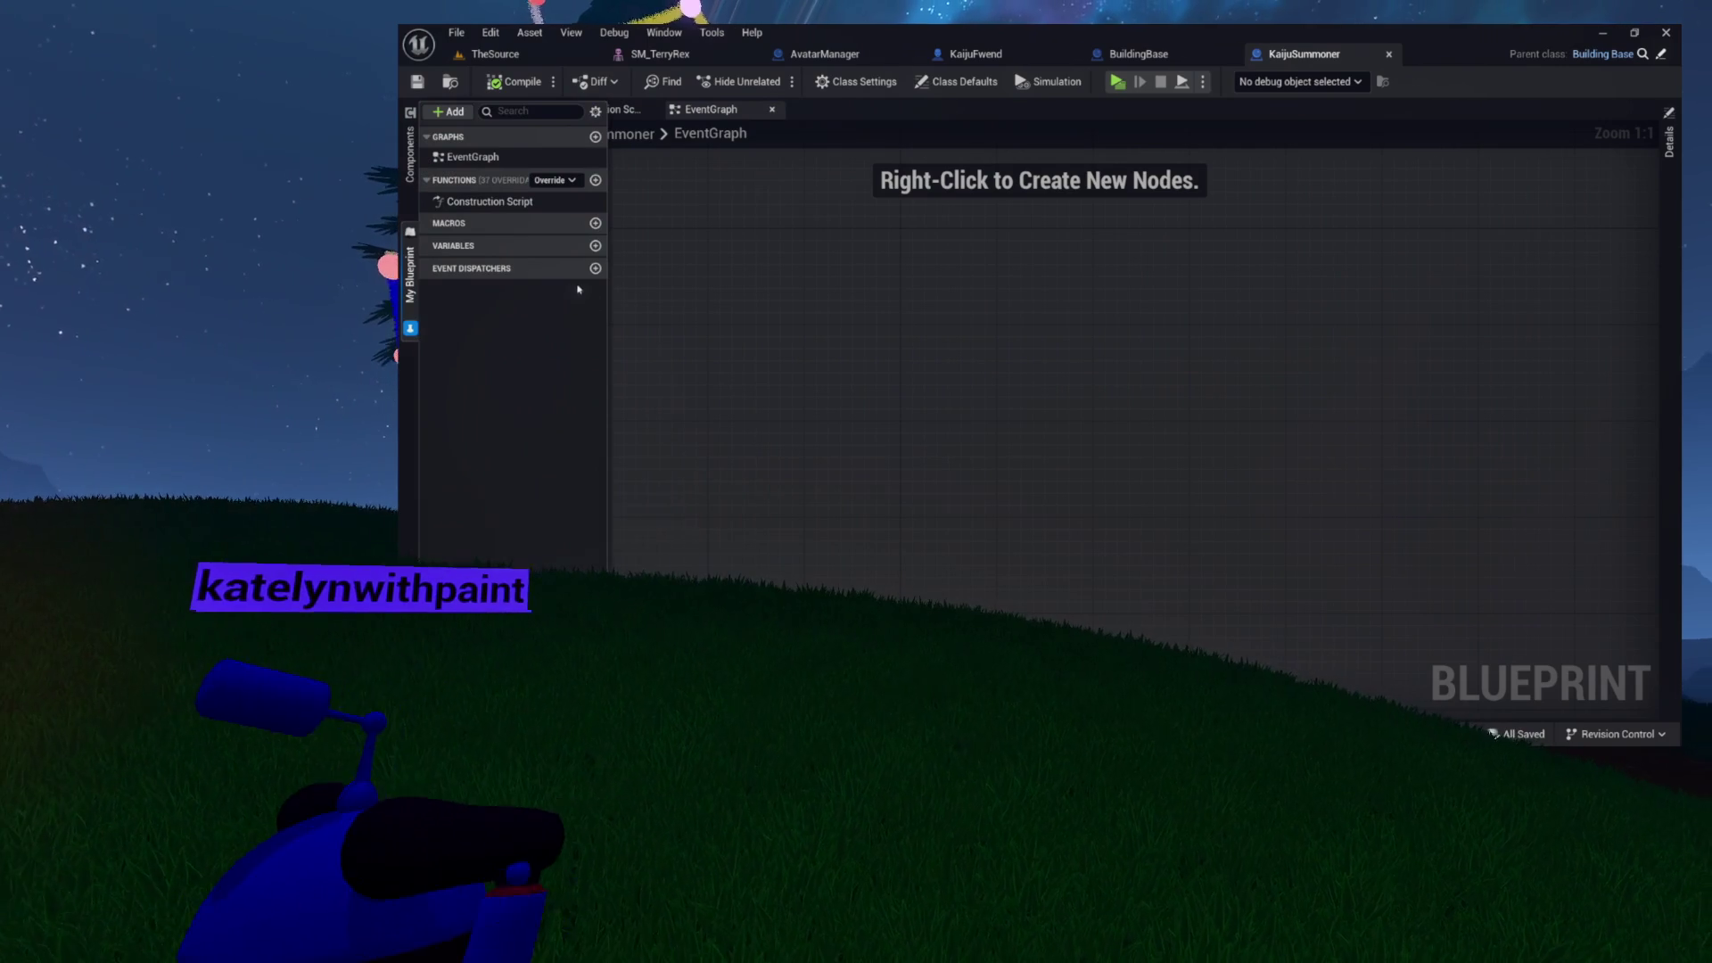
click(595, 246)
text(KaijuToSummon)
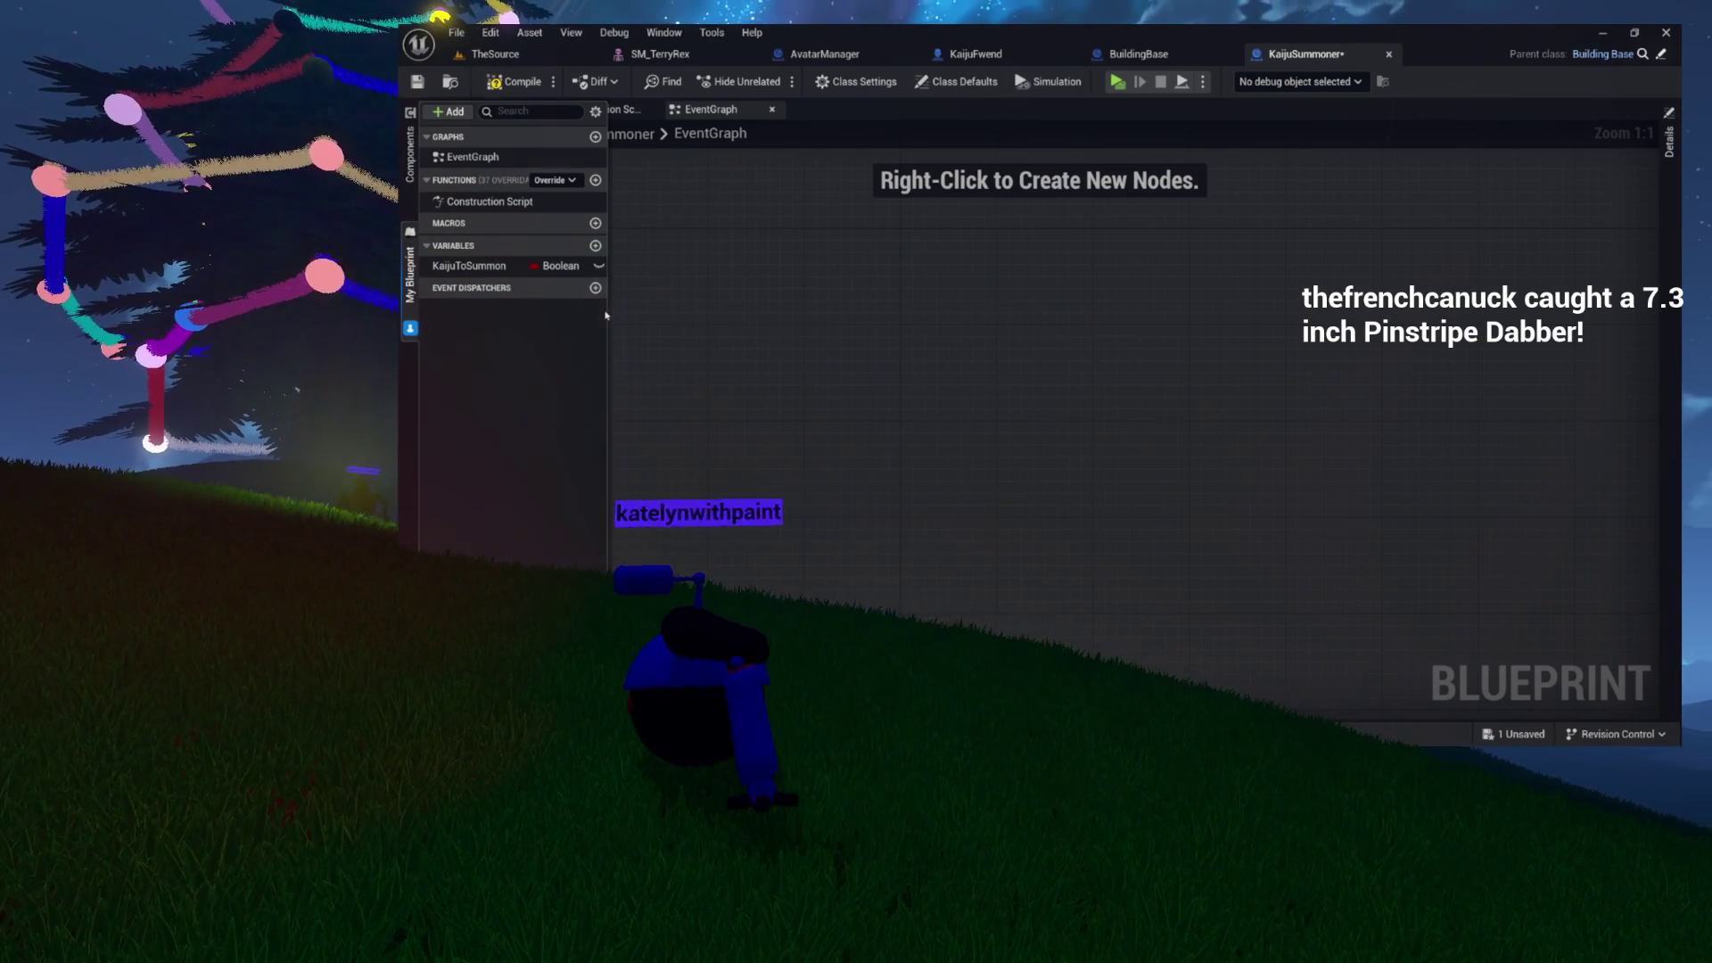
drag(608, 312, 631, 303)
click(575, 265)
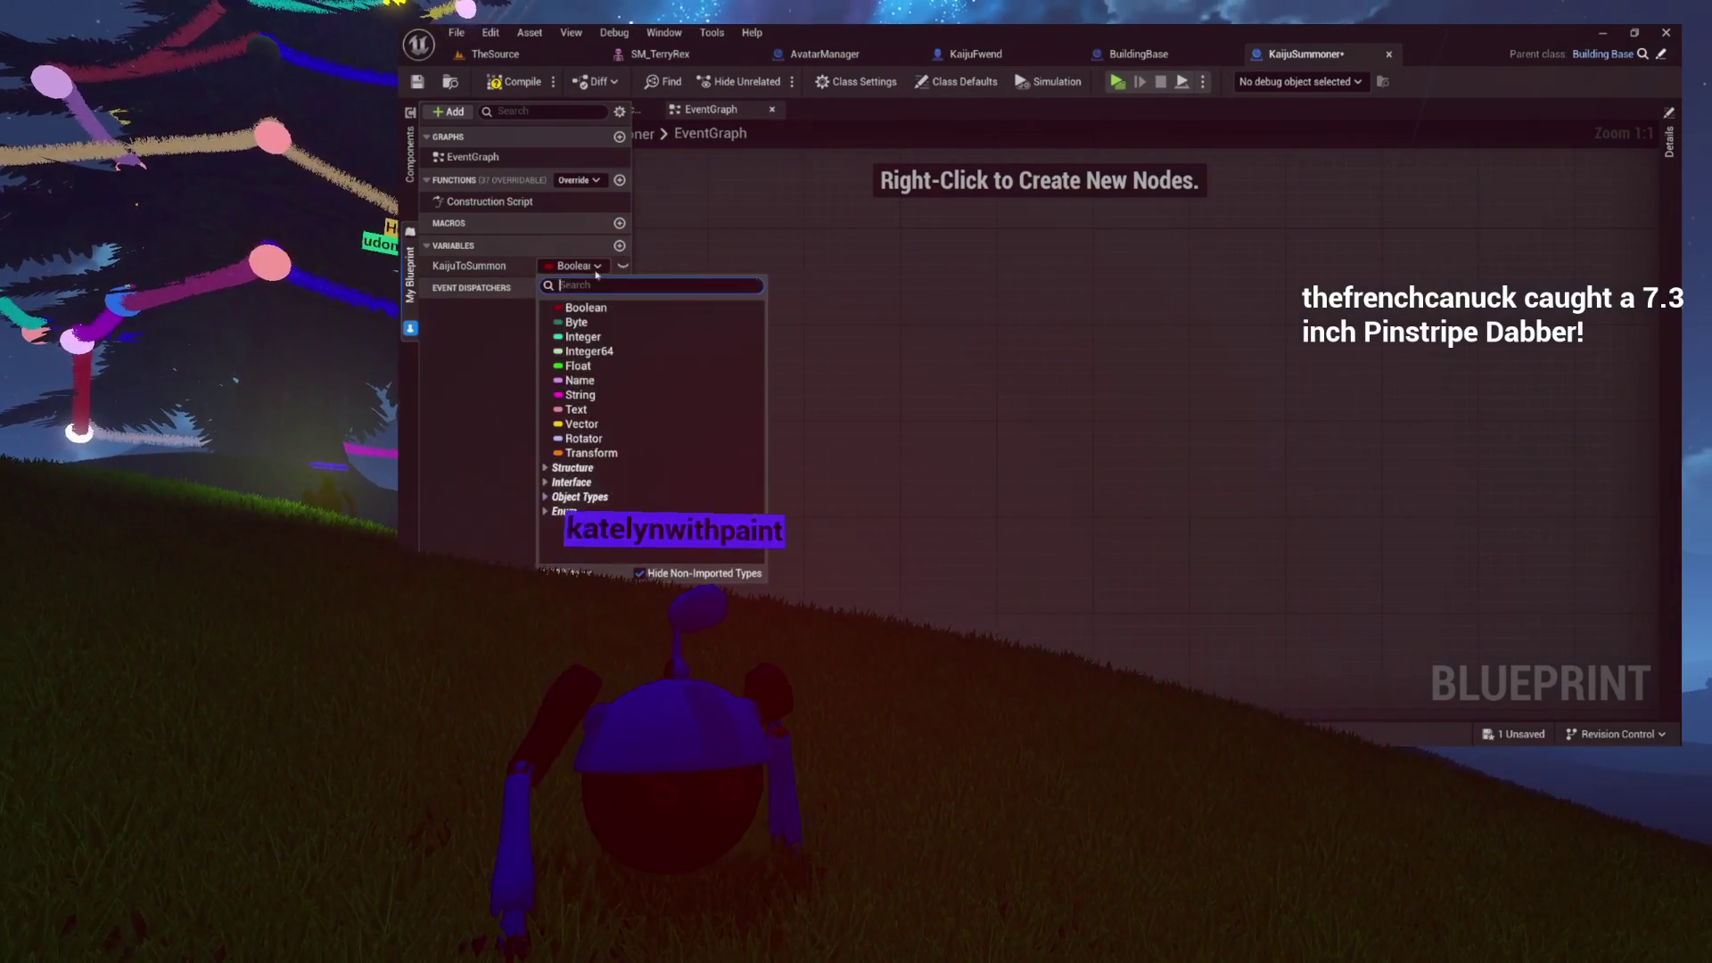
text(kaiu)
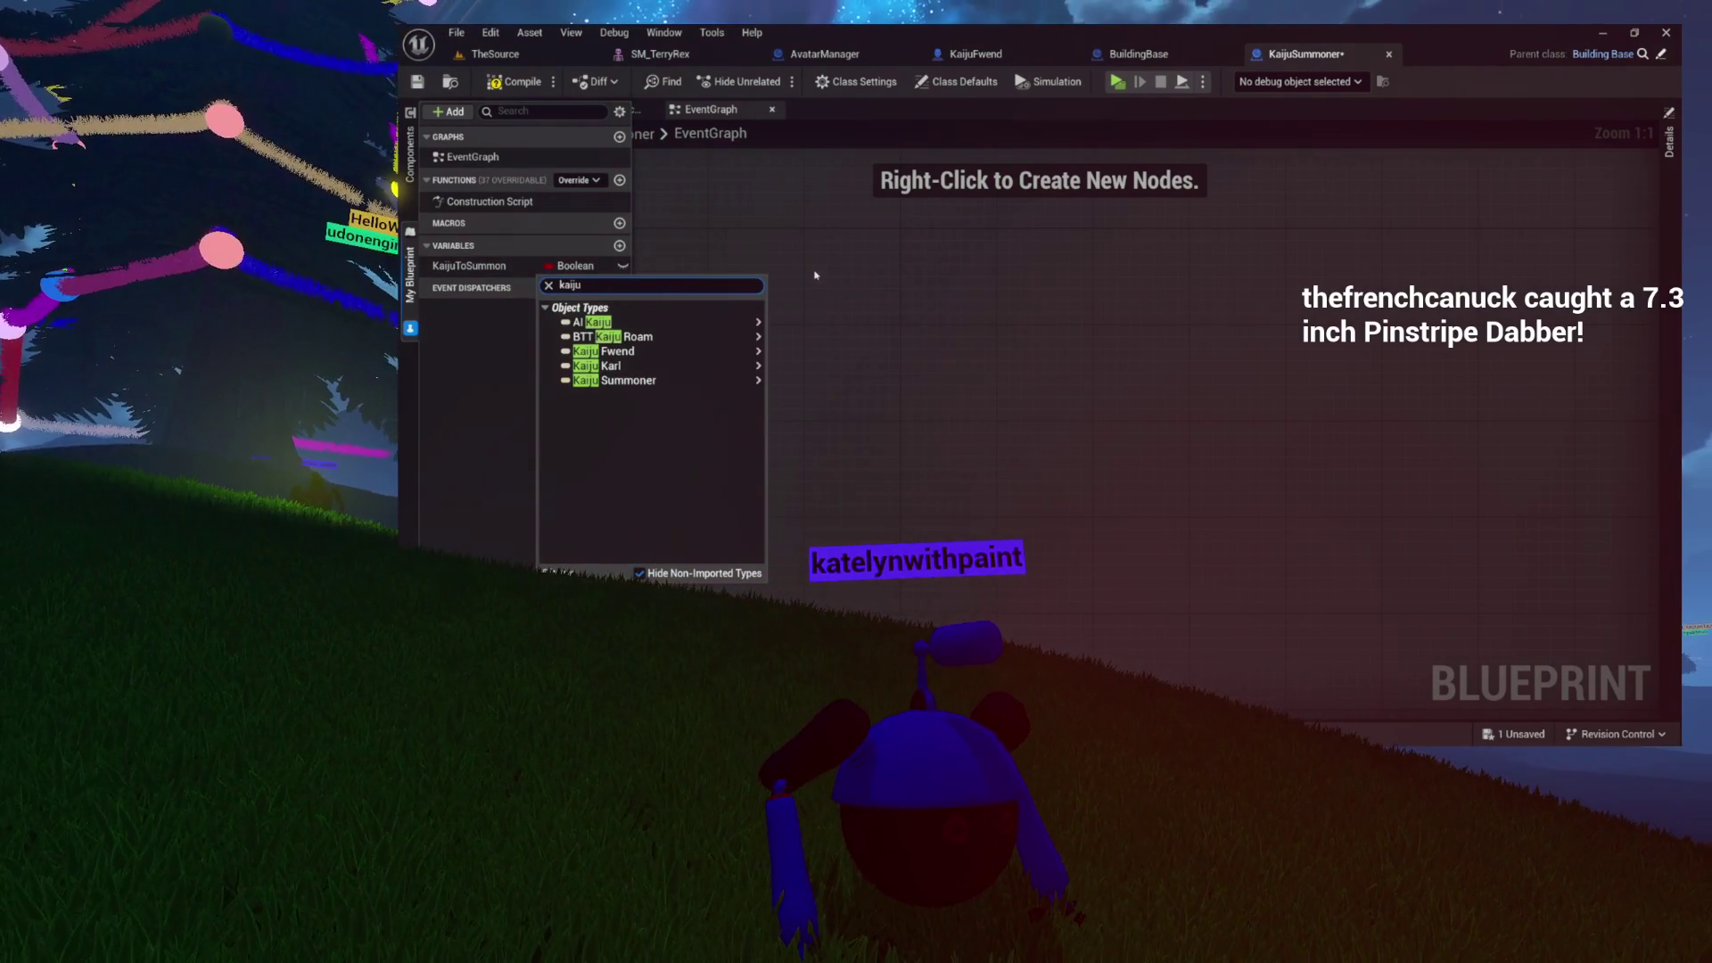
mouse_move(730, 355)
click(785, 368)
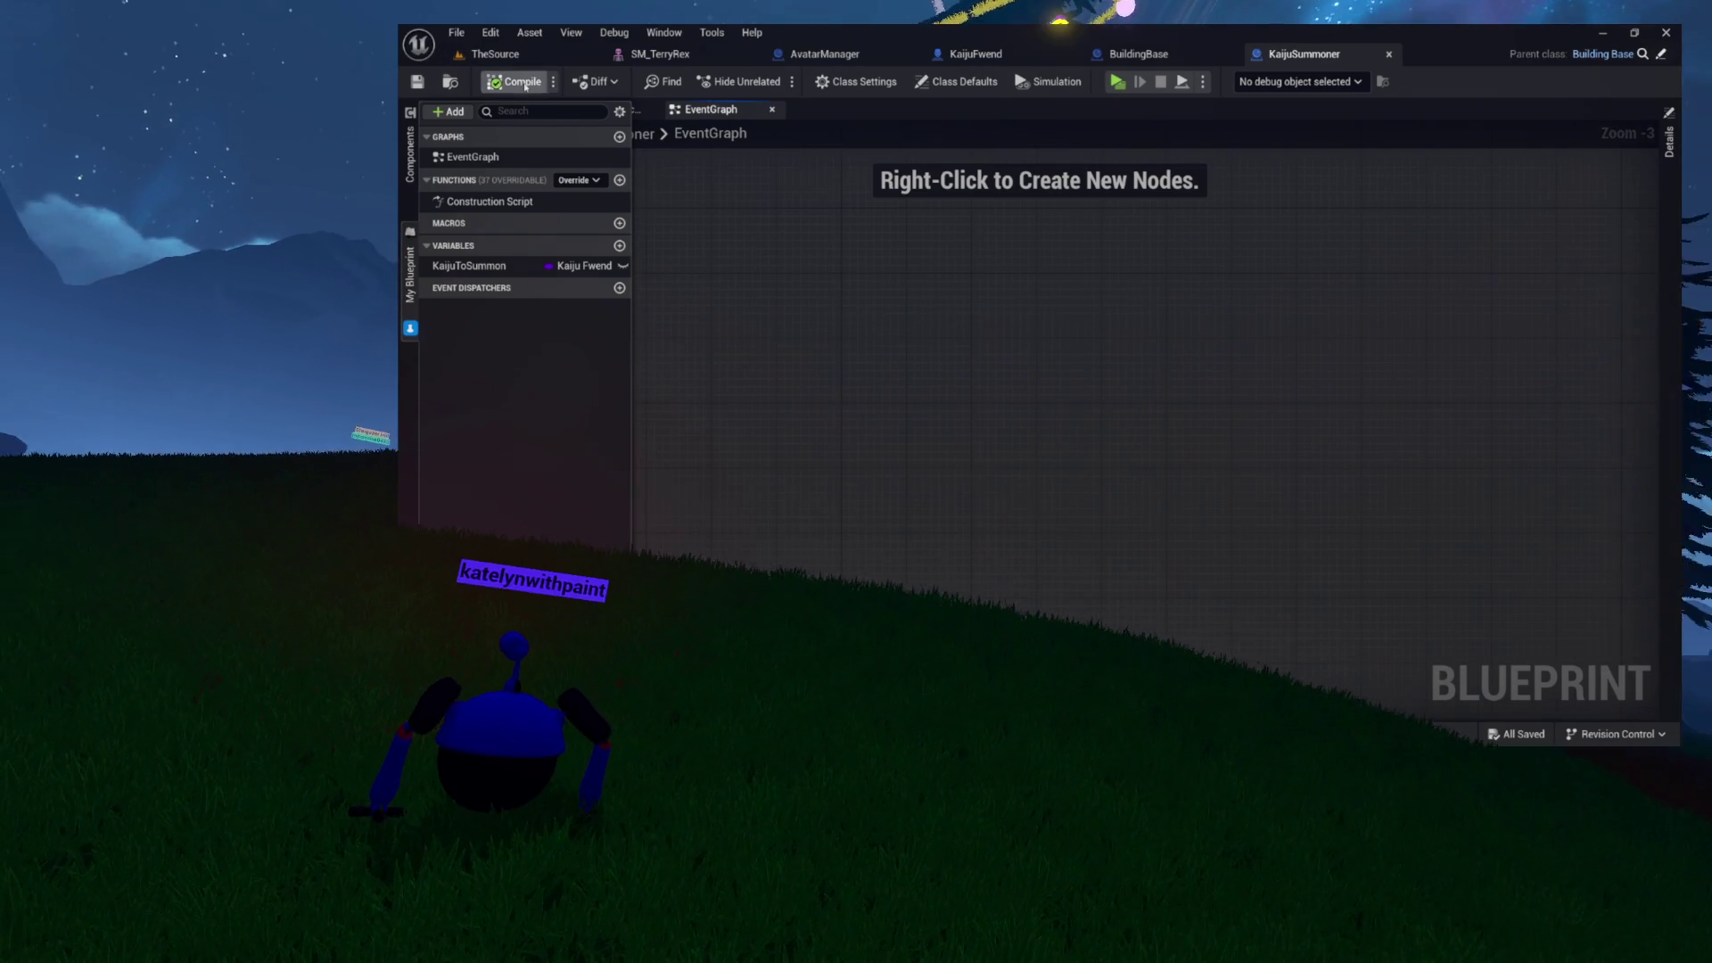
- Compile KaijuSummoner with the new KaijuToSummon variable and show its class defaults
scroll(757, 245, up, 3)
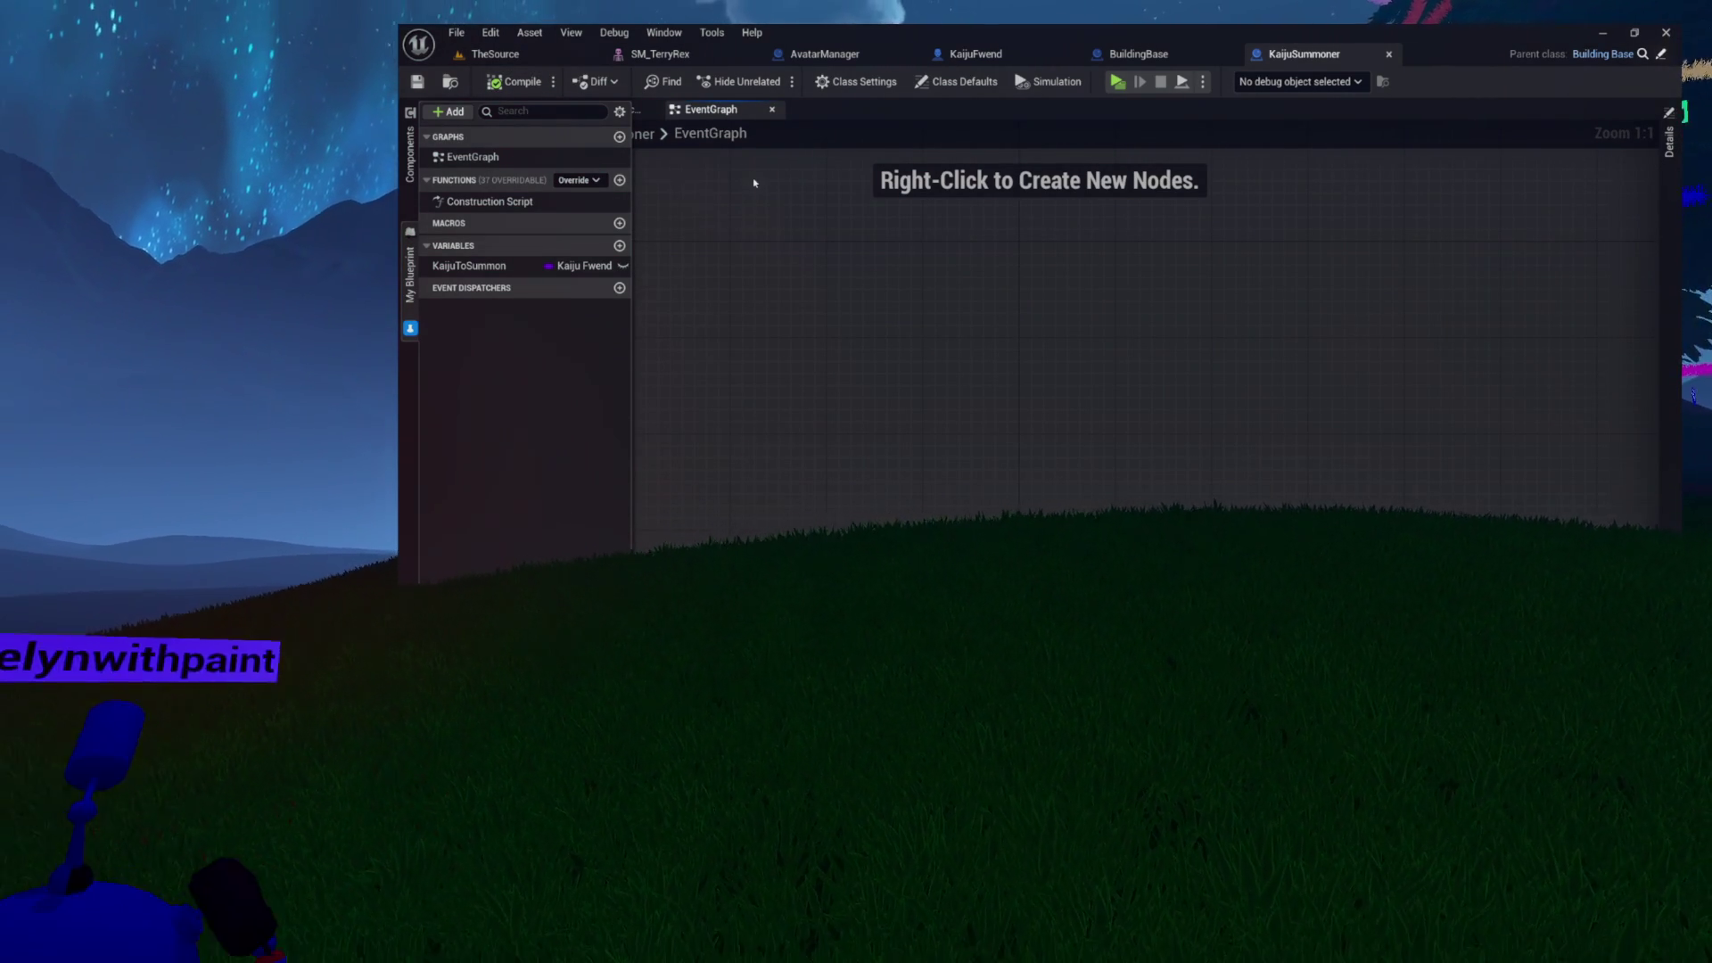
click(510, 267)
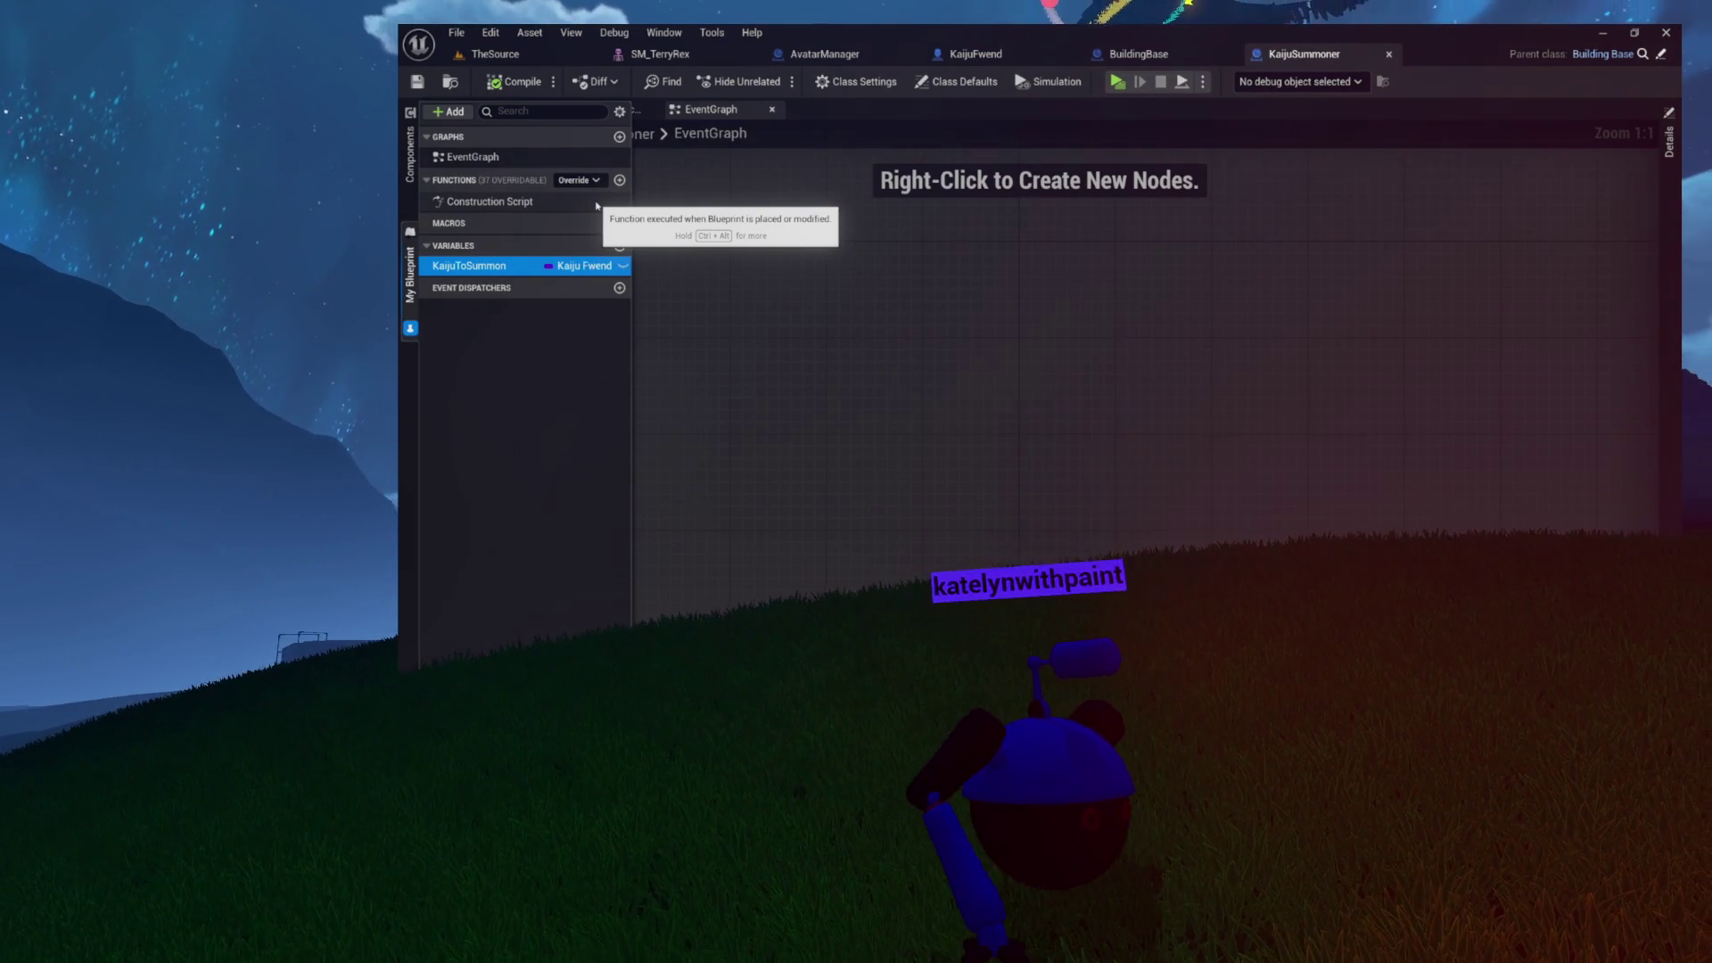
click(536, 93)
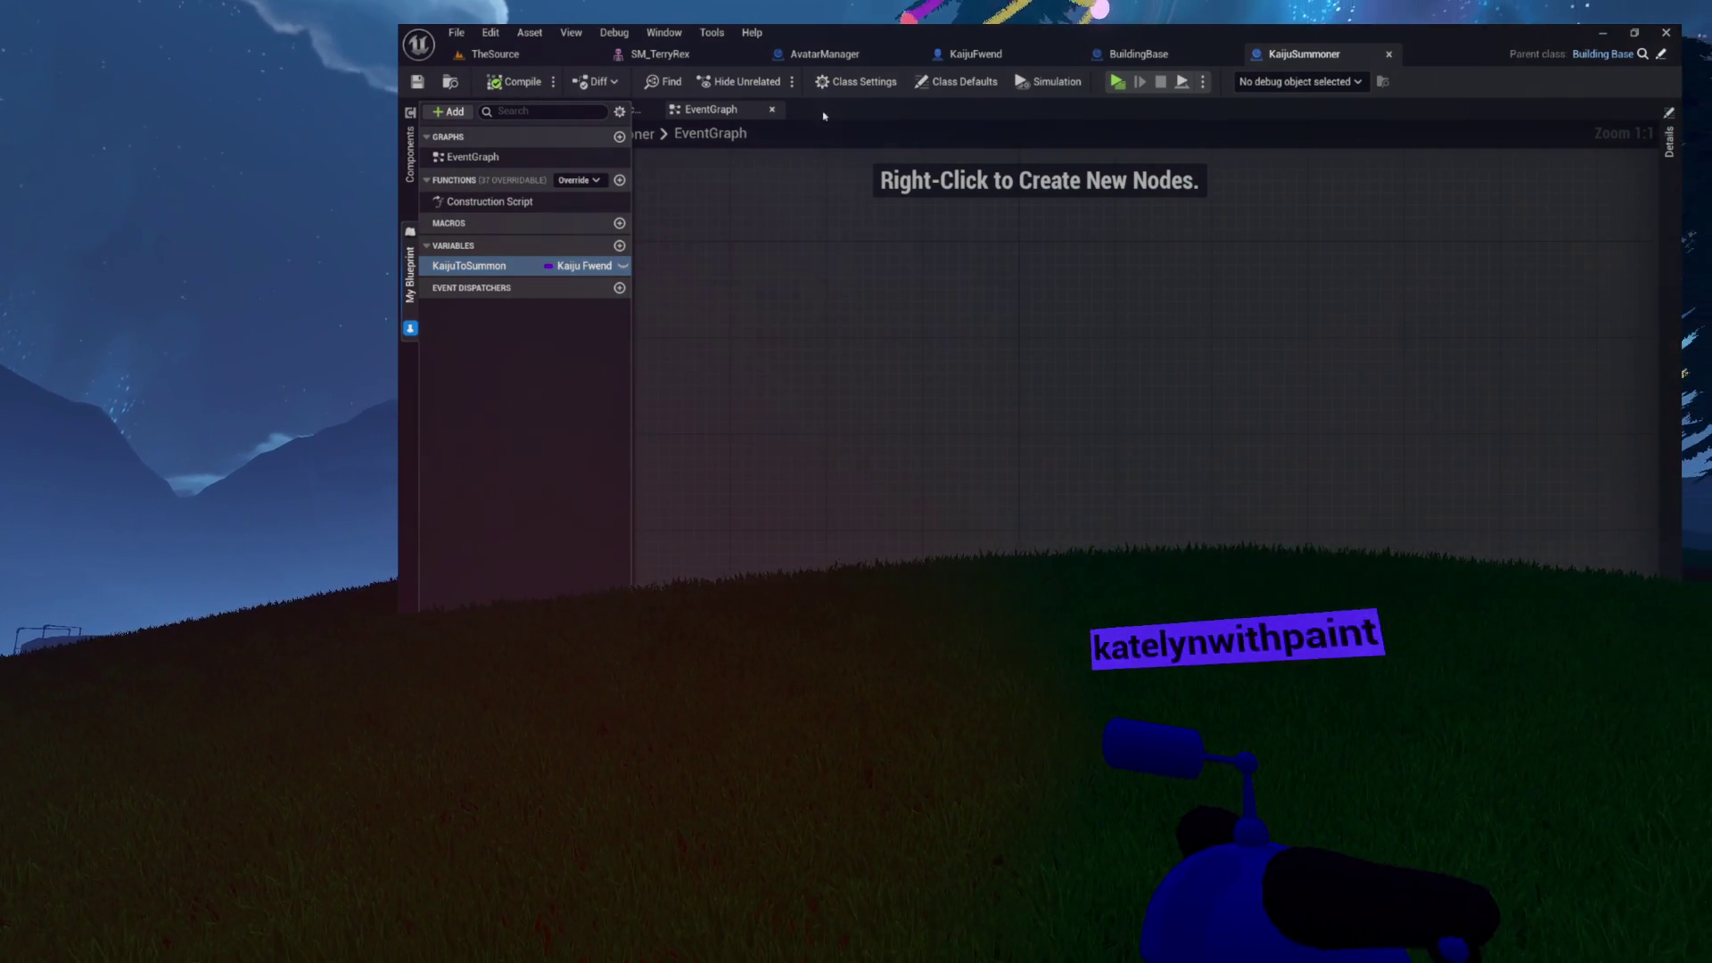
click(957, 81)
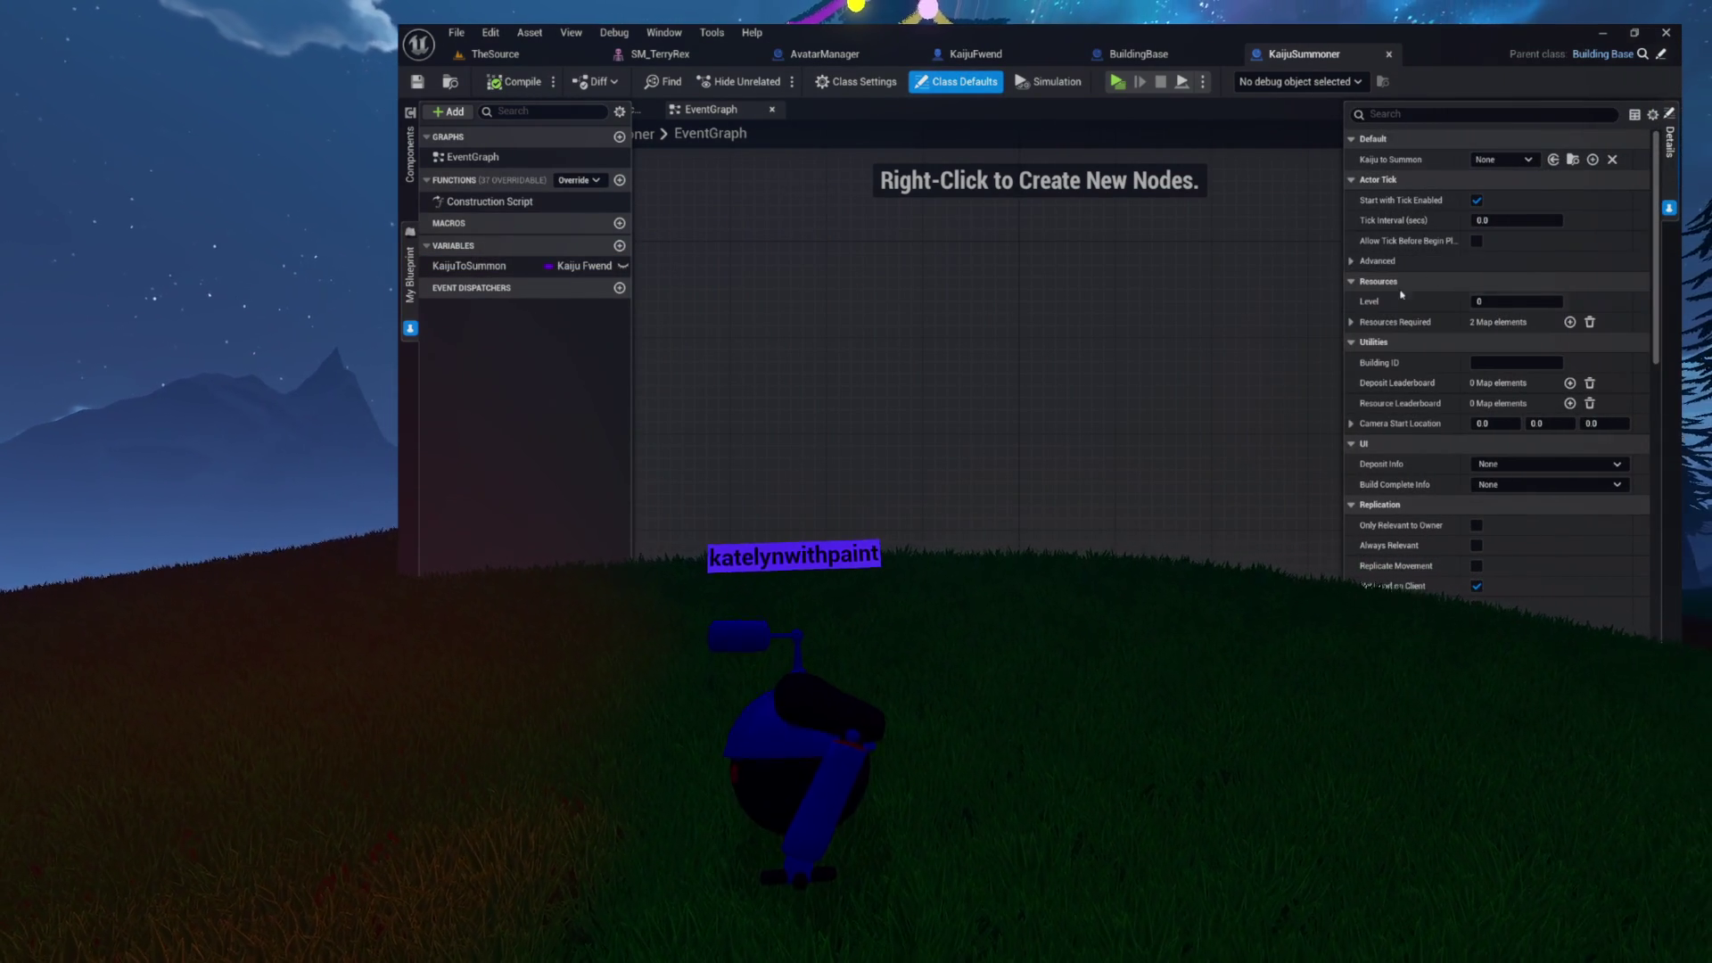
- Delete the R_Rock entry from Resources Required, leaving only R_Lumber at 200
click(1350, 323)
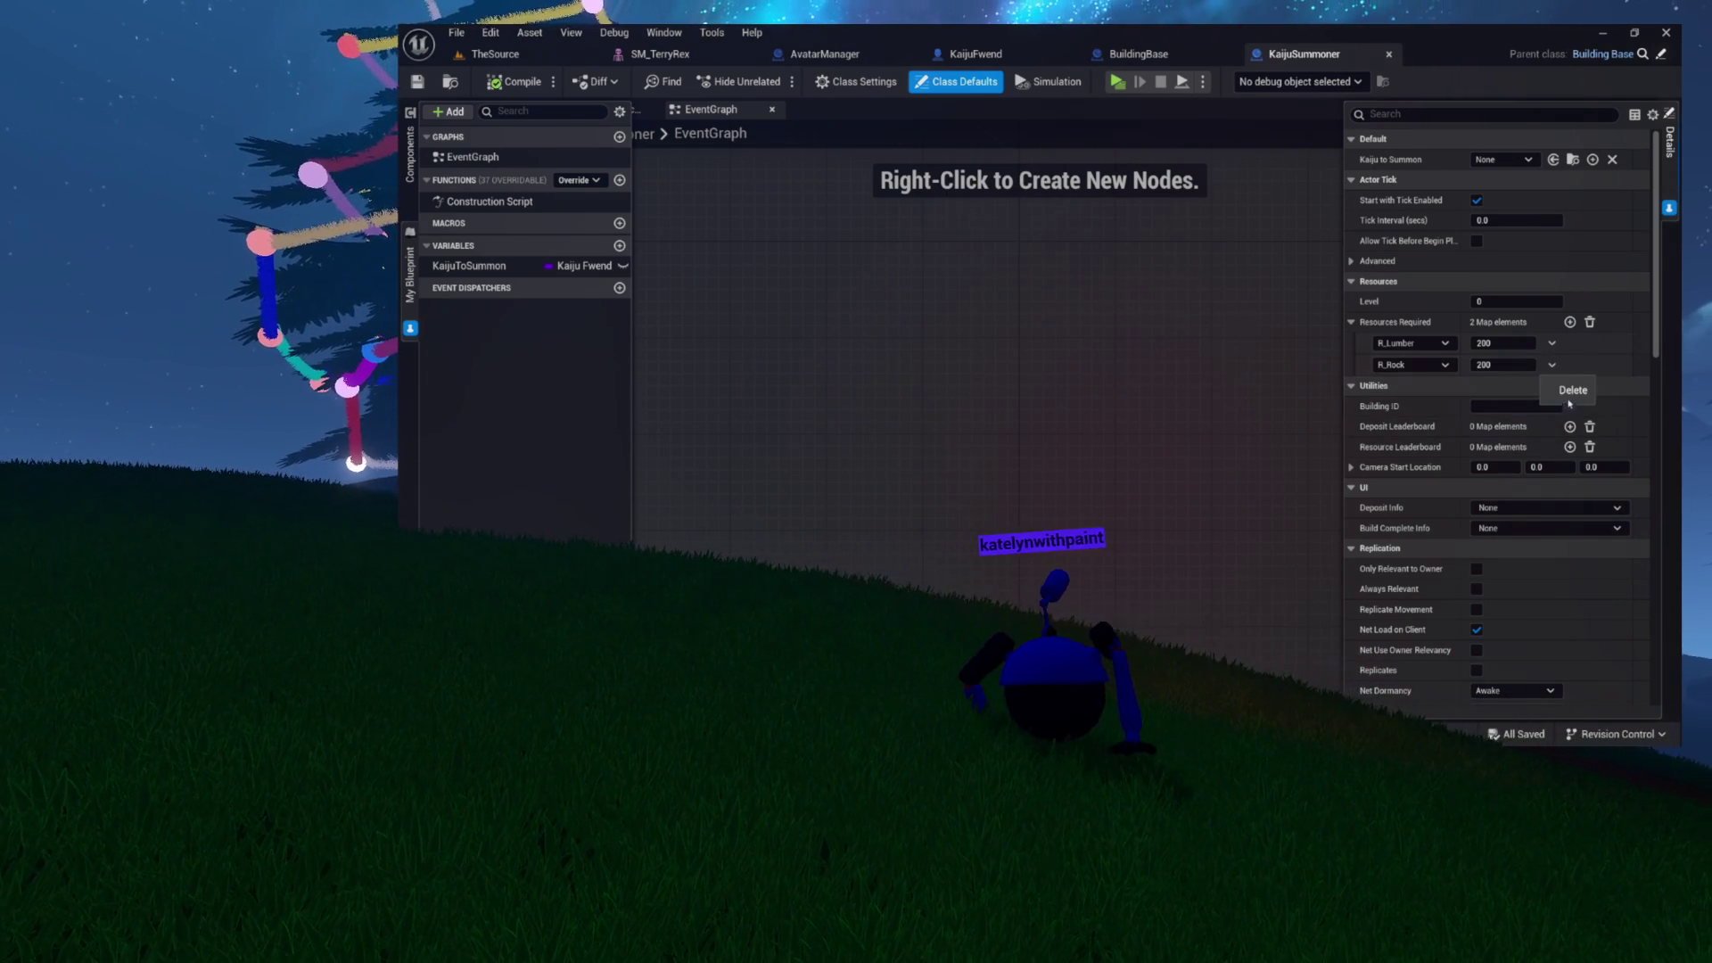
click(1570, 394)
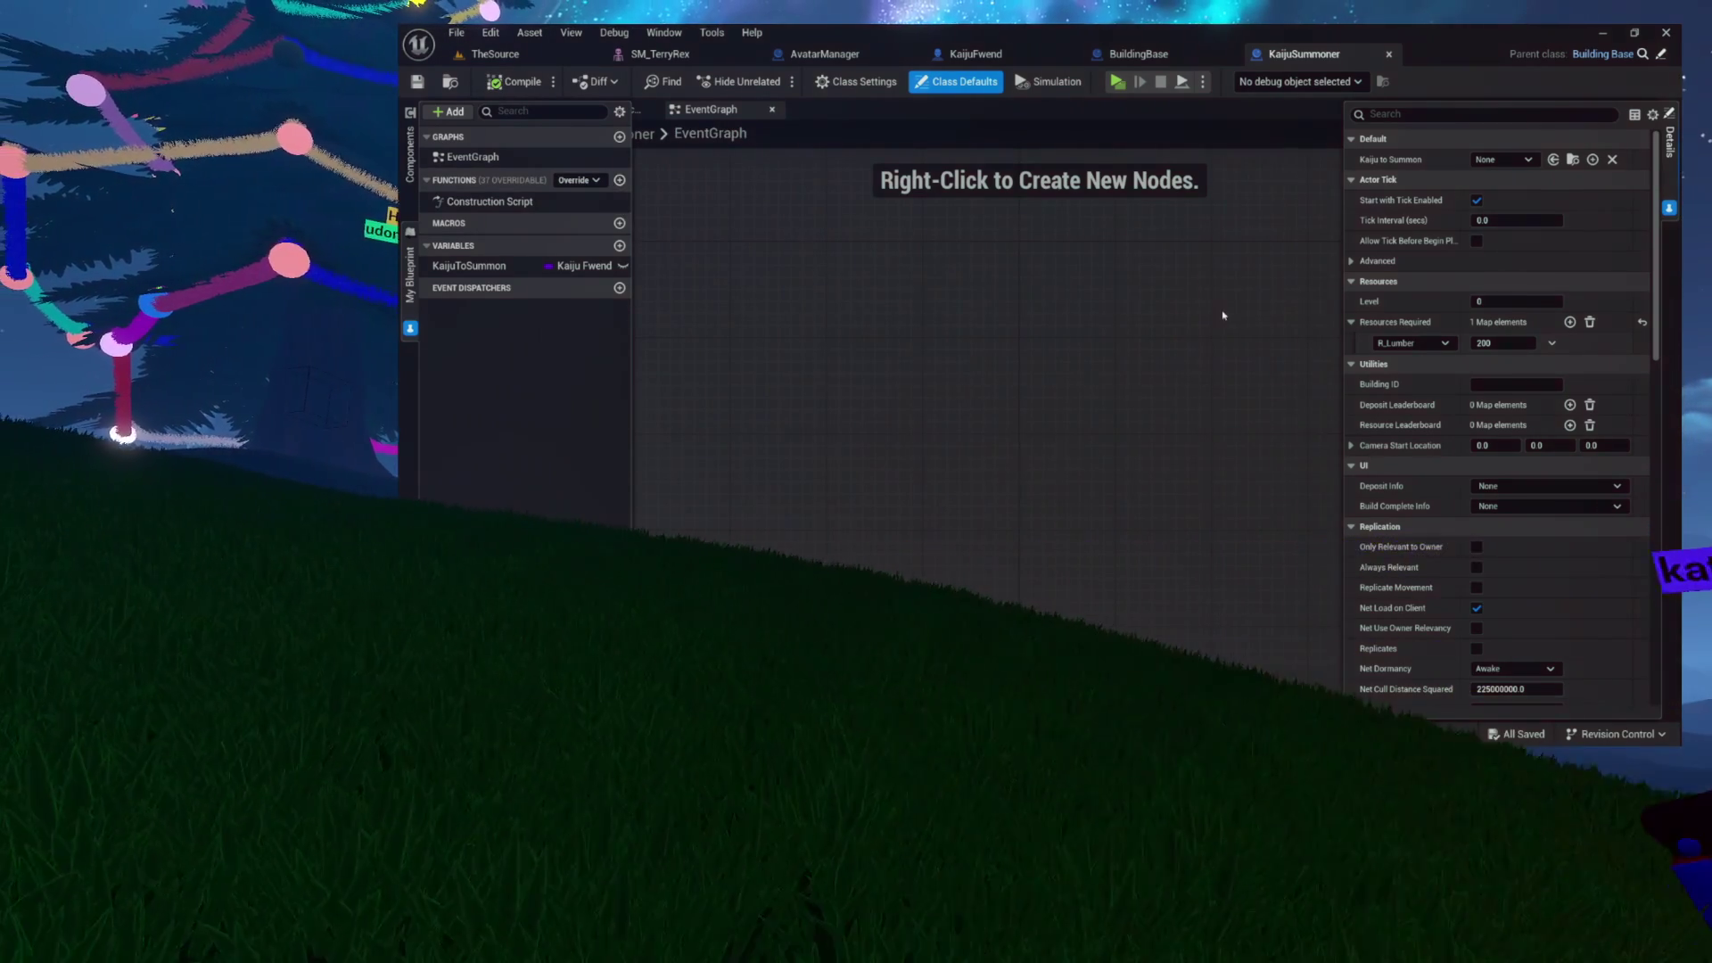
click(1497, 383)
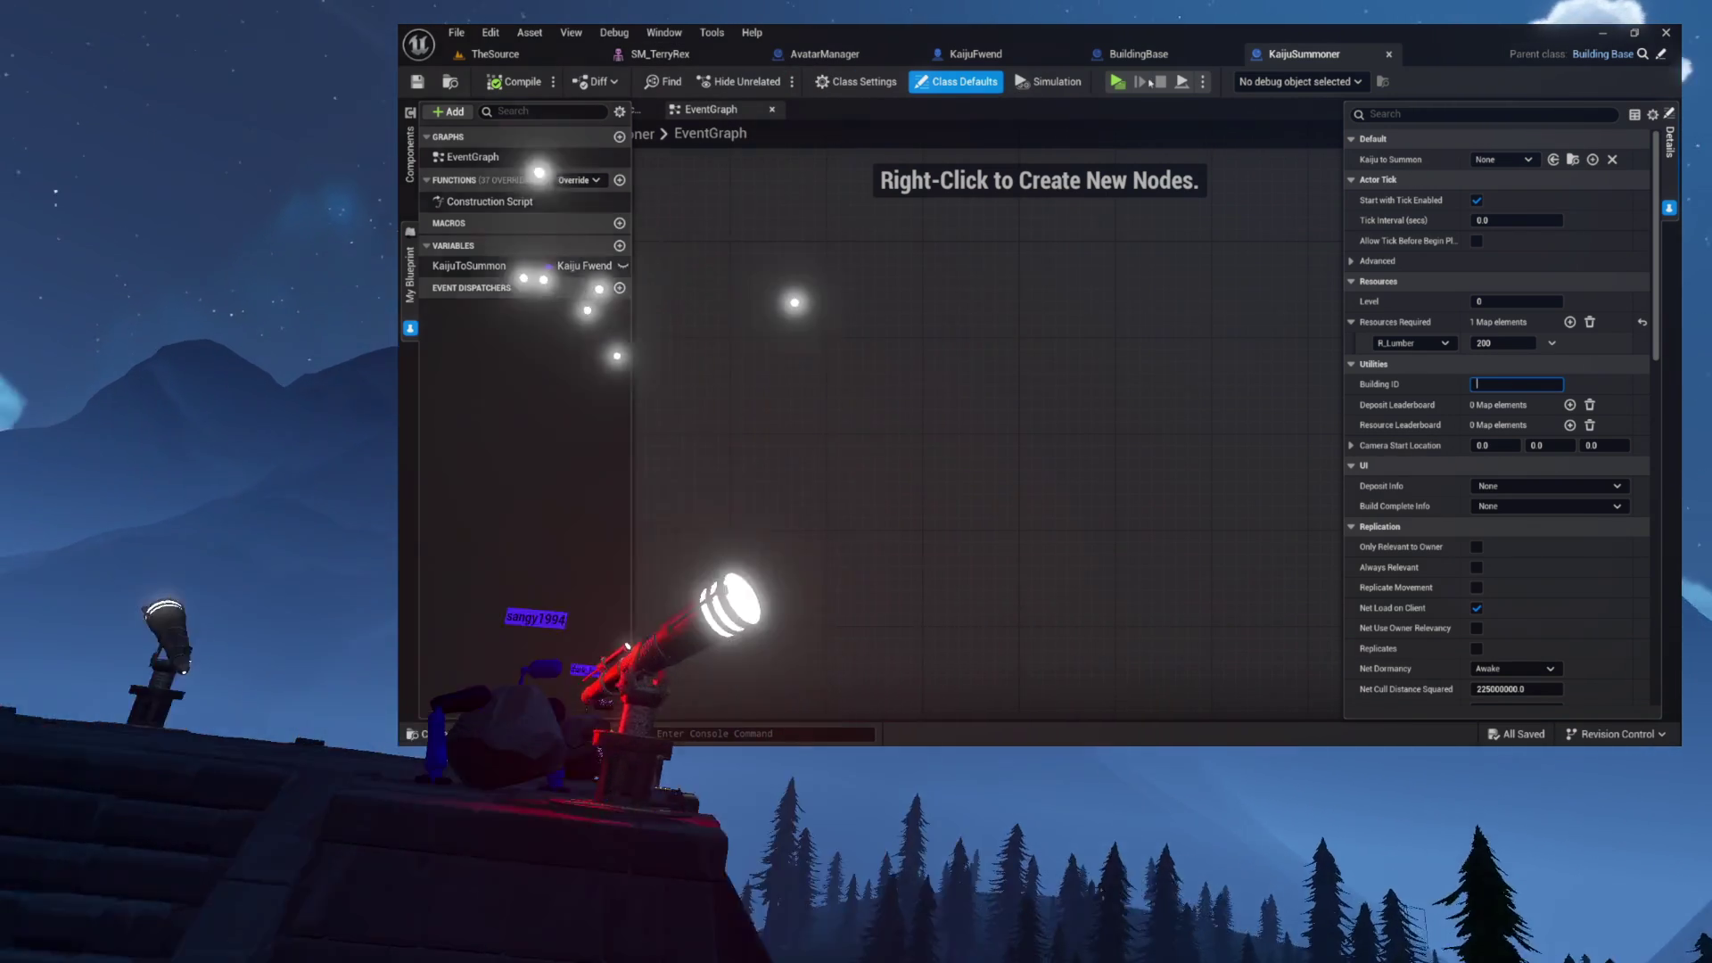
- In BuildingBase, expand the variable categories and select the BuildingID variable
click(1663, 55)
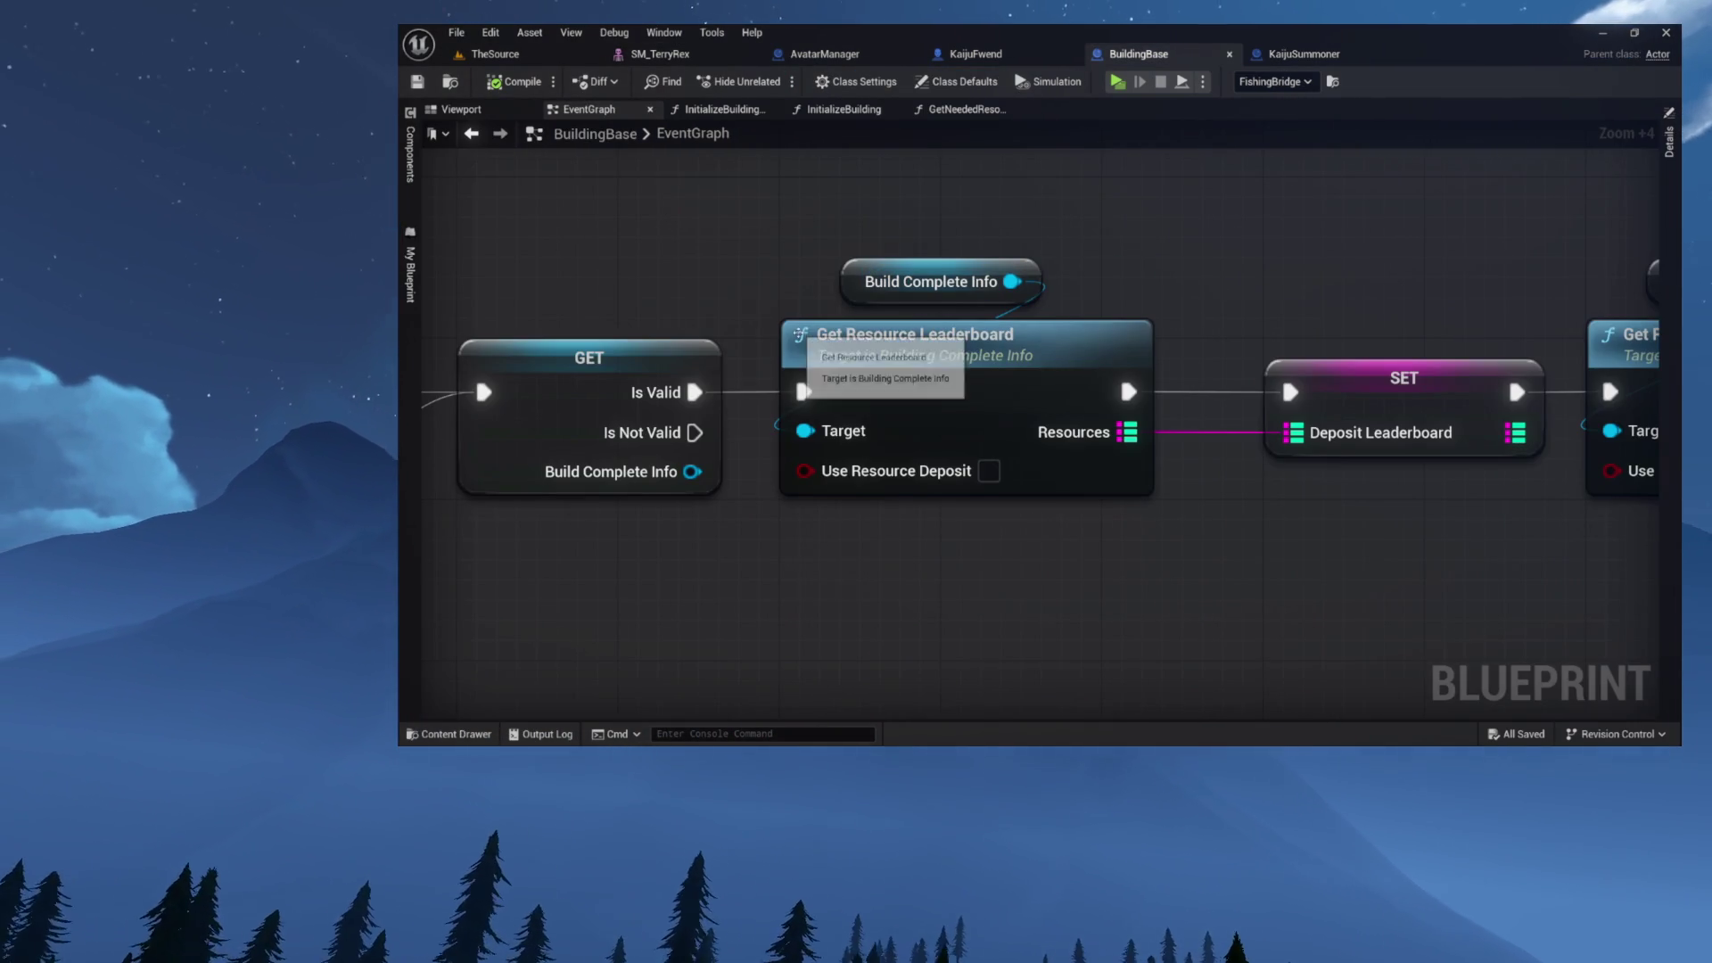
click(410, 156)
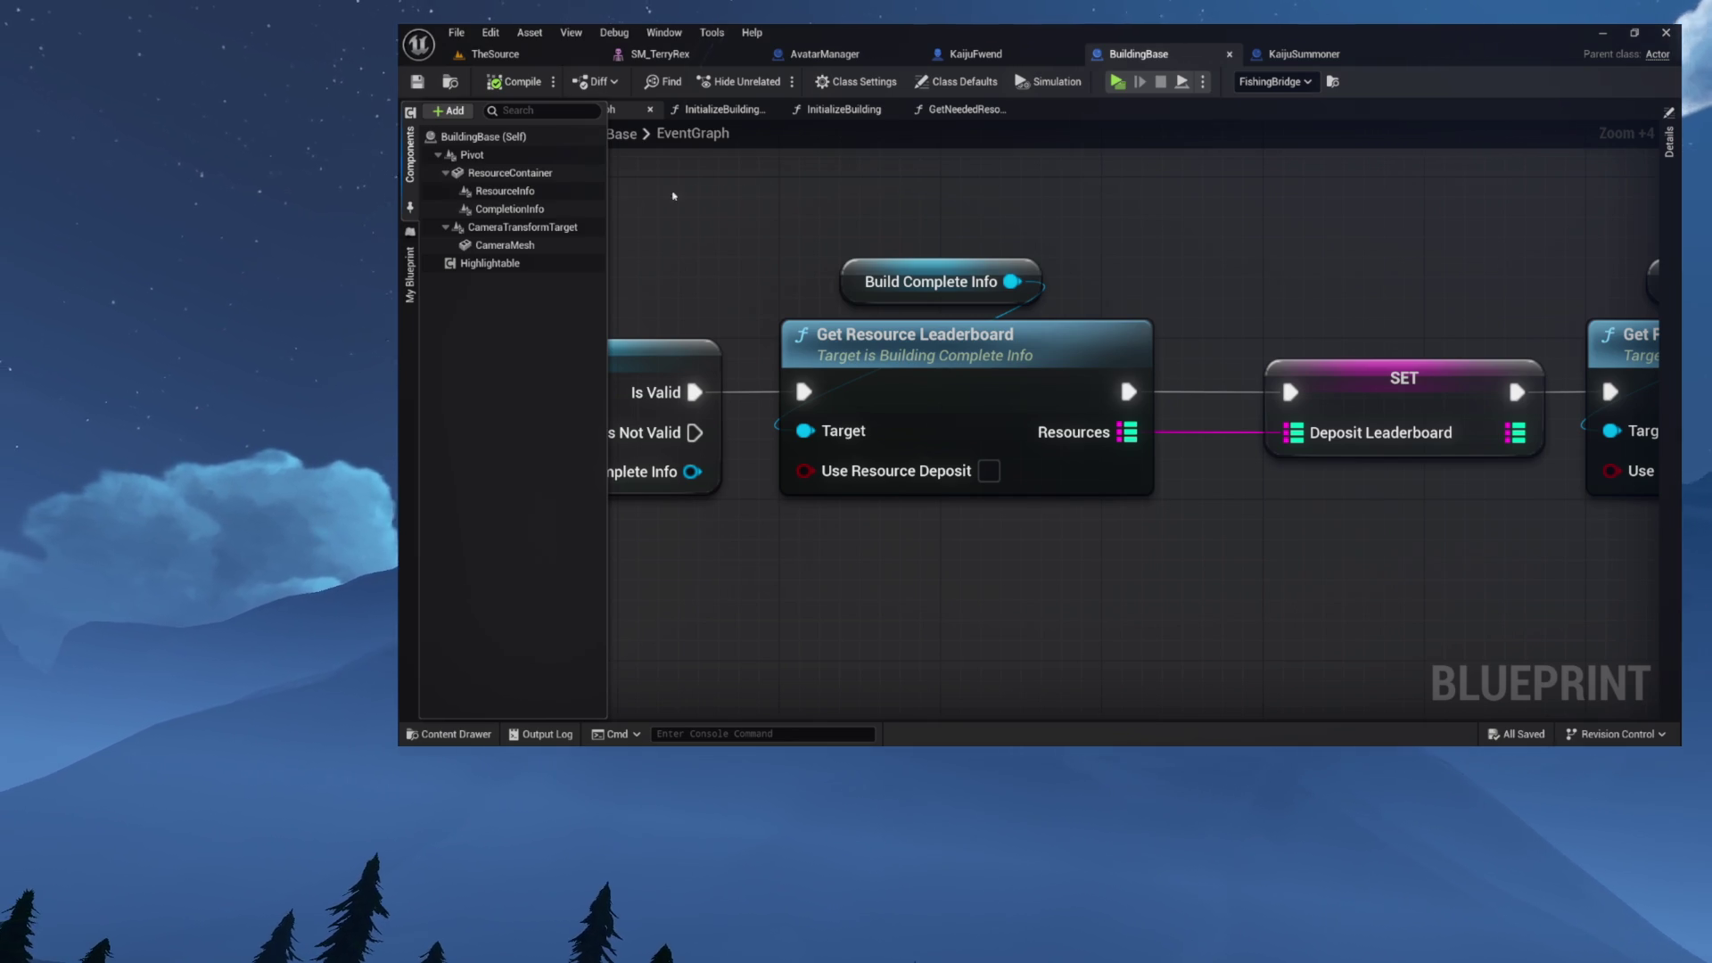
click(410, 281)
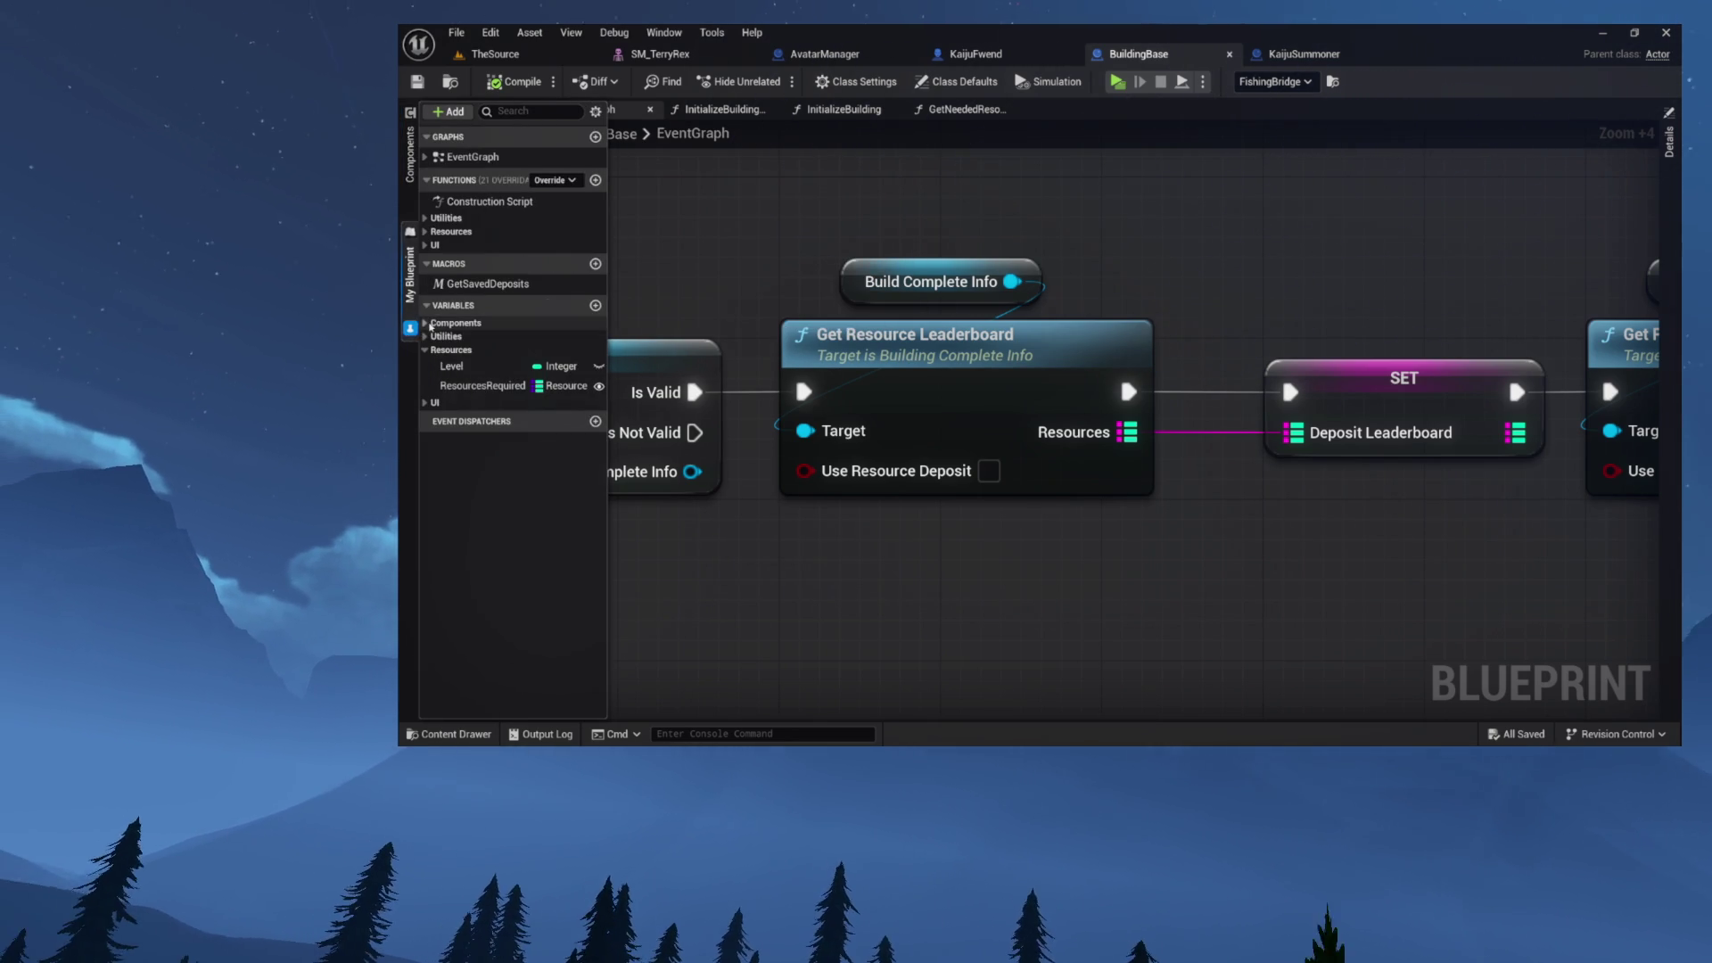
click(425, 402)
click(426, 402)
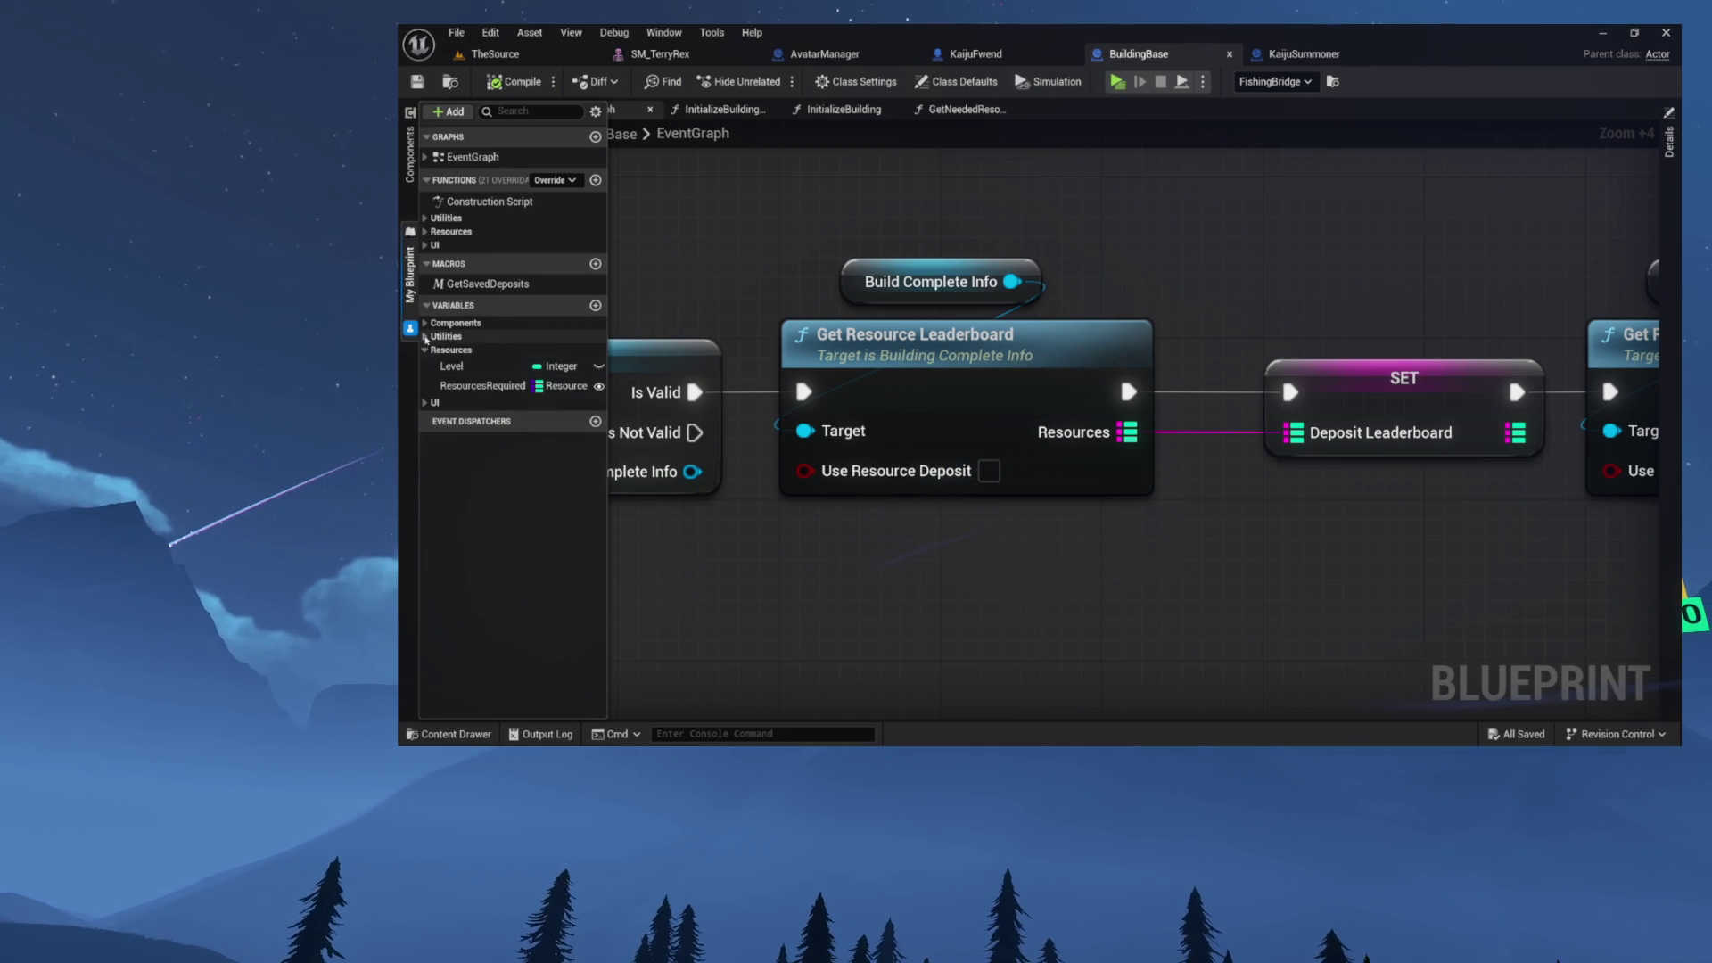
click(425, 336)
click(463, 352)
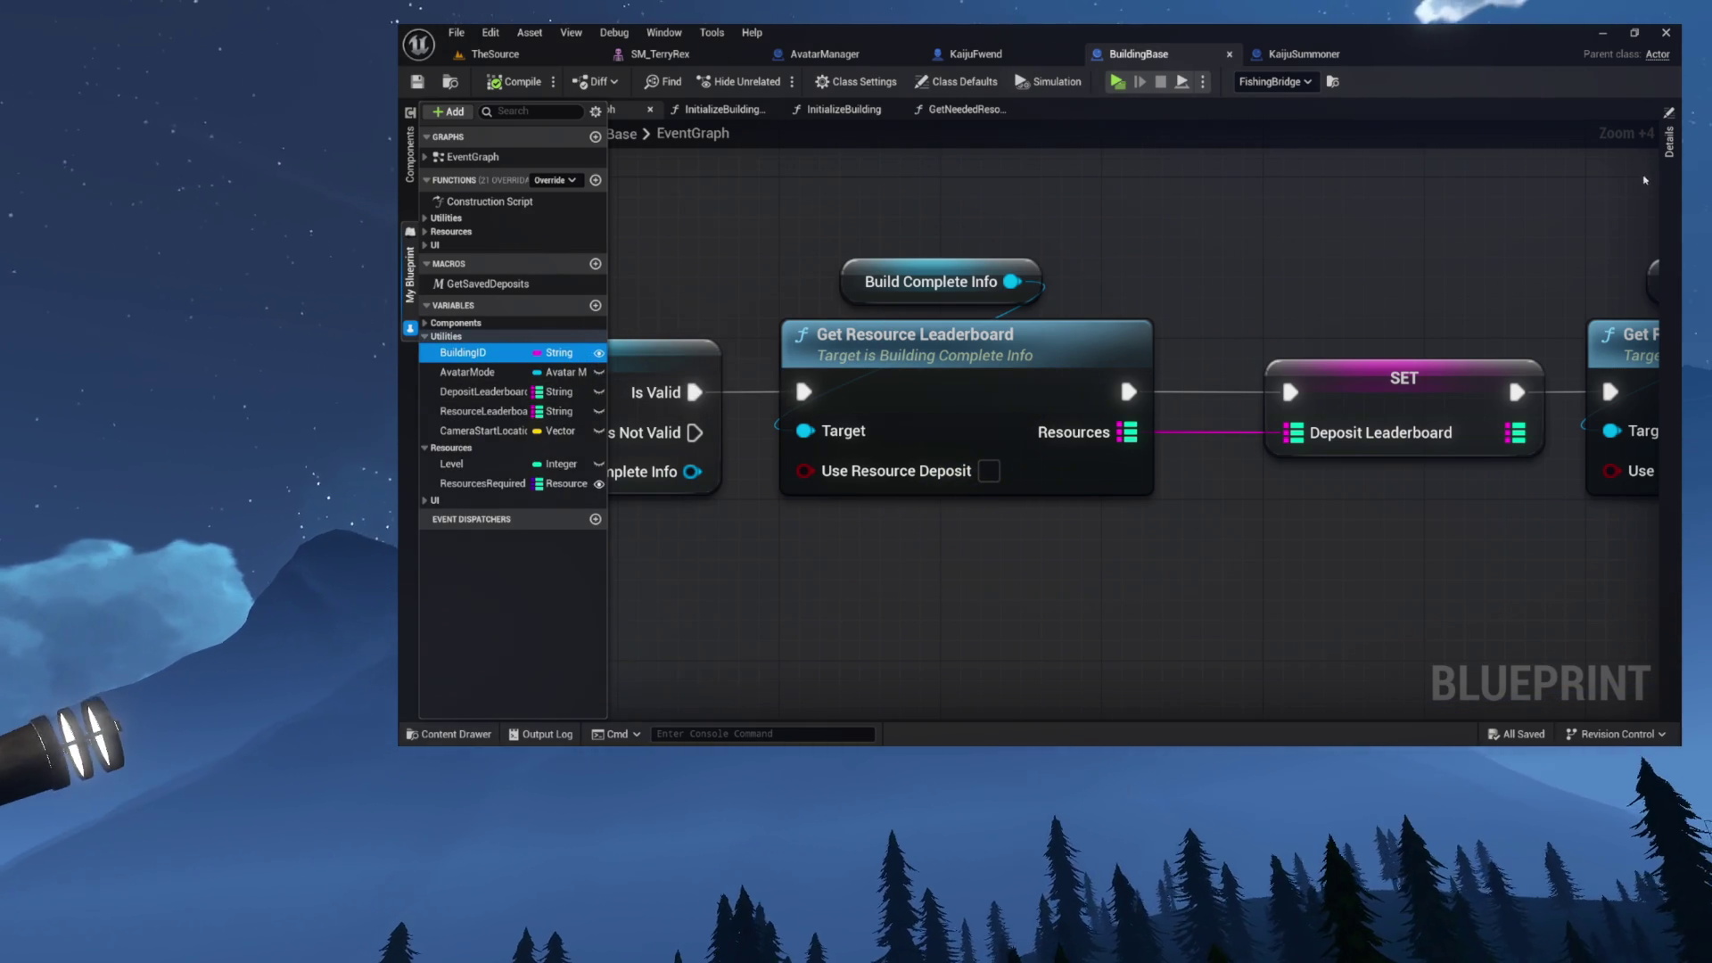
- Tick Expose on Spawn for BuildingID and compile BuildingBase
click(1671, 142)
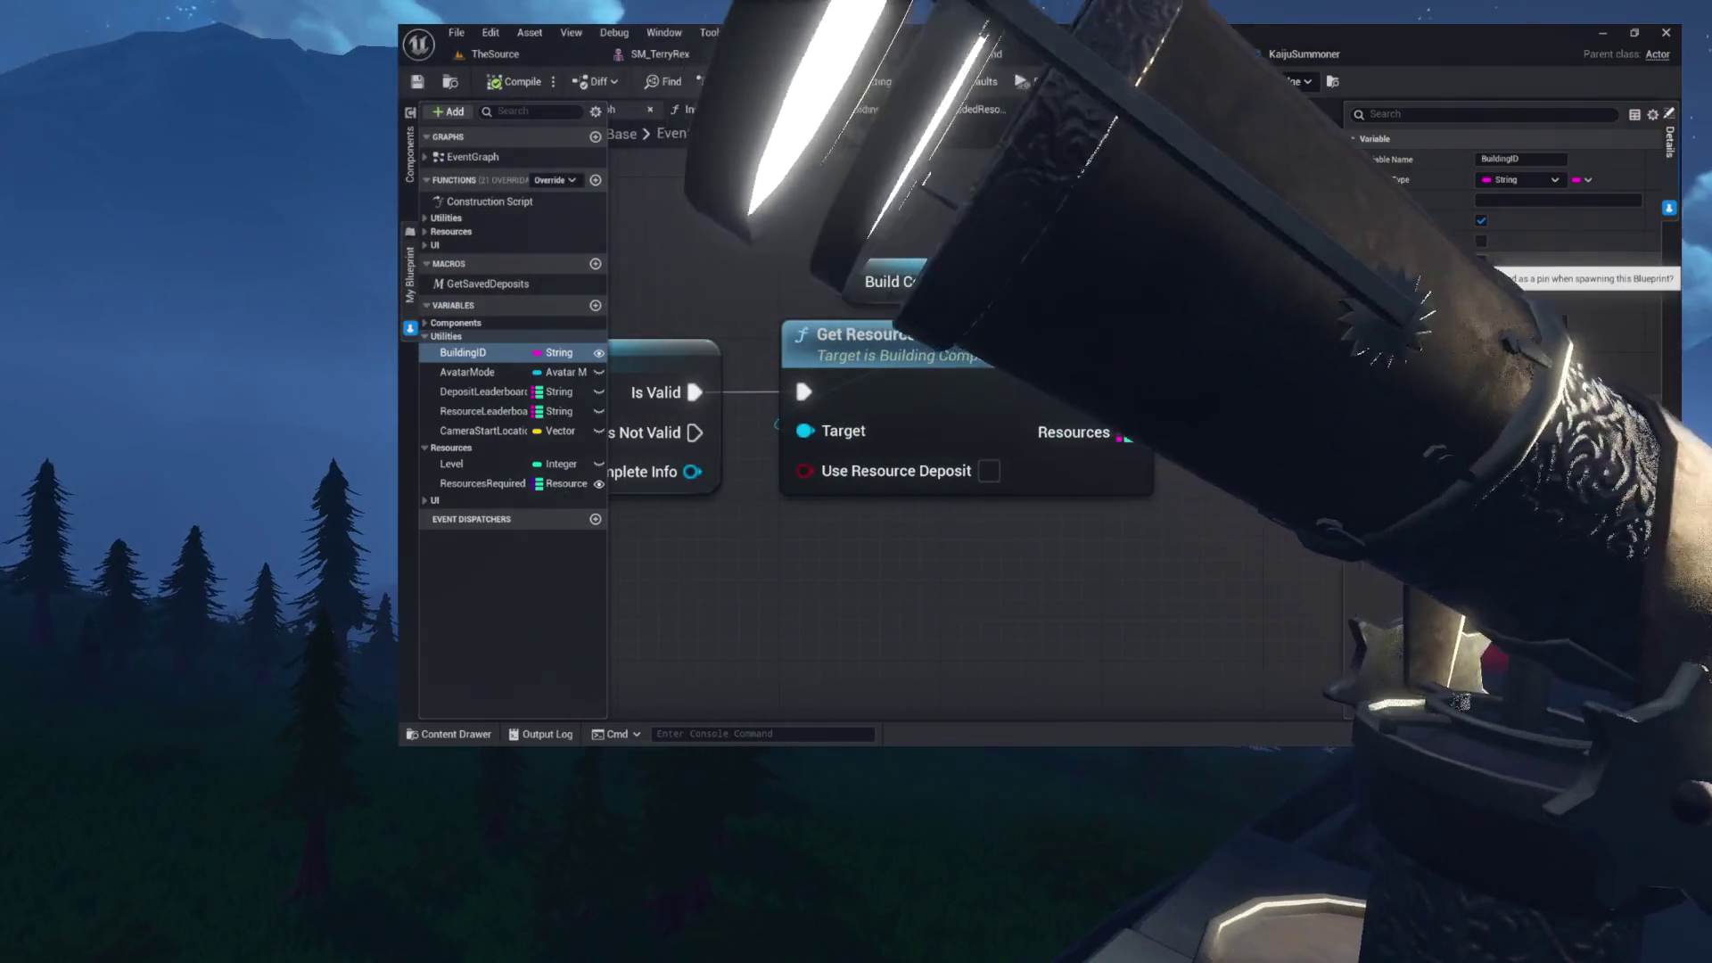
click(1660, 760)
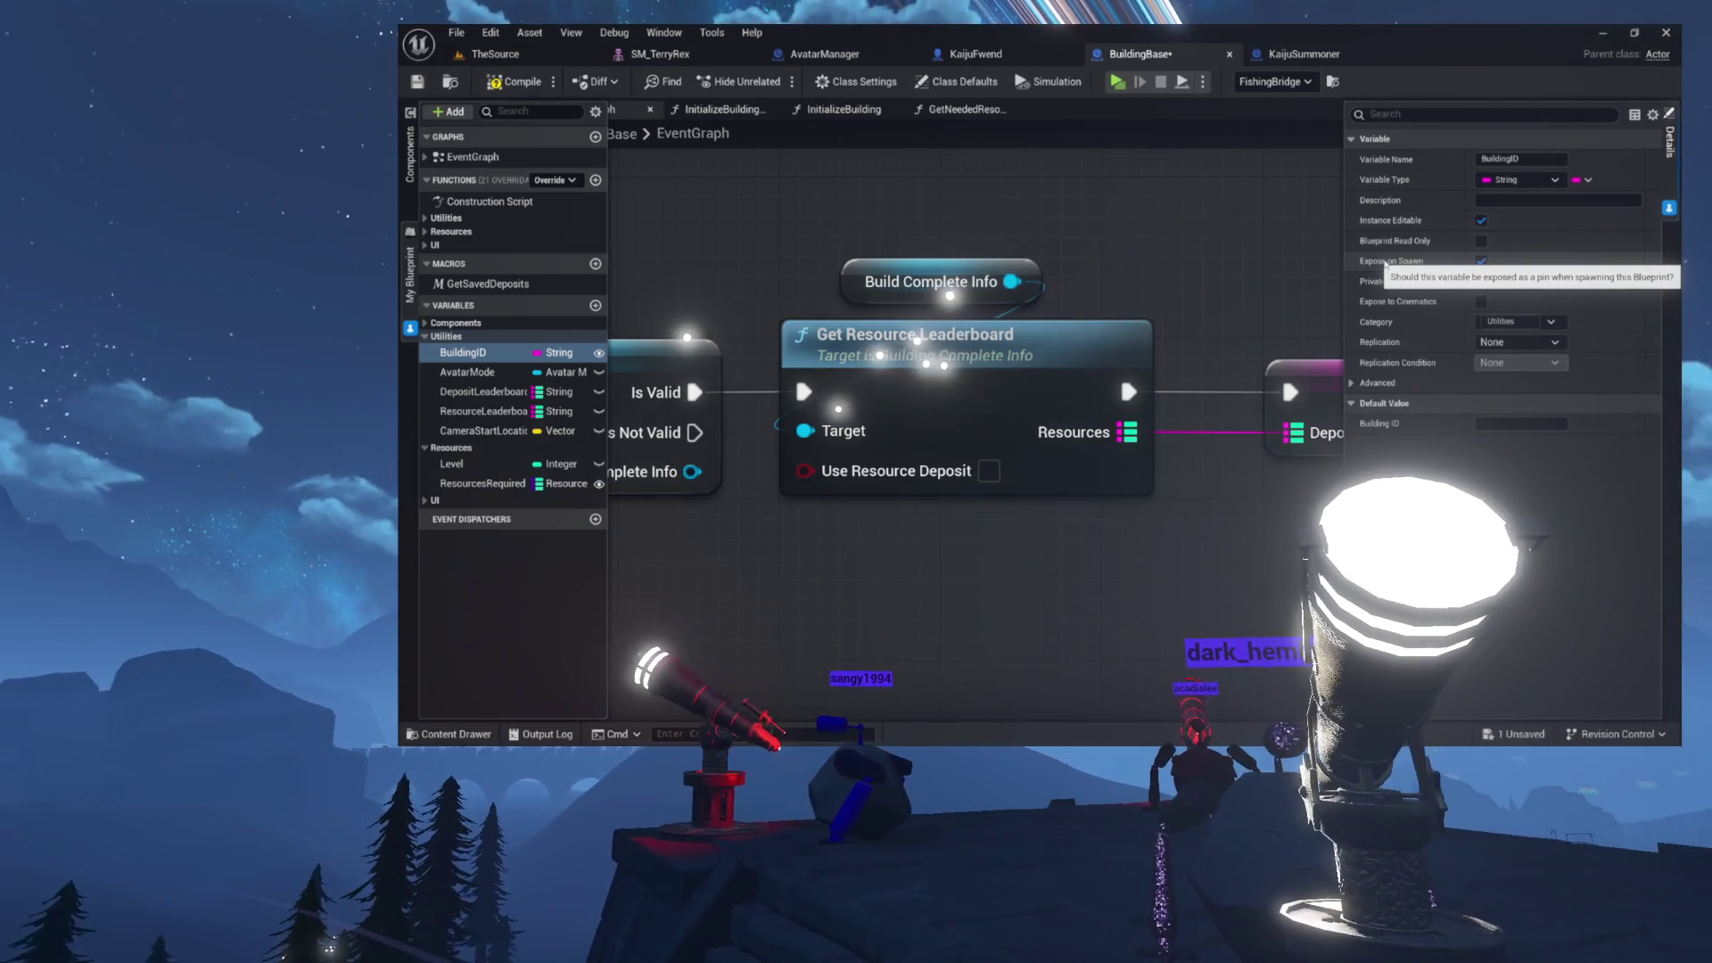
click(513, 84)
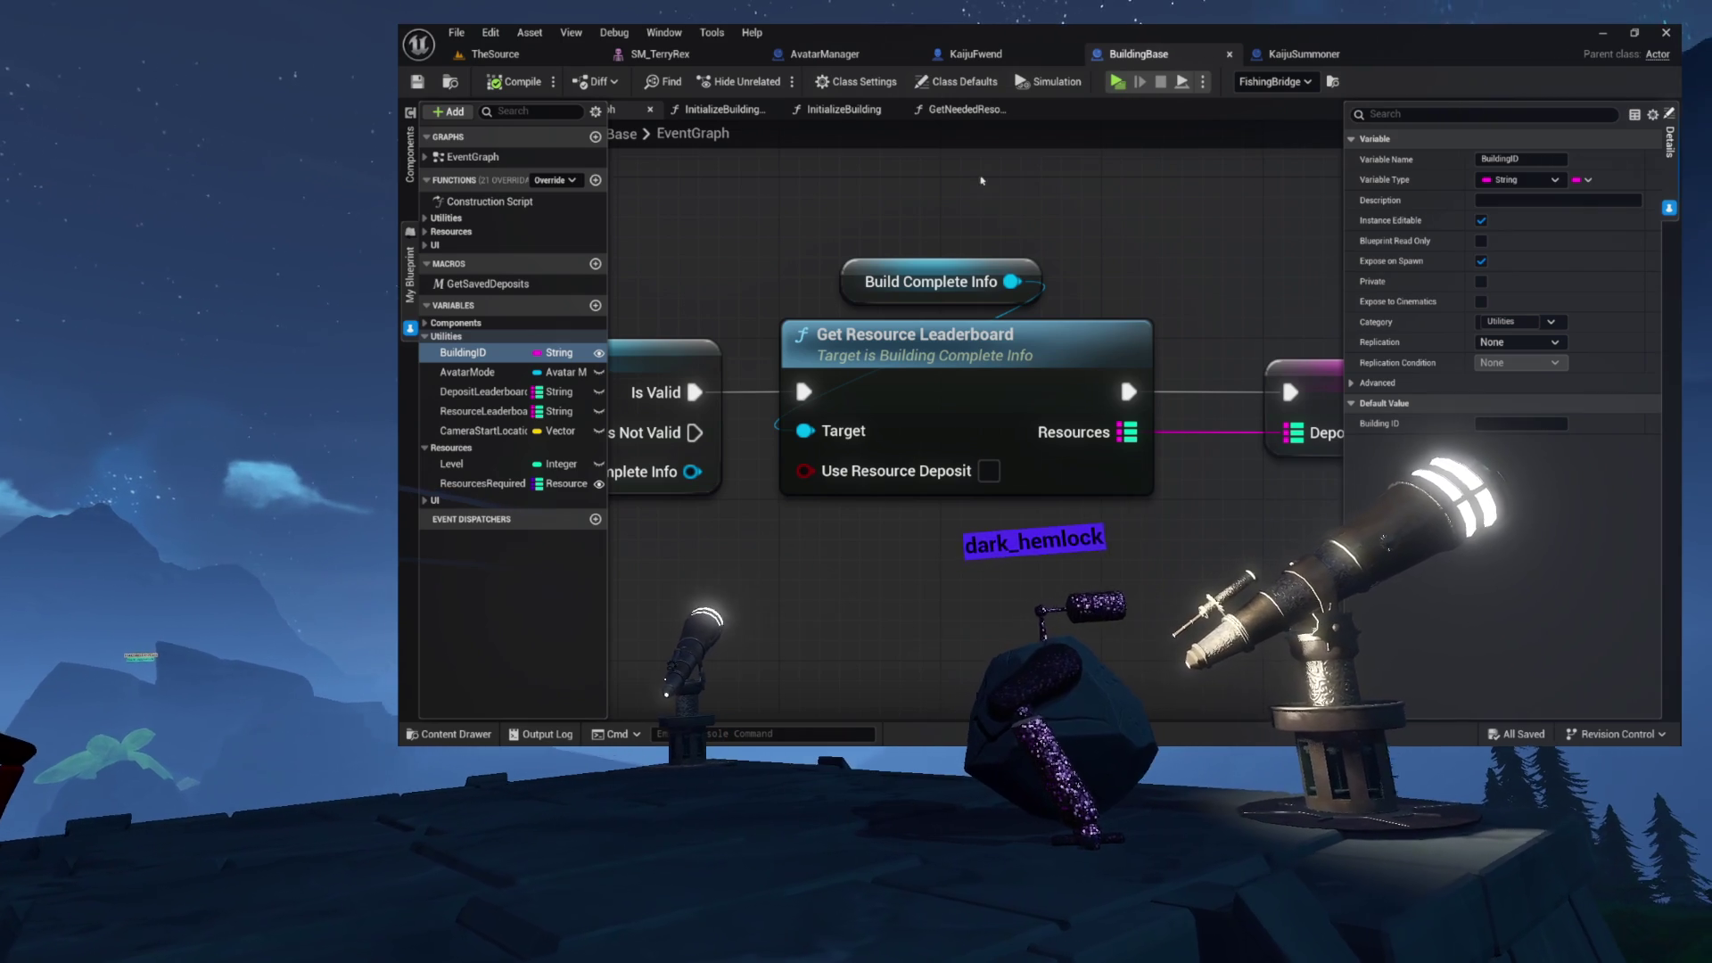
click(513, 81)
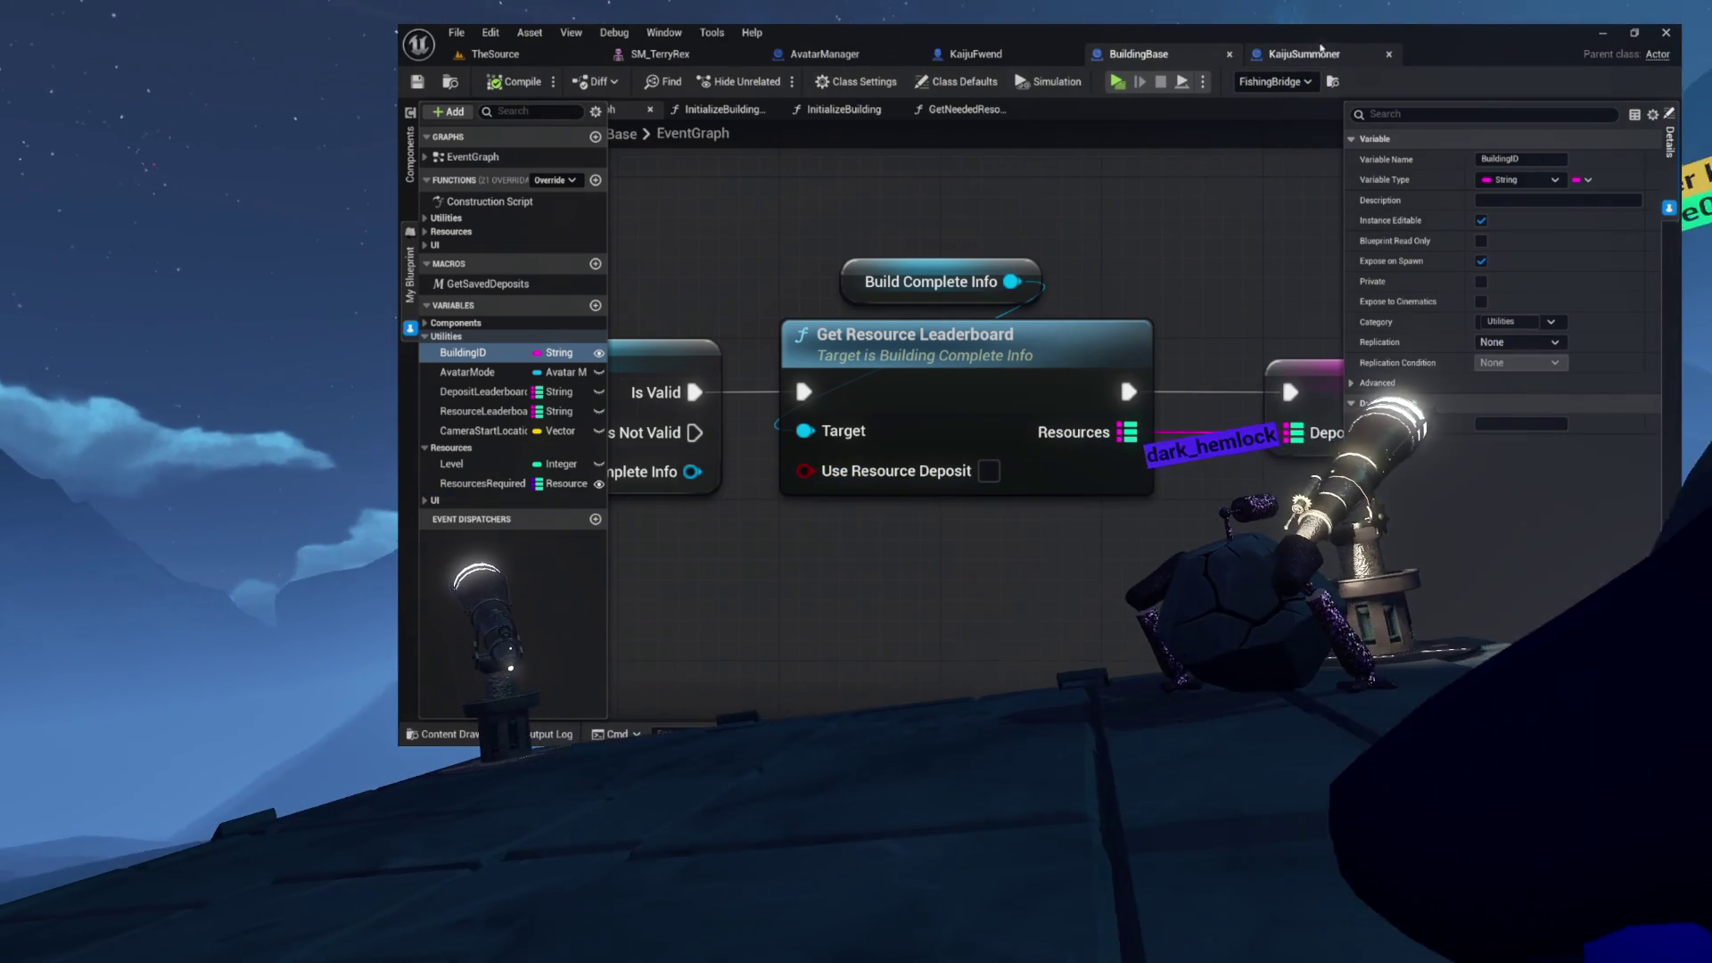
- Close the SM_TerryRex mesh editor tab to return to TheSource level
click(1319, 55)
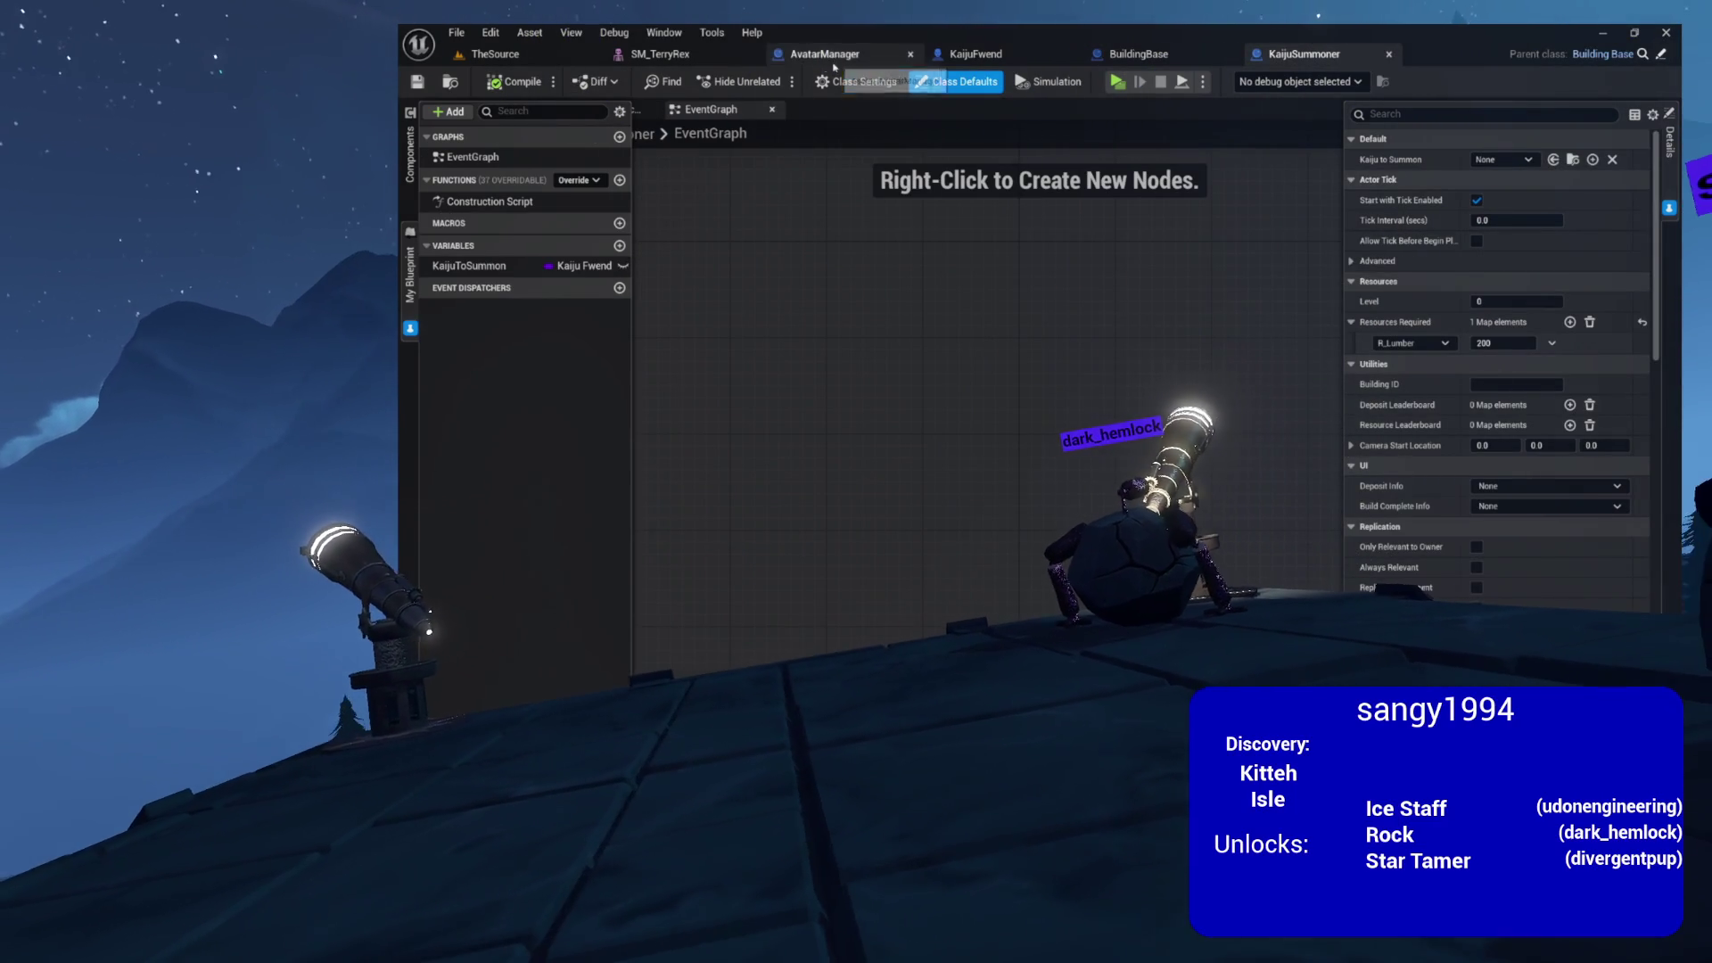
click(713, 55)
click(750, 55)
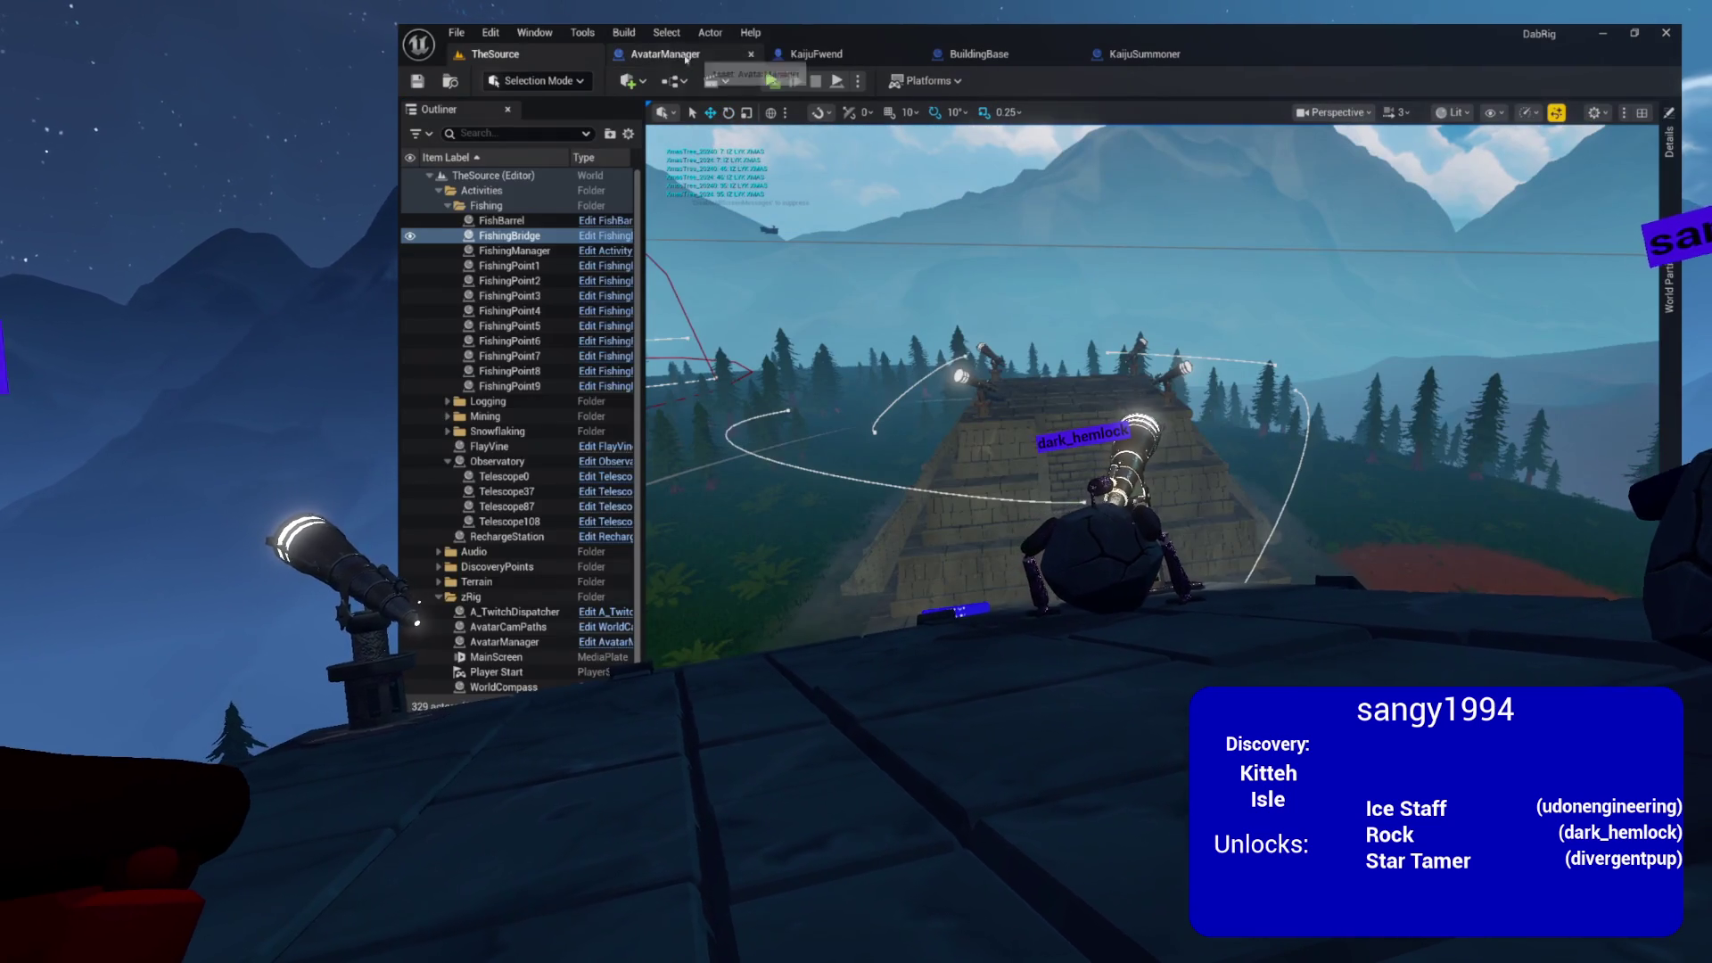
- Browse the Content Drawer to Environment > Frame > Games, showing its 15 assets
key(ctrl+space)
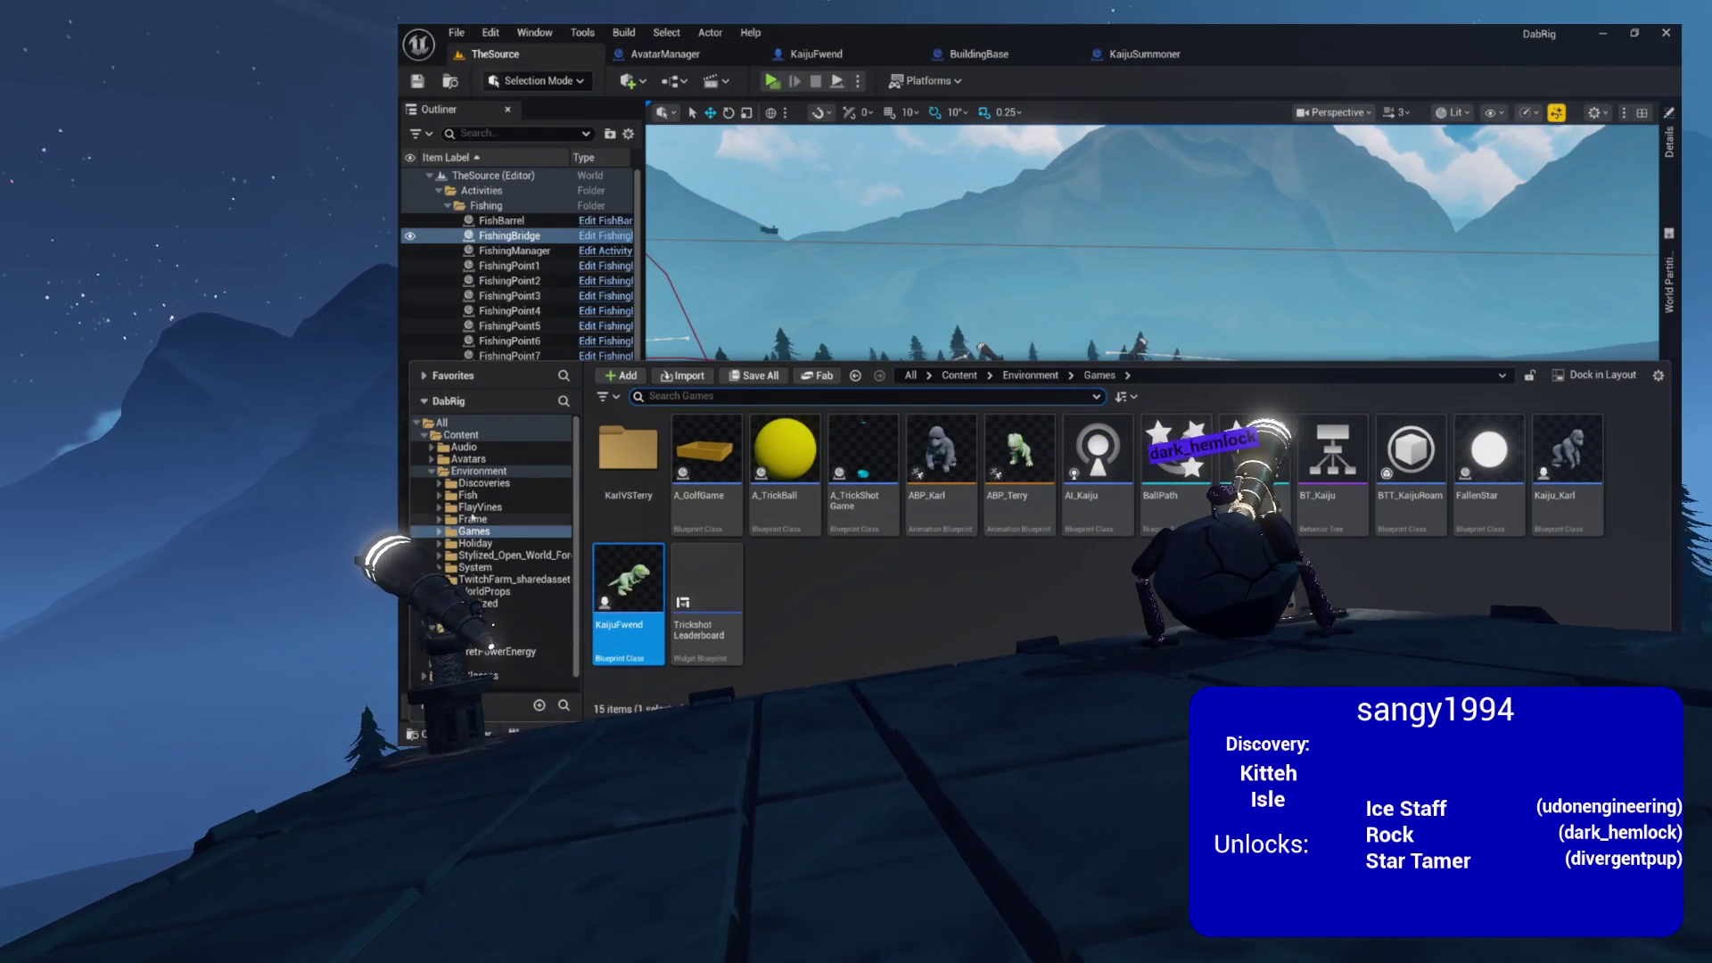
click(479, 471)
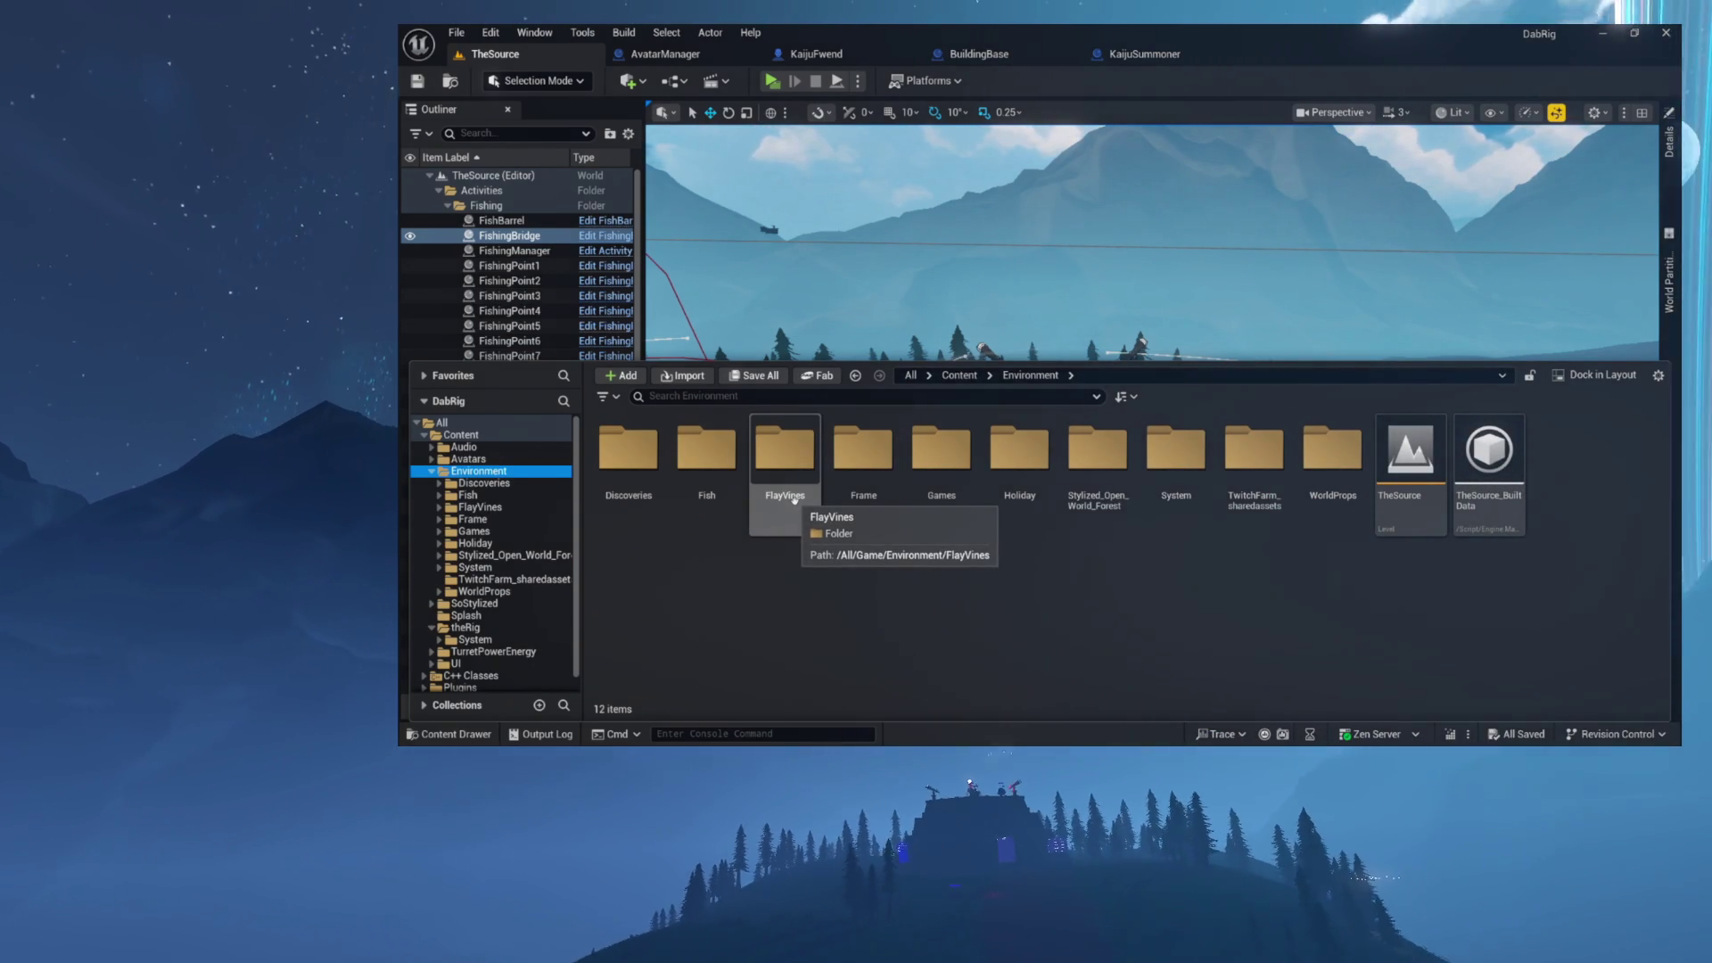
click(472, 520)
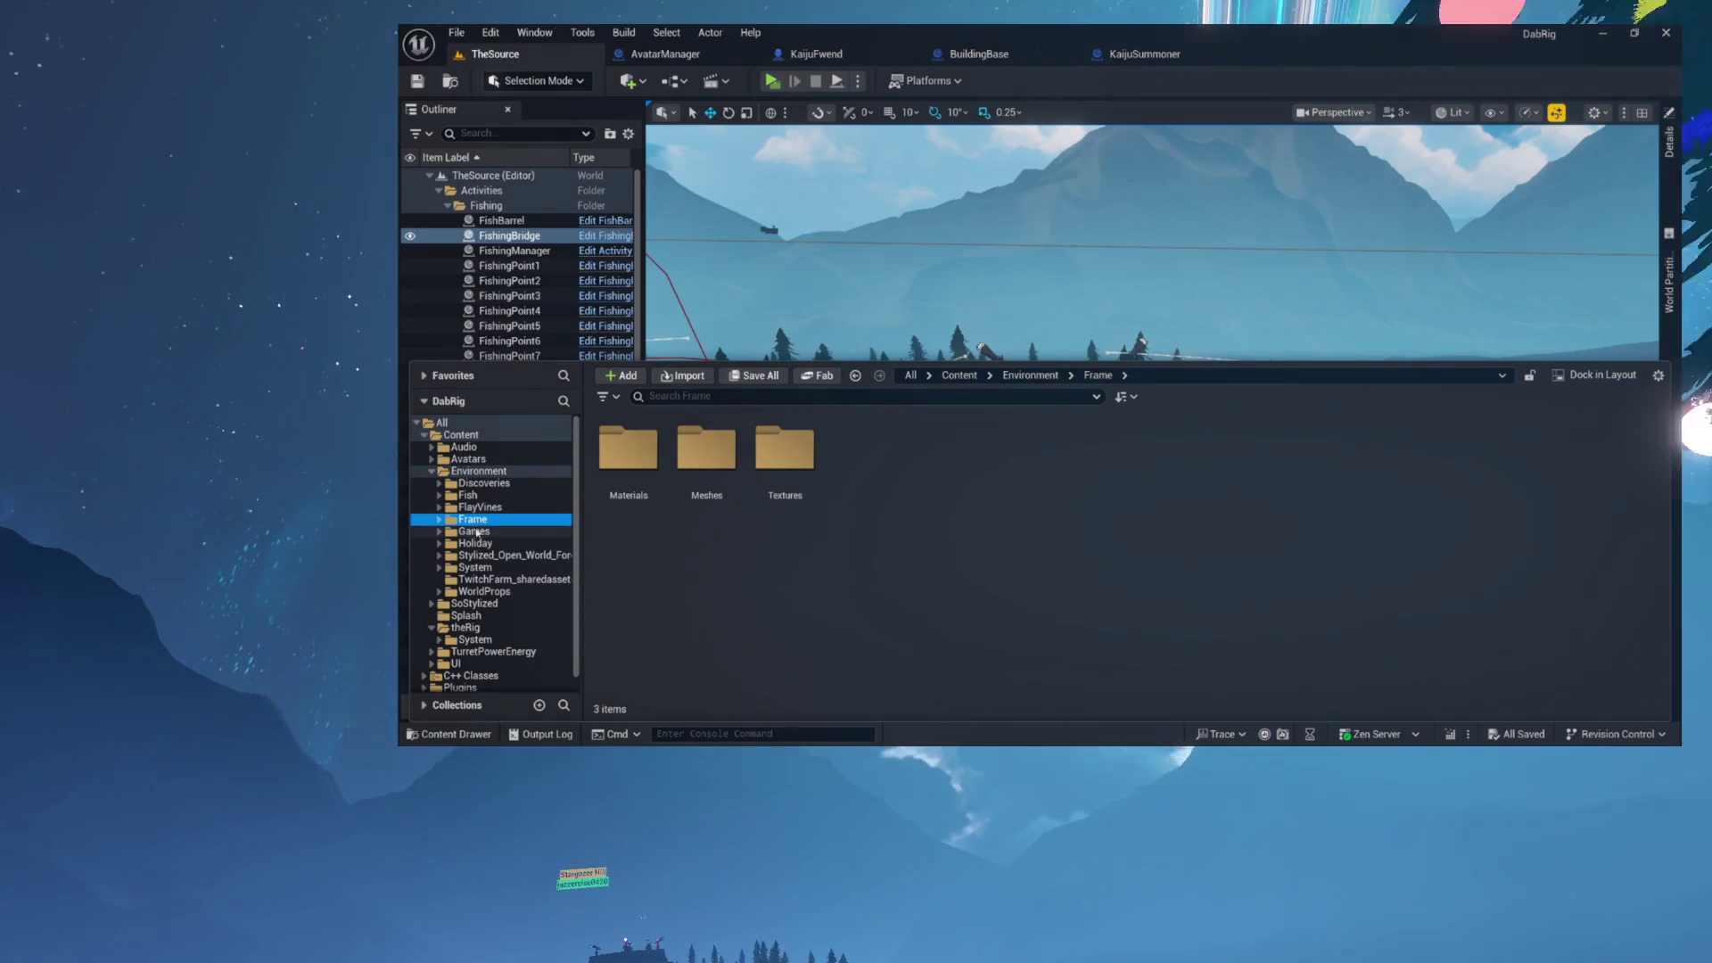
click(474, 531)
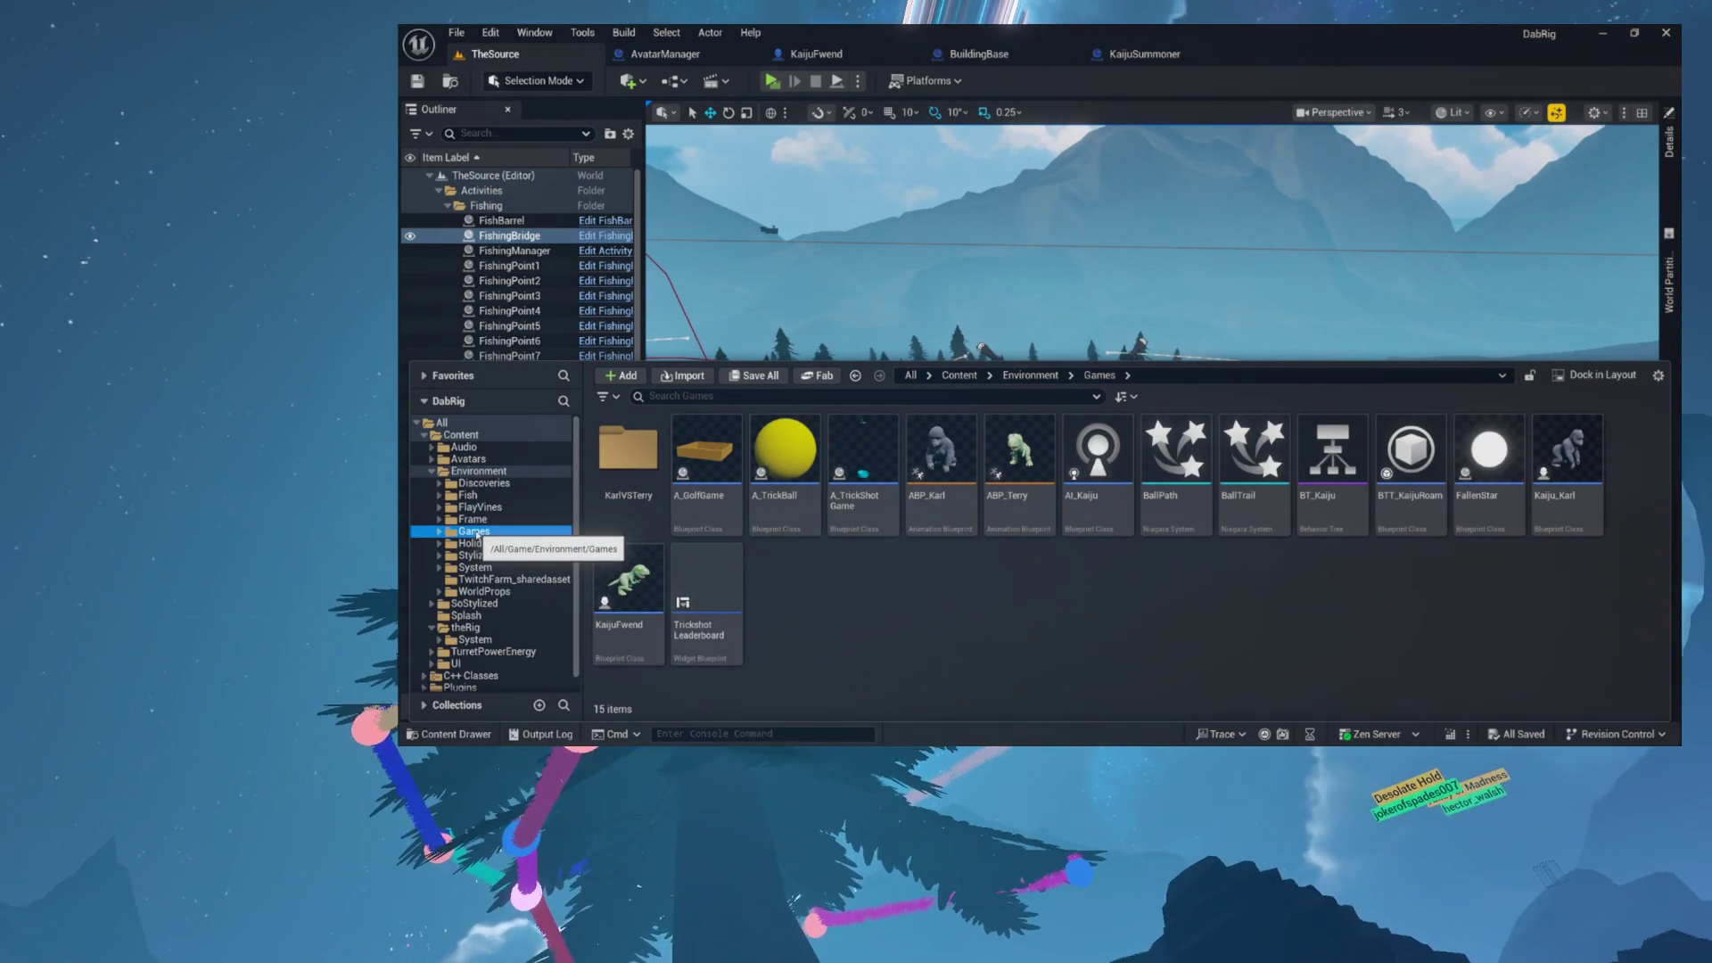
mouse_move(683, 505)
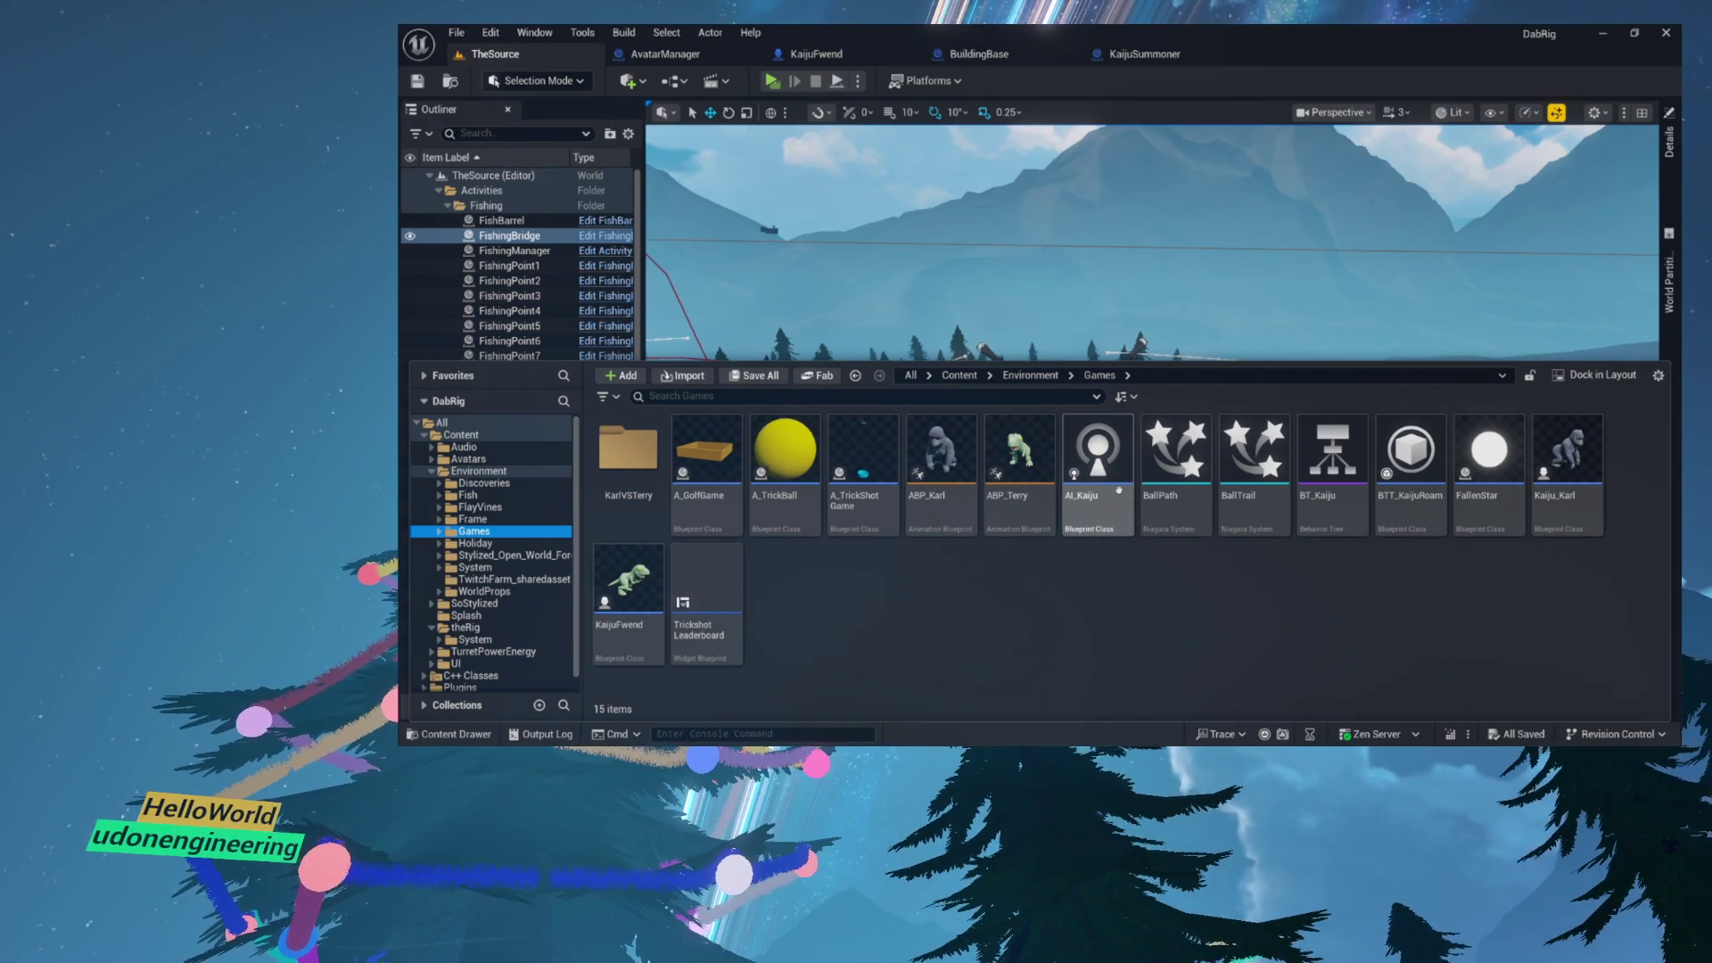
mouse_move(1118, 491)
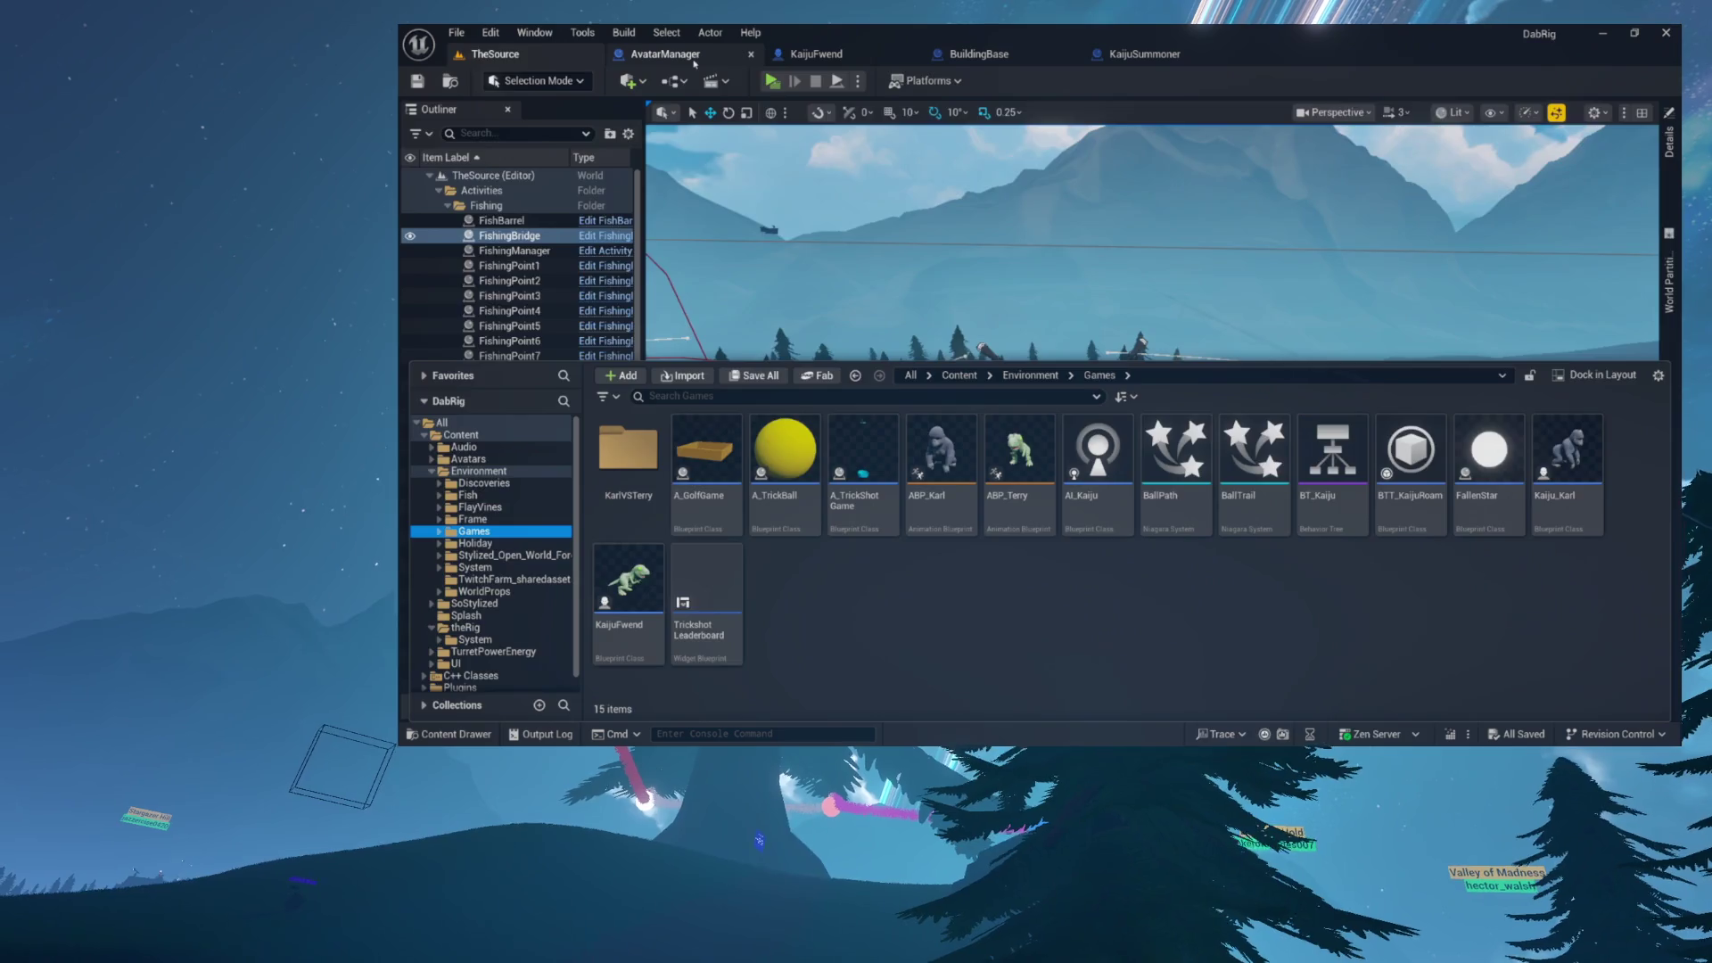
- Open AvatarManager's Check Mod Commands function graph, closing RemoveAllHighlightsOfType
click(694, 61)
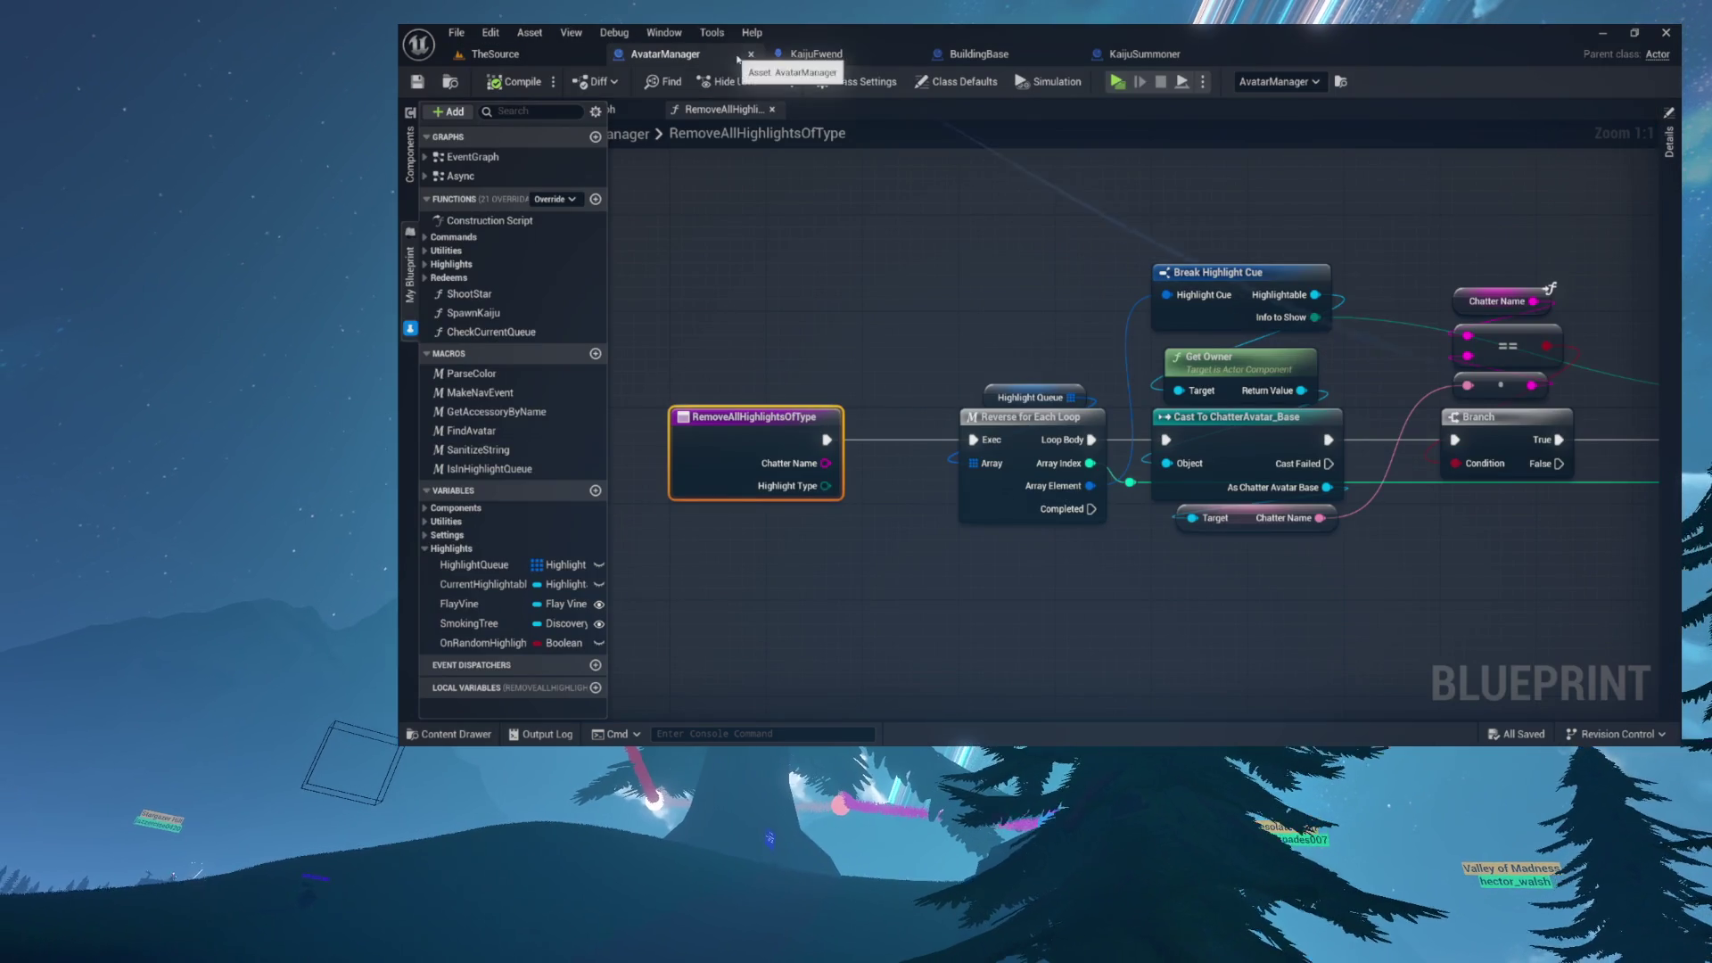
click(772, 111)
drag(1007, 395, 1001, 590)
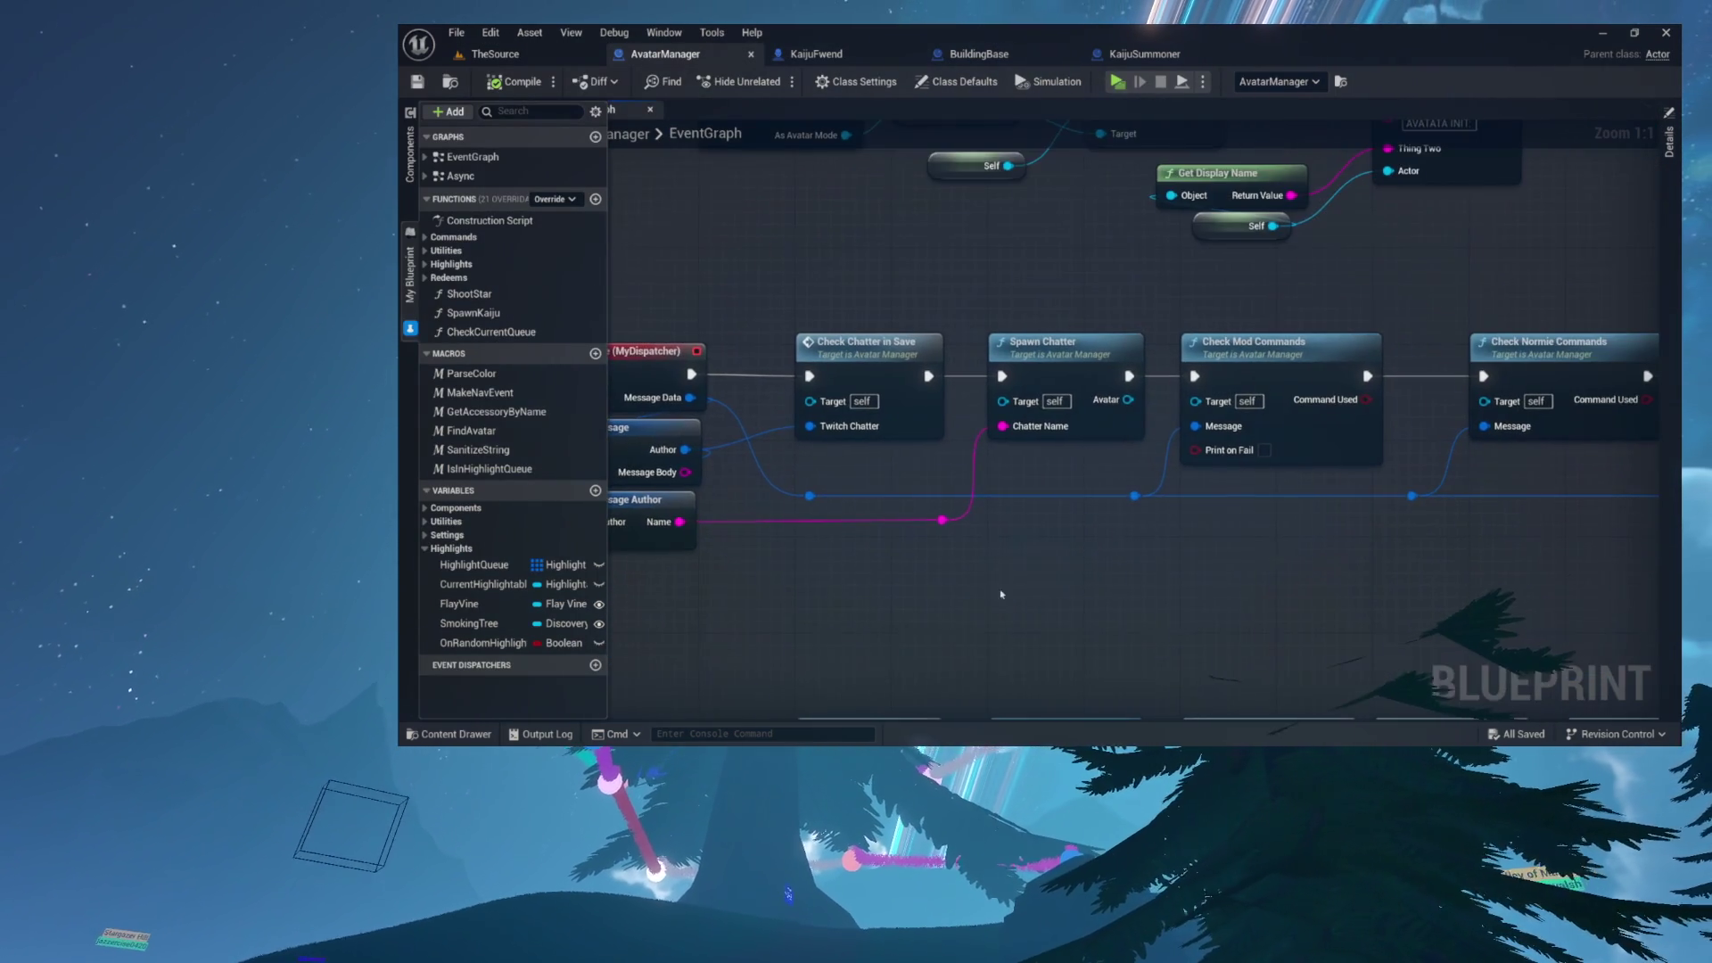
drag(1171, 463, 995, 427)
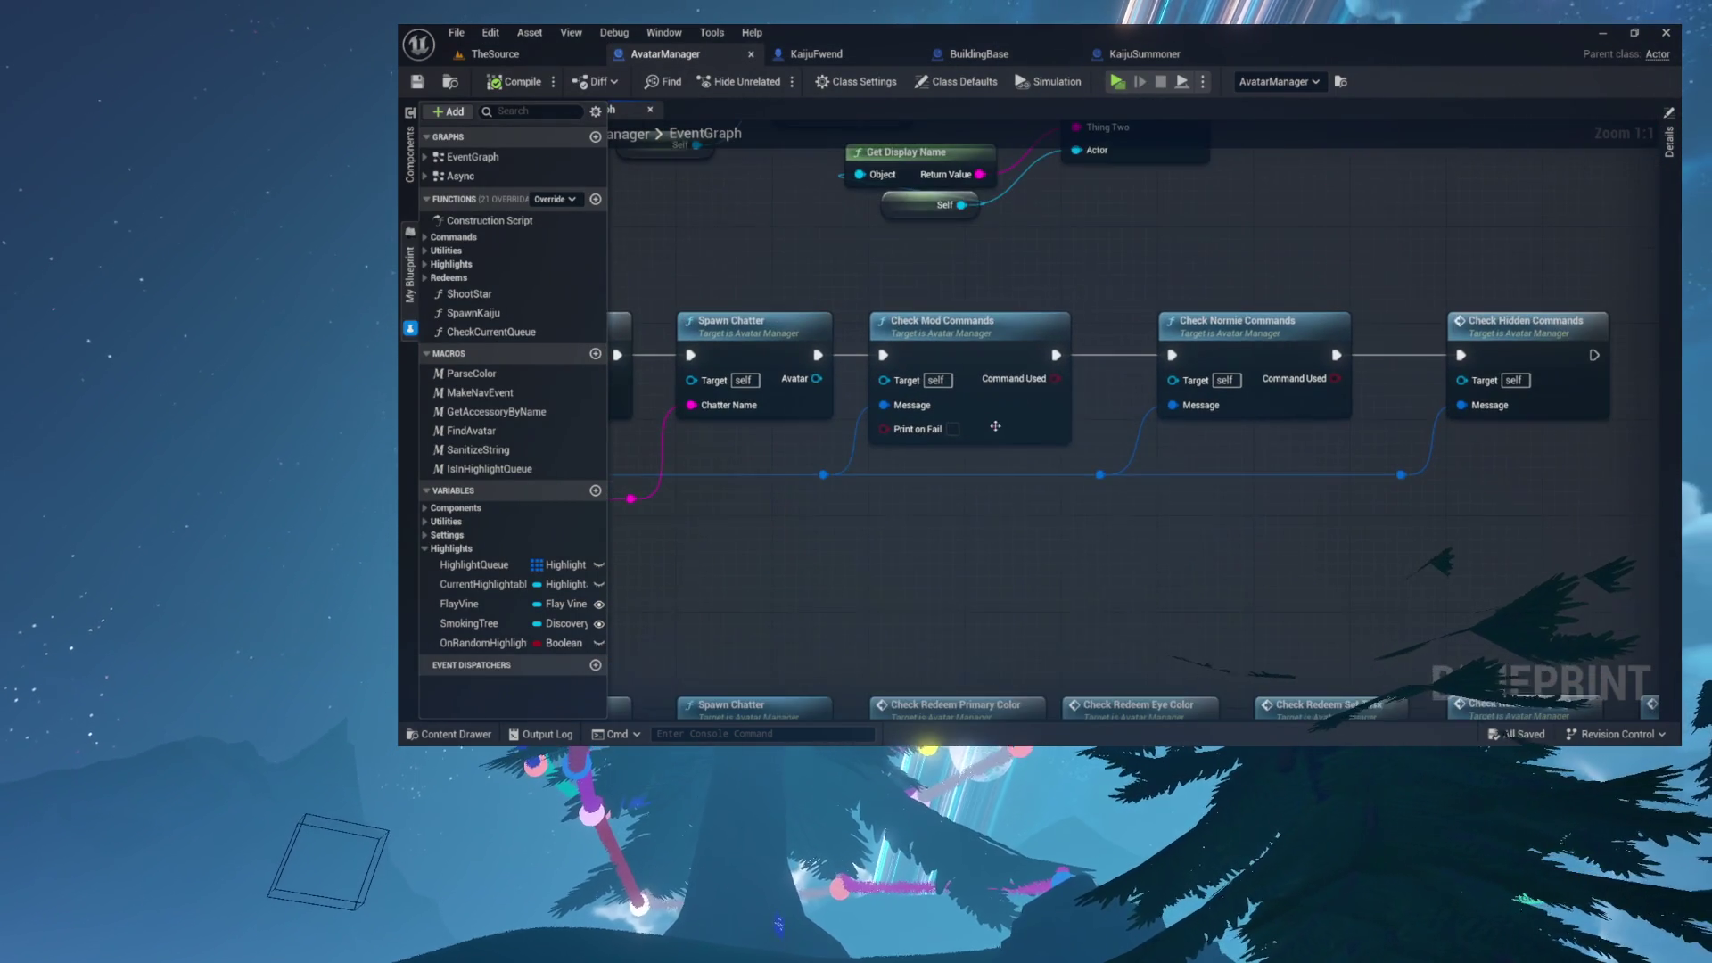
click(933, 327)
scroll(936, 328, up, 4)
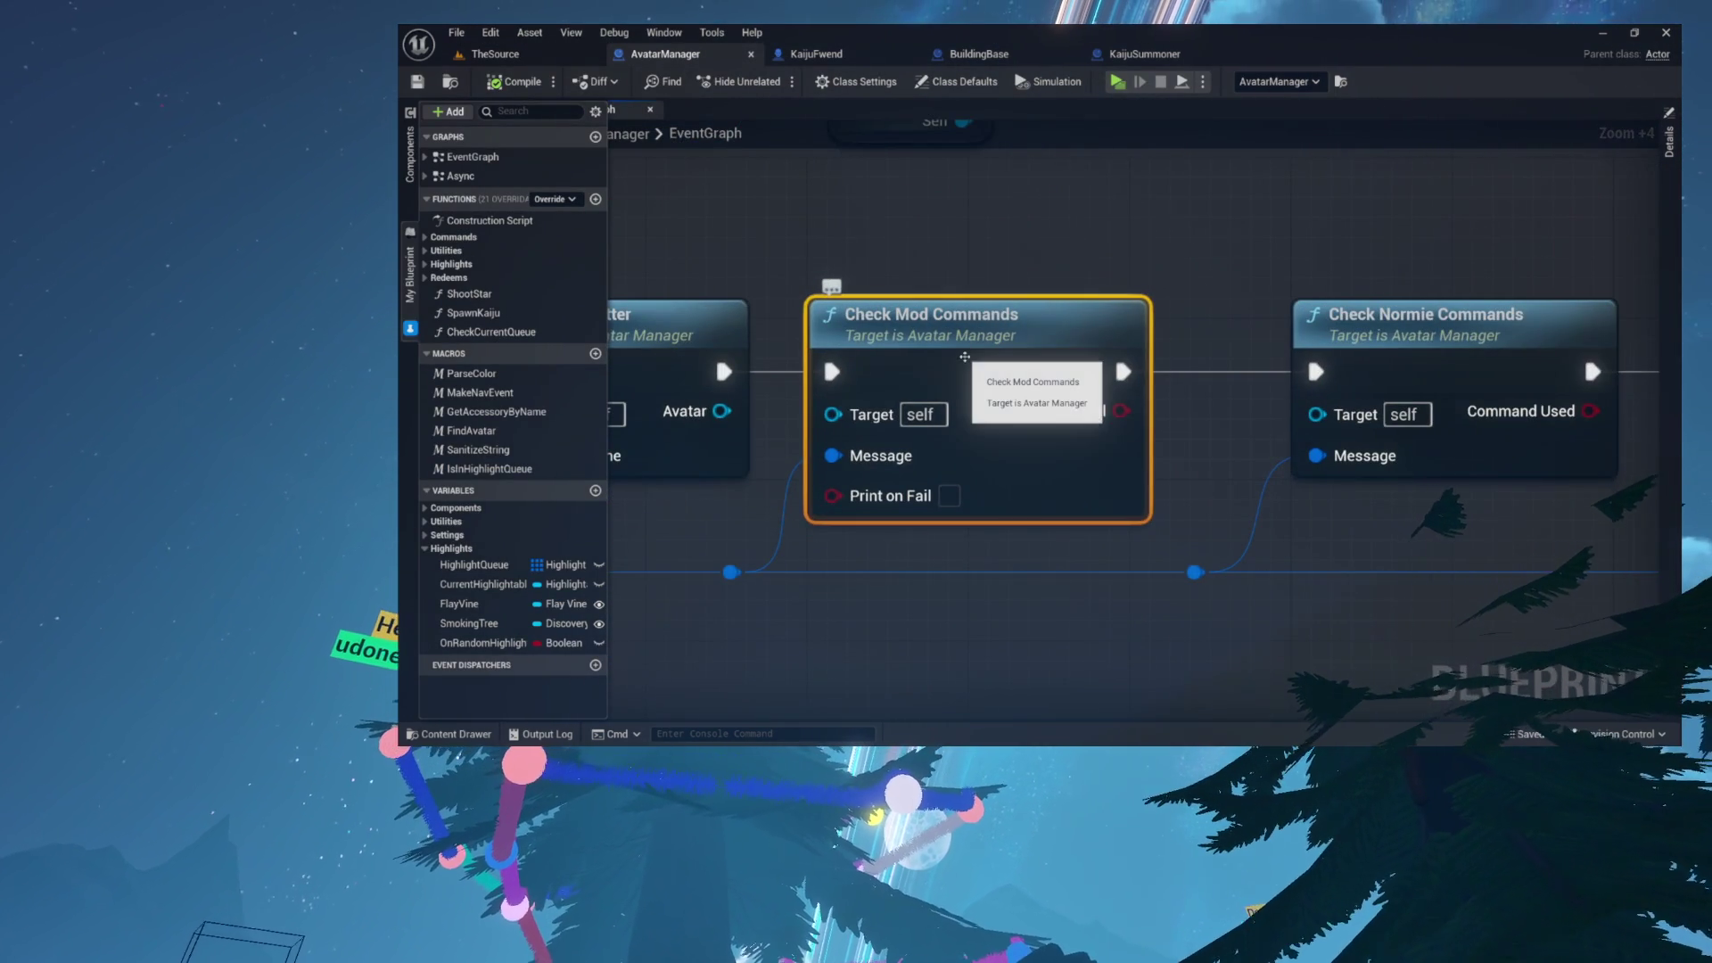
double_click(964, 354)
- Add a new Case_0 pin to the Switch on String node
scroll(1181, 407, up, 4)
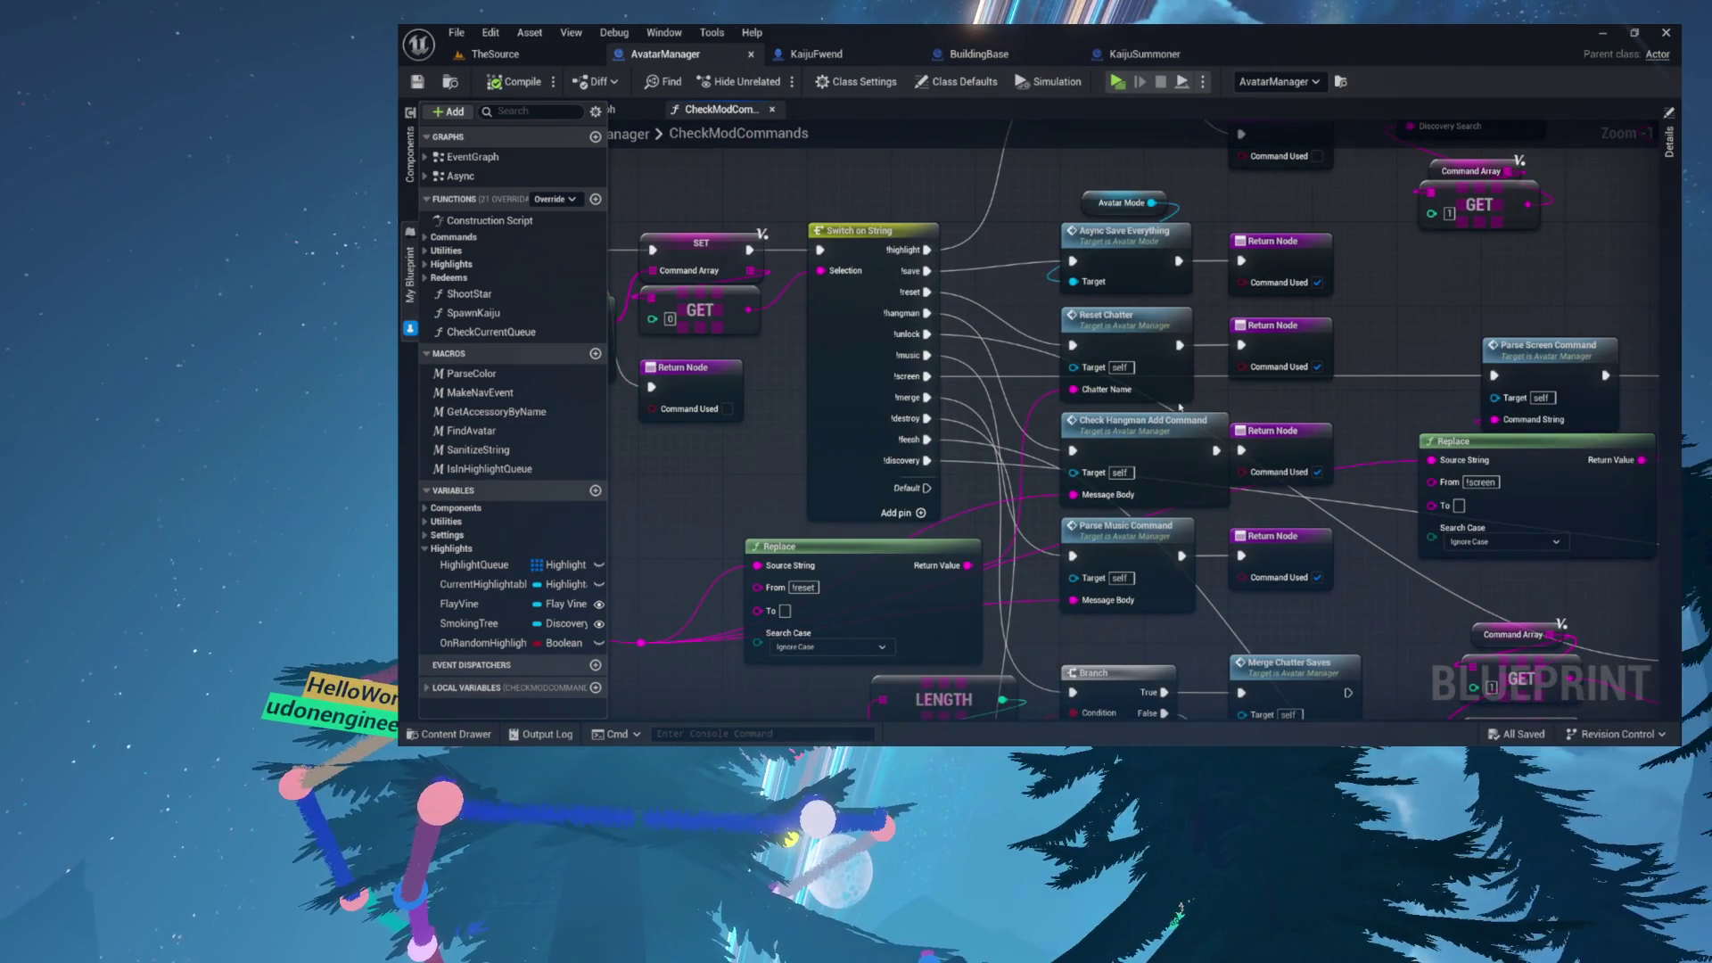
mouse_move(1085, 377)
mouse_down()
mouse_move(934, 426)
mouse_move(850, 253)
mouse_up()
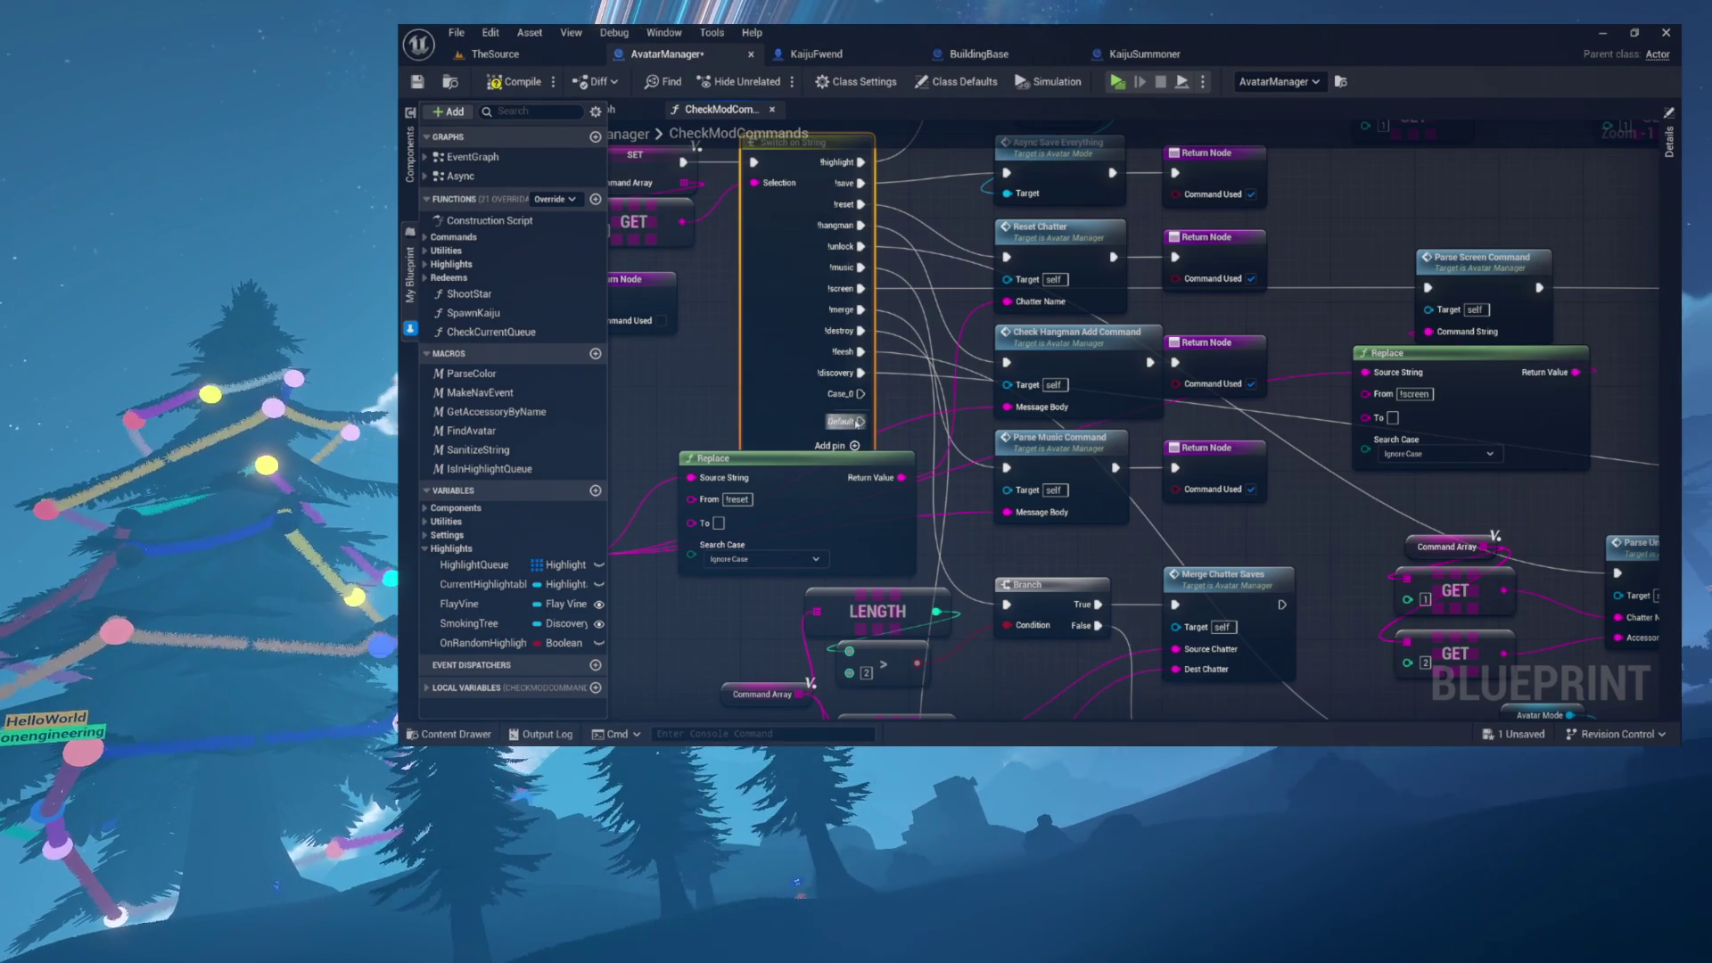
click(854, 427)
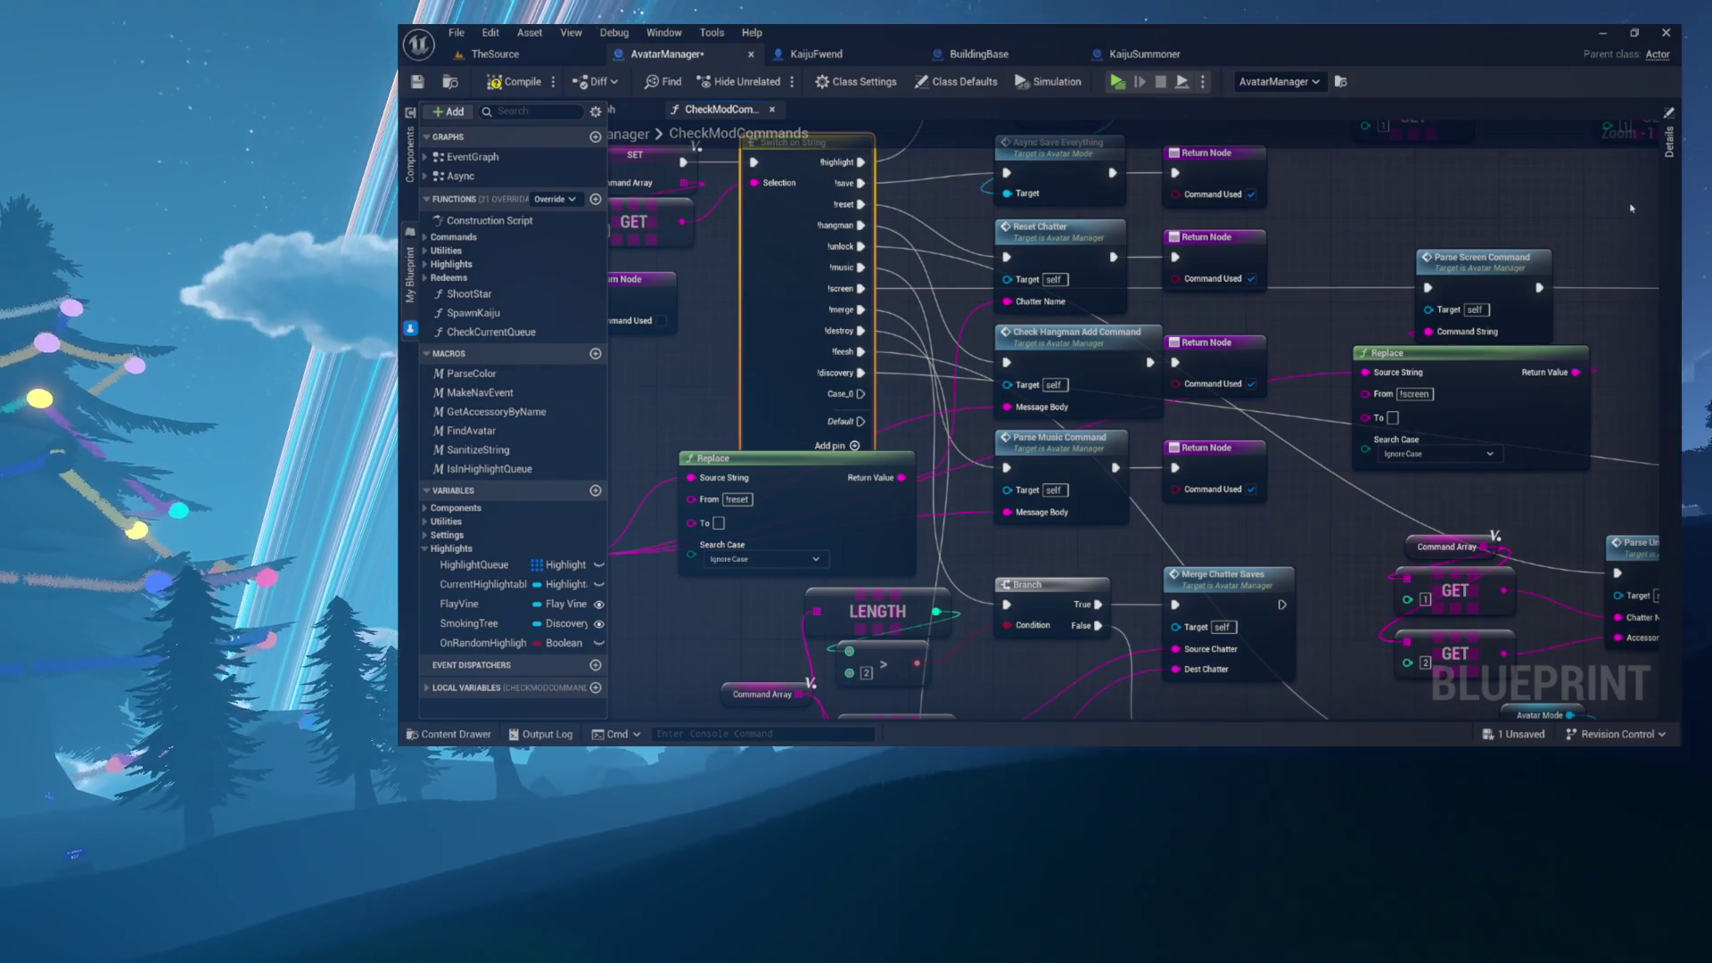
- Rename Pin Names index 11 from Case_0 to !kaijuspawn on the Switch on String
click(1668, 141)
click(1506, 224)
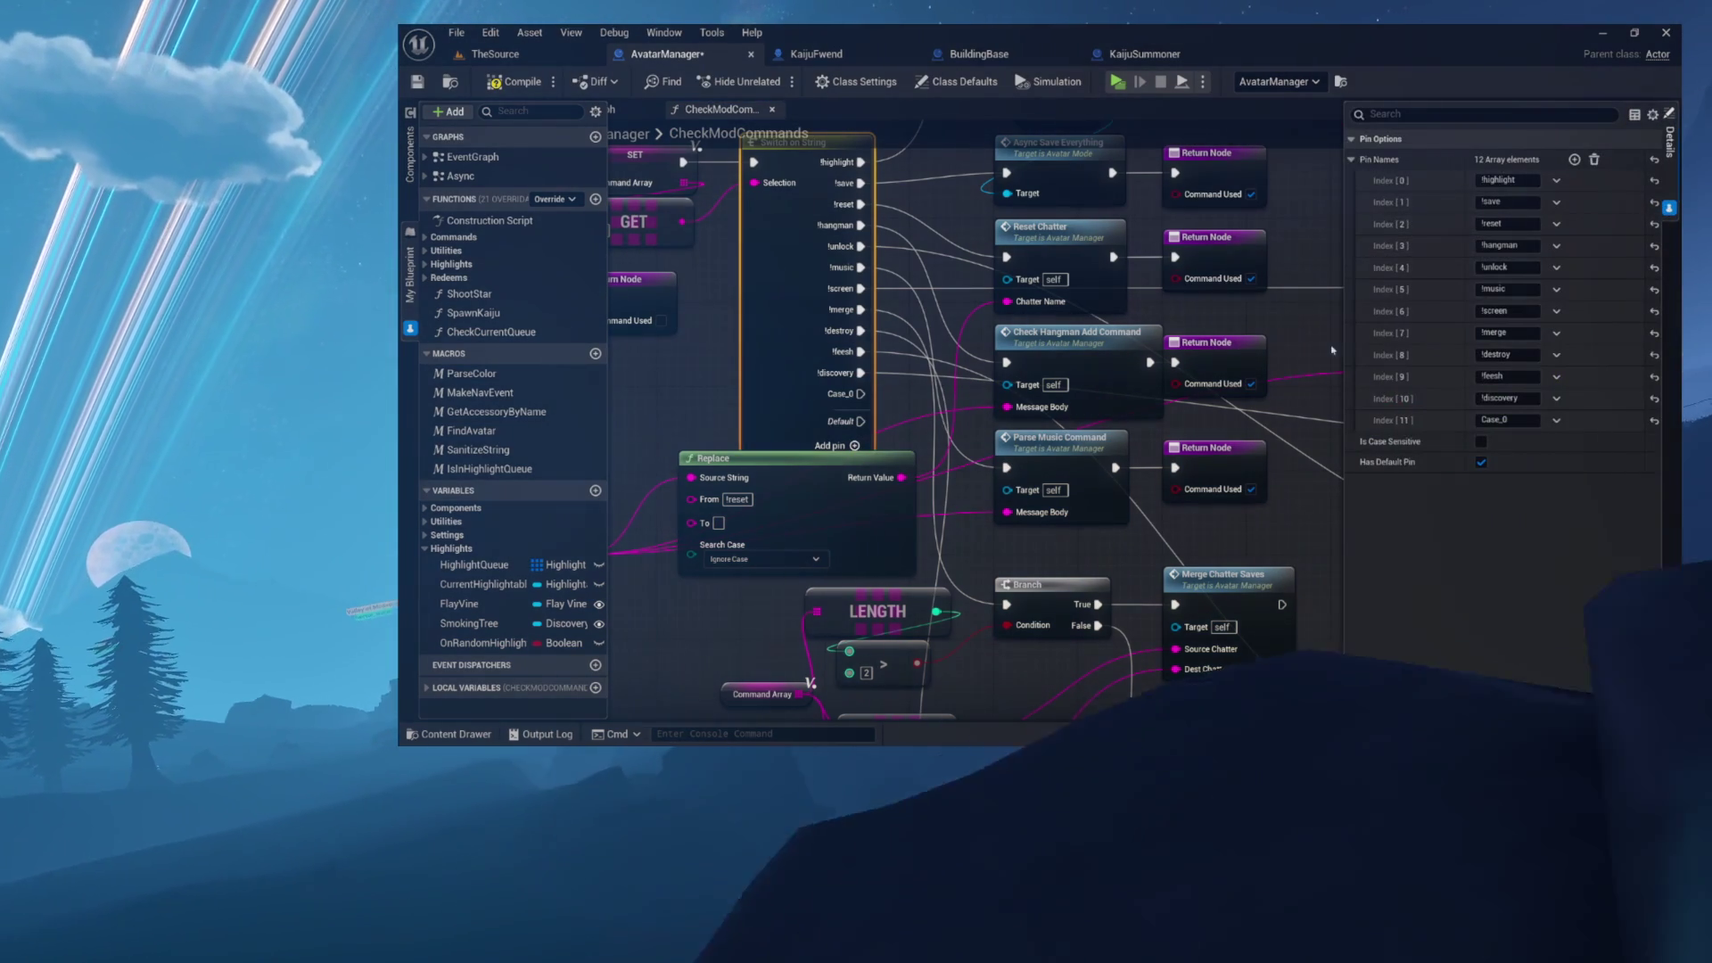
click(1506, 420)
text(!ka)
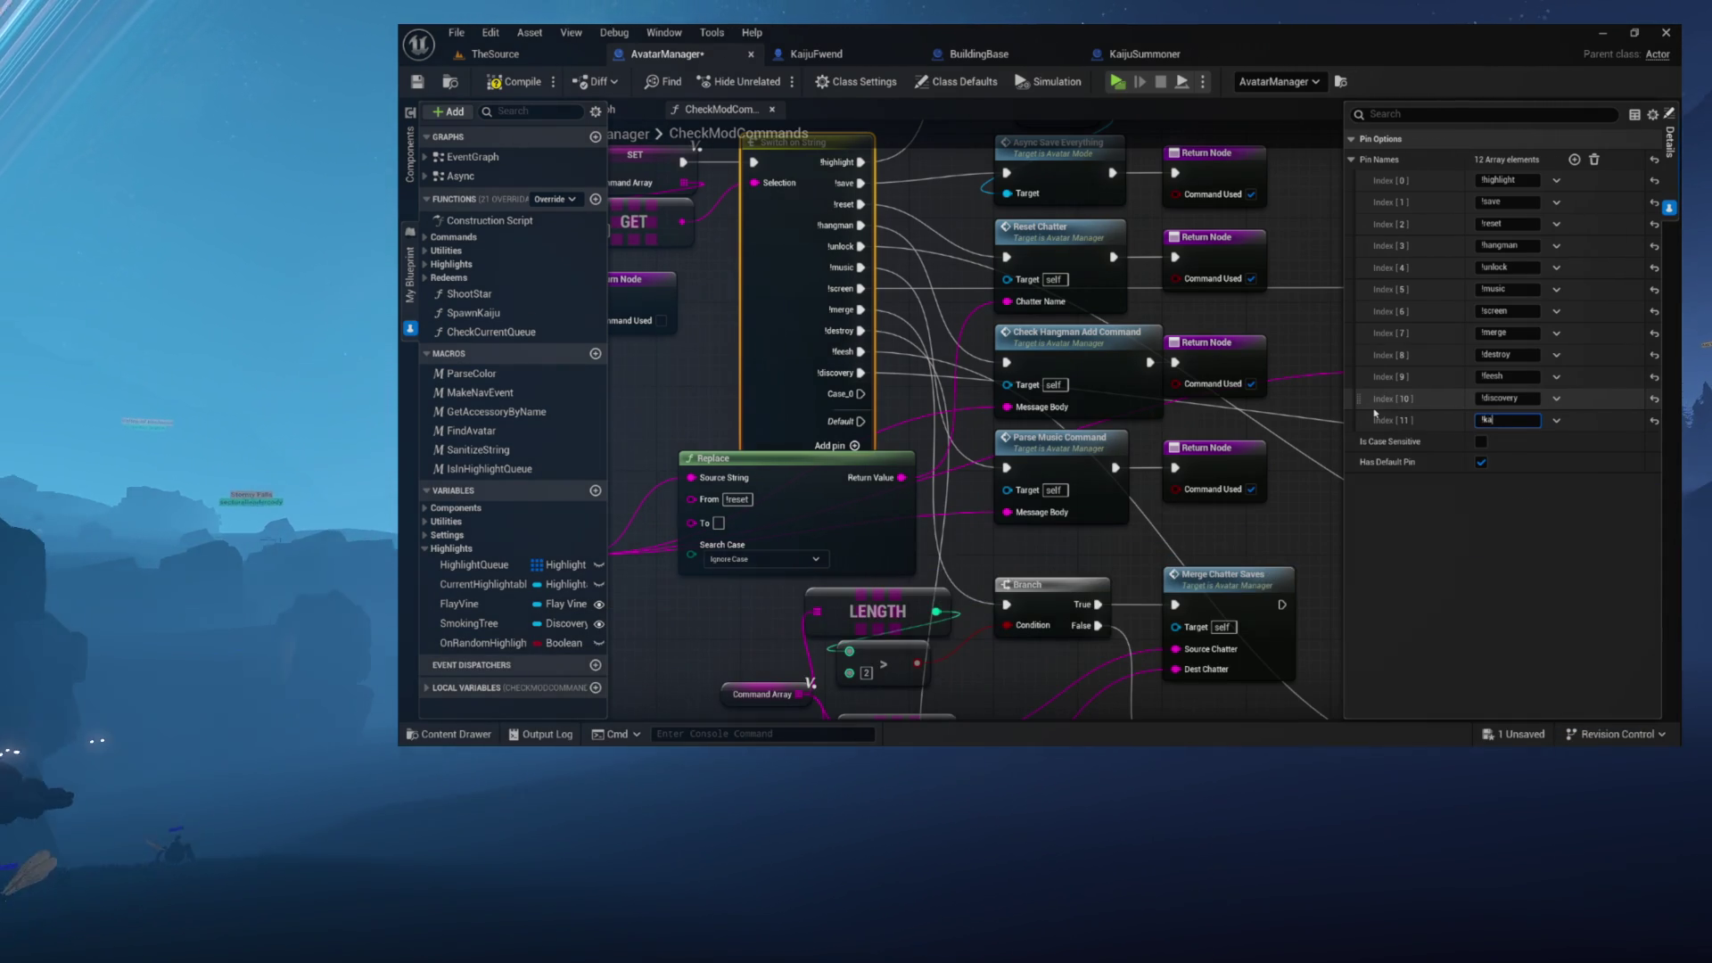
text(iju)
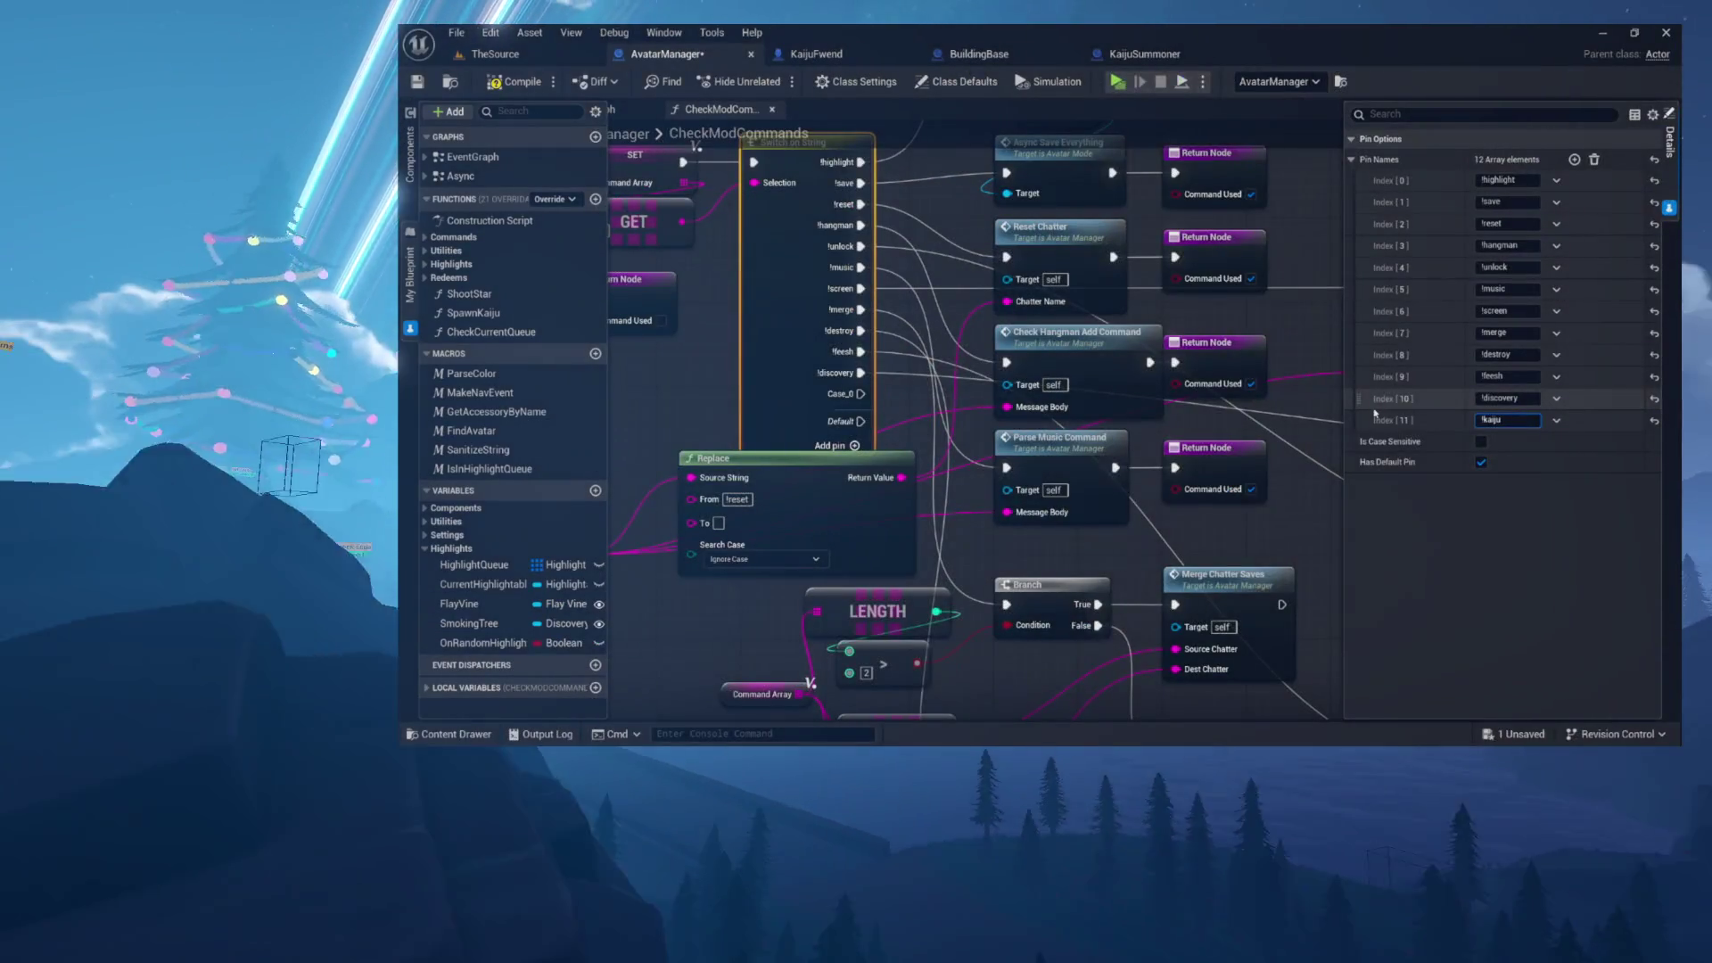
text(s)
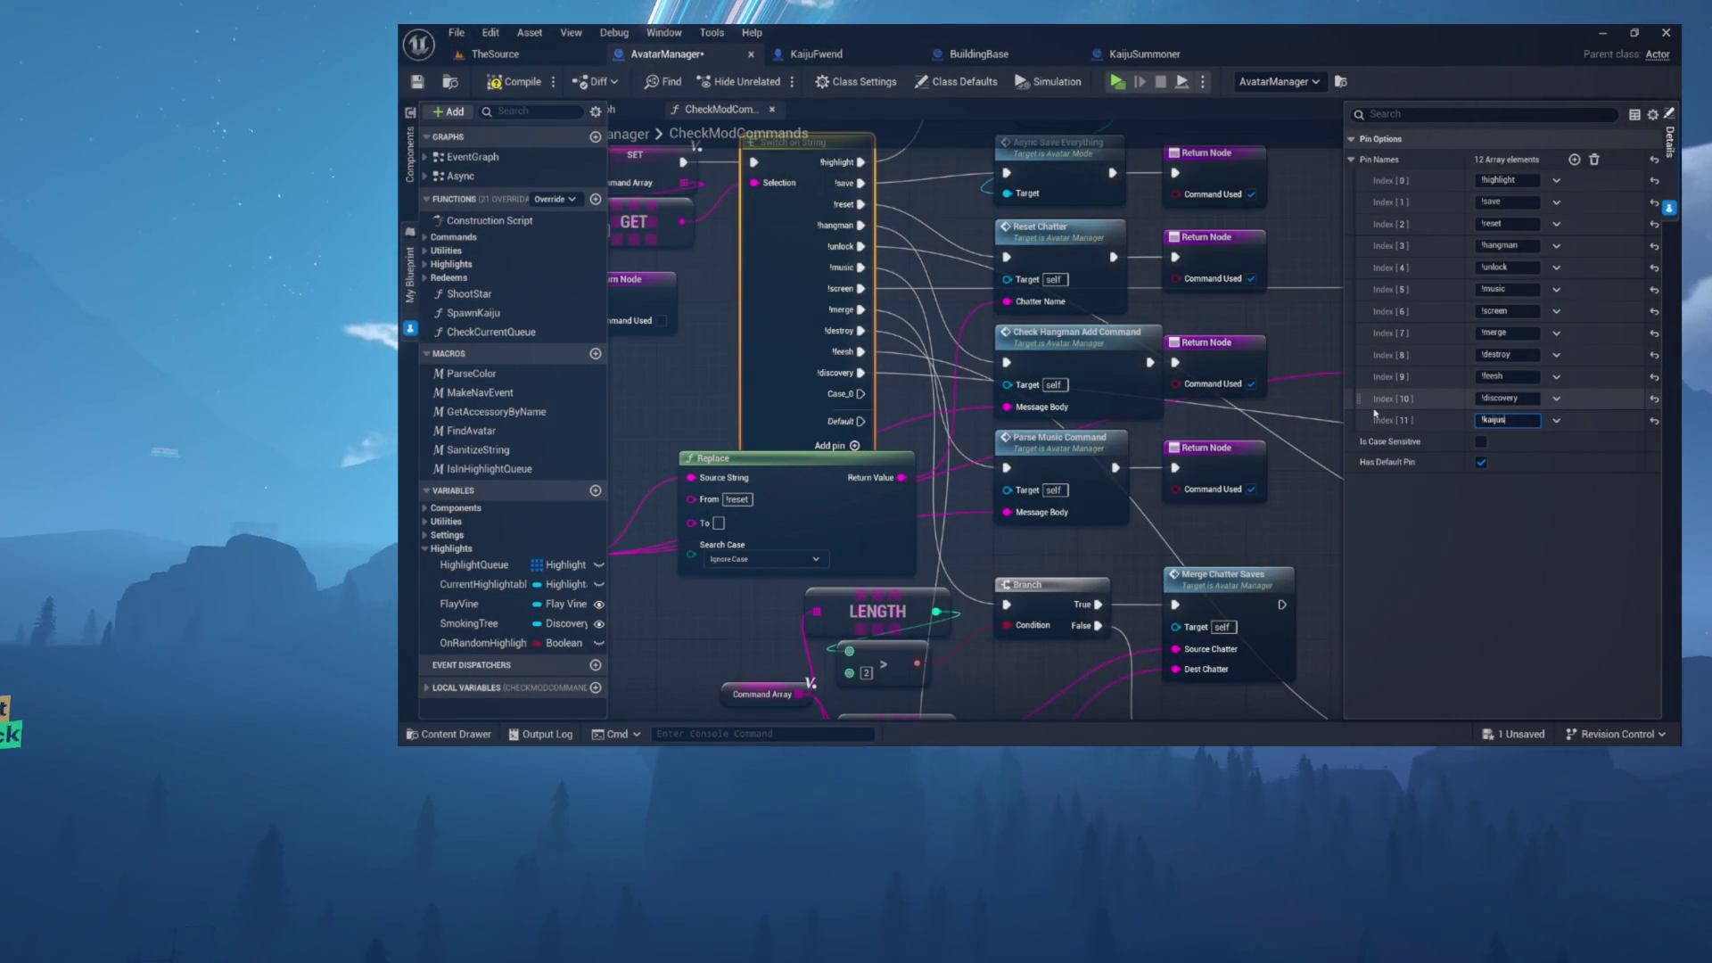
text(pawn)
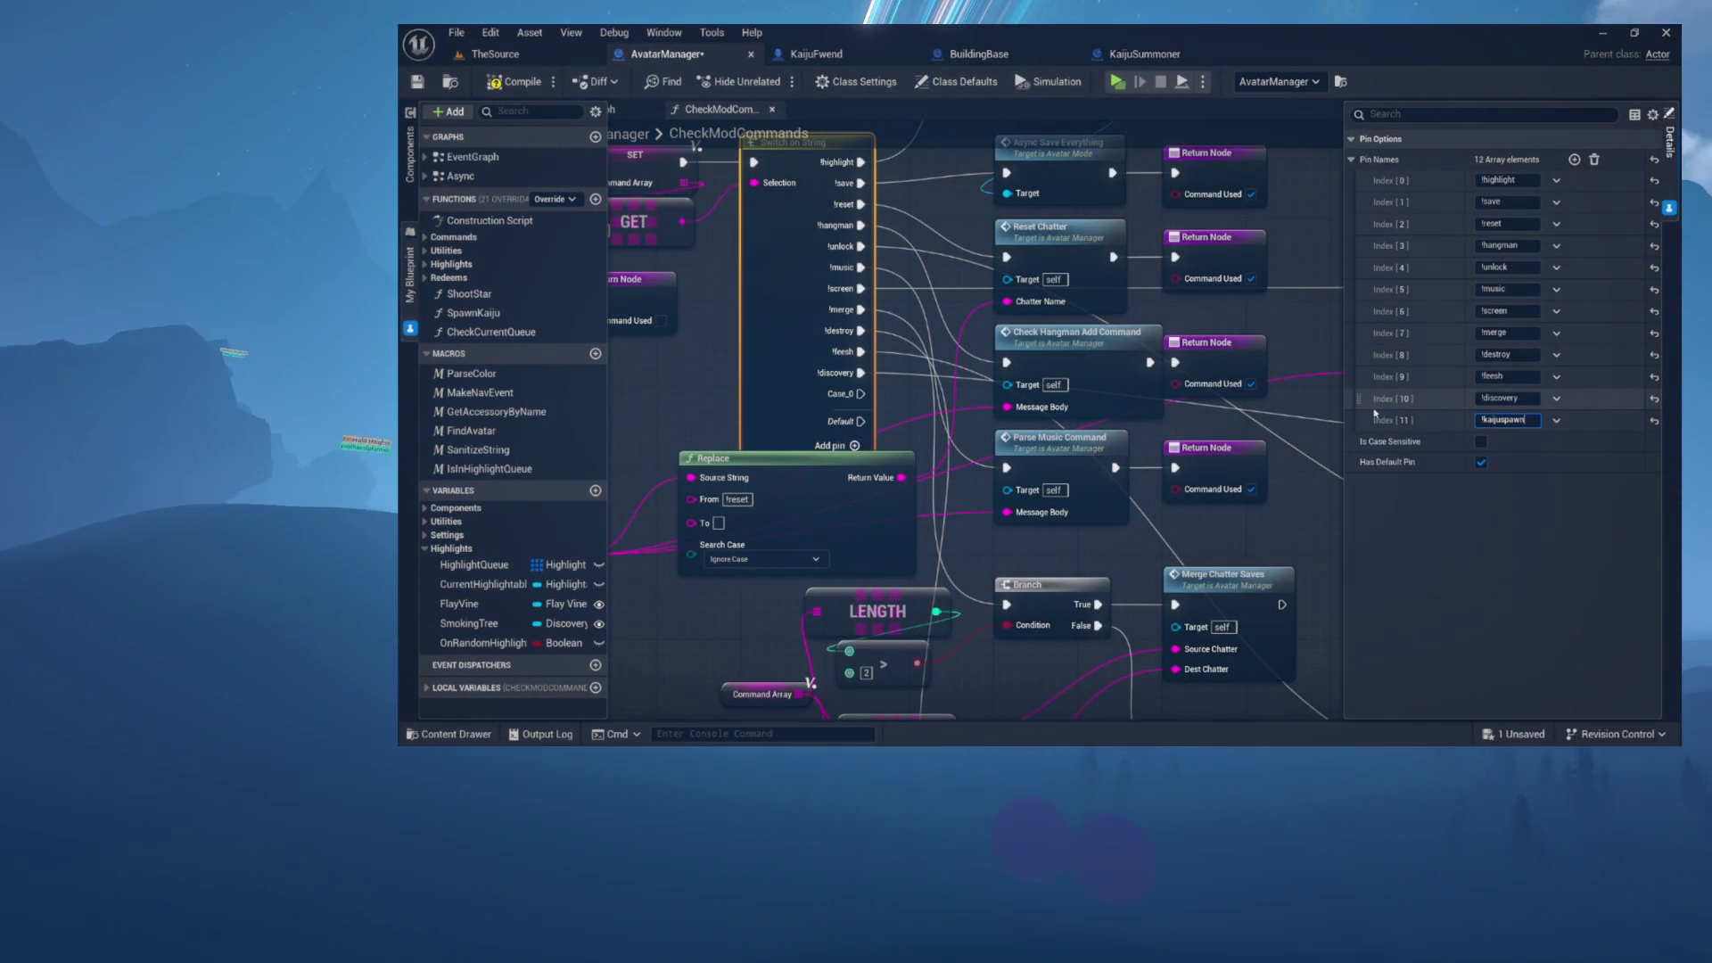
key(Return)
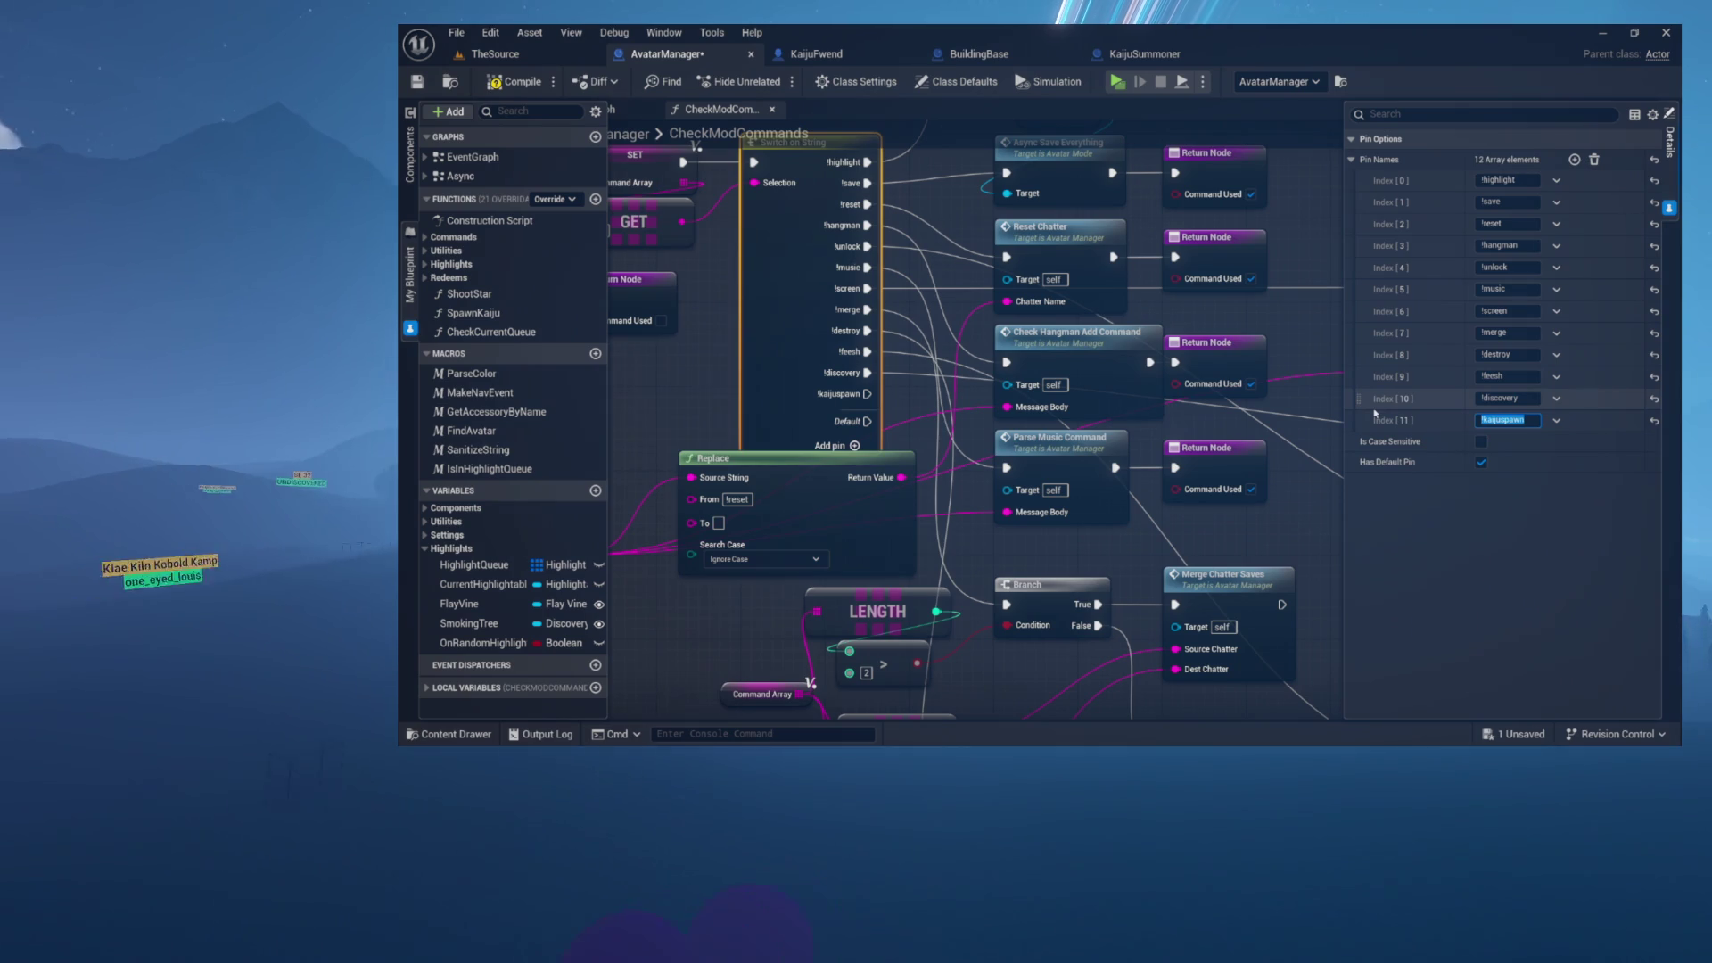
- Zoom out over the command graph and add a new function to AvatarManager
scroll(841, 328, down, 3)
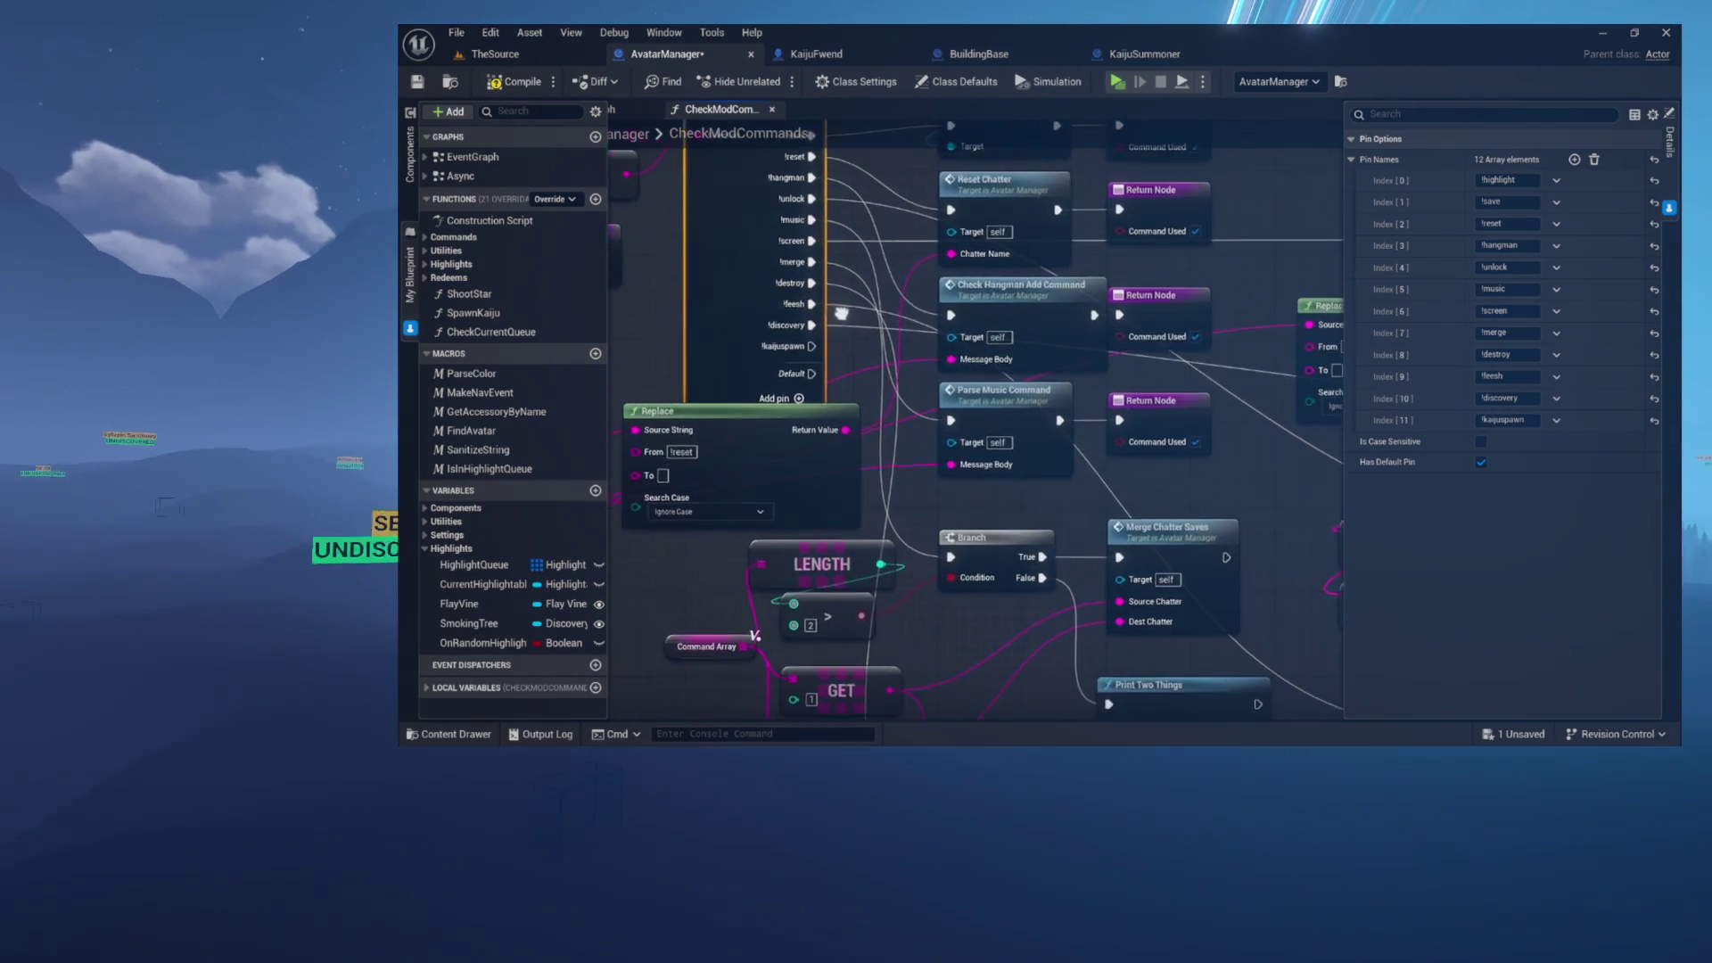
drag(842, 328, 743, 328)
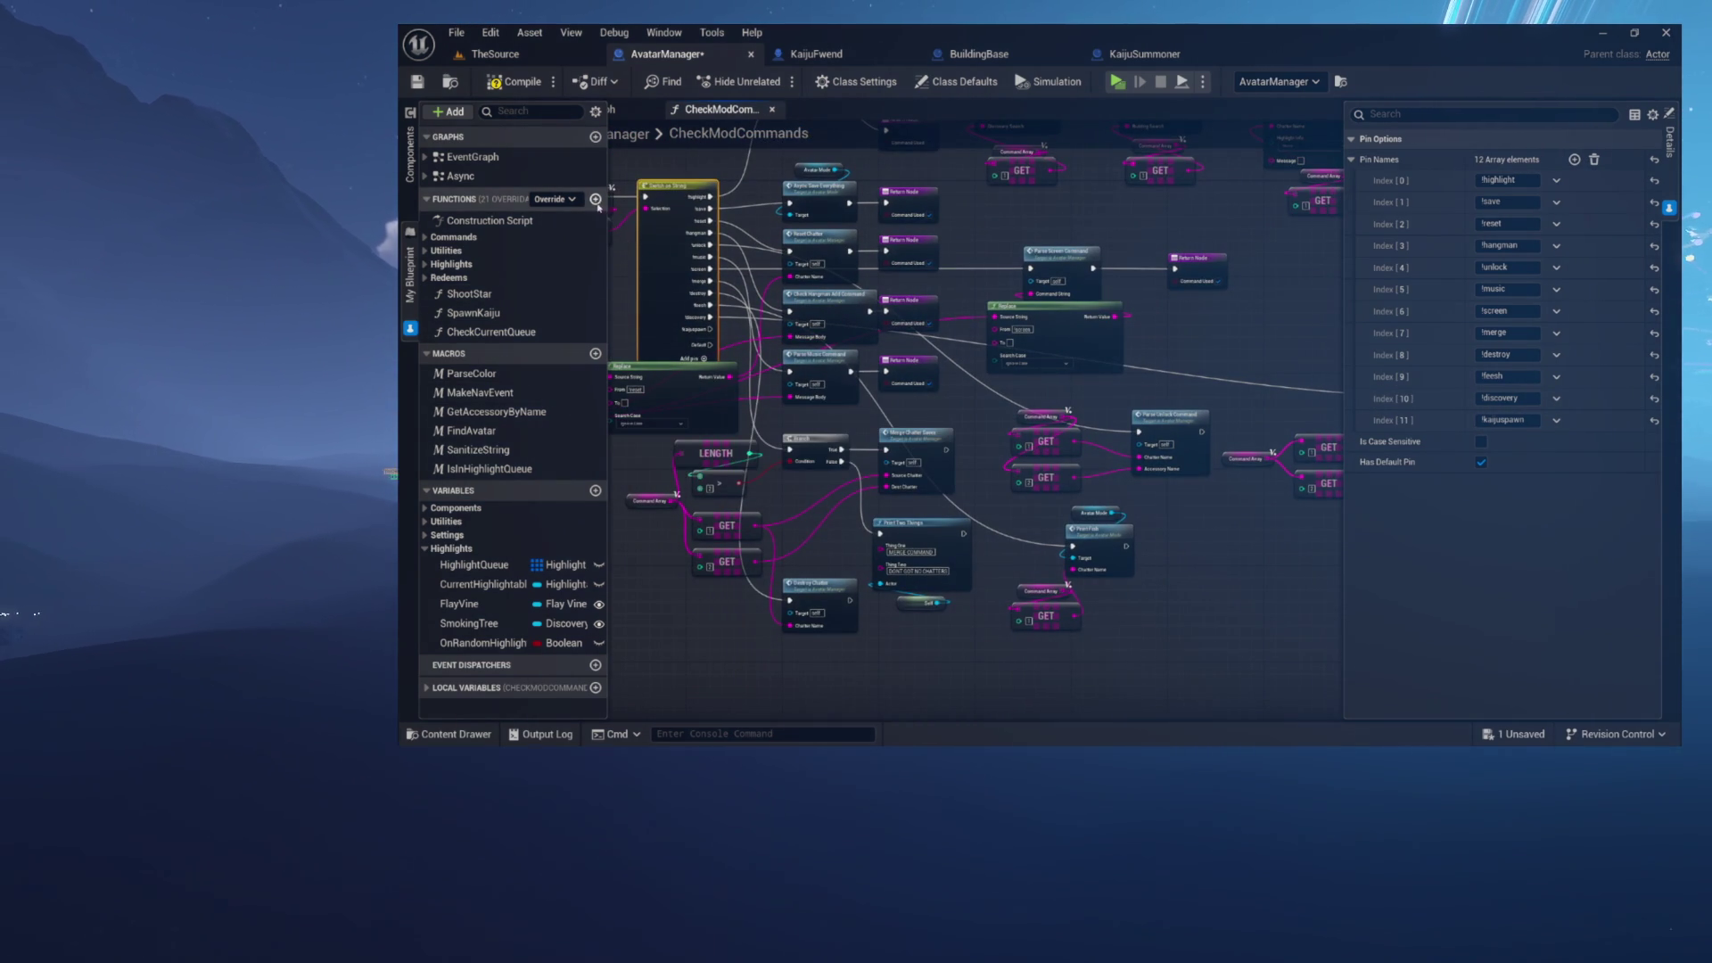
click(594, 201)
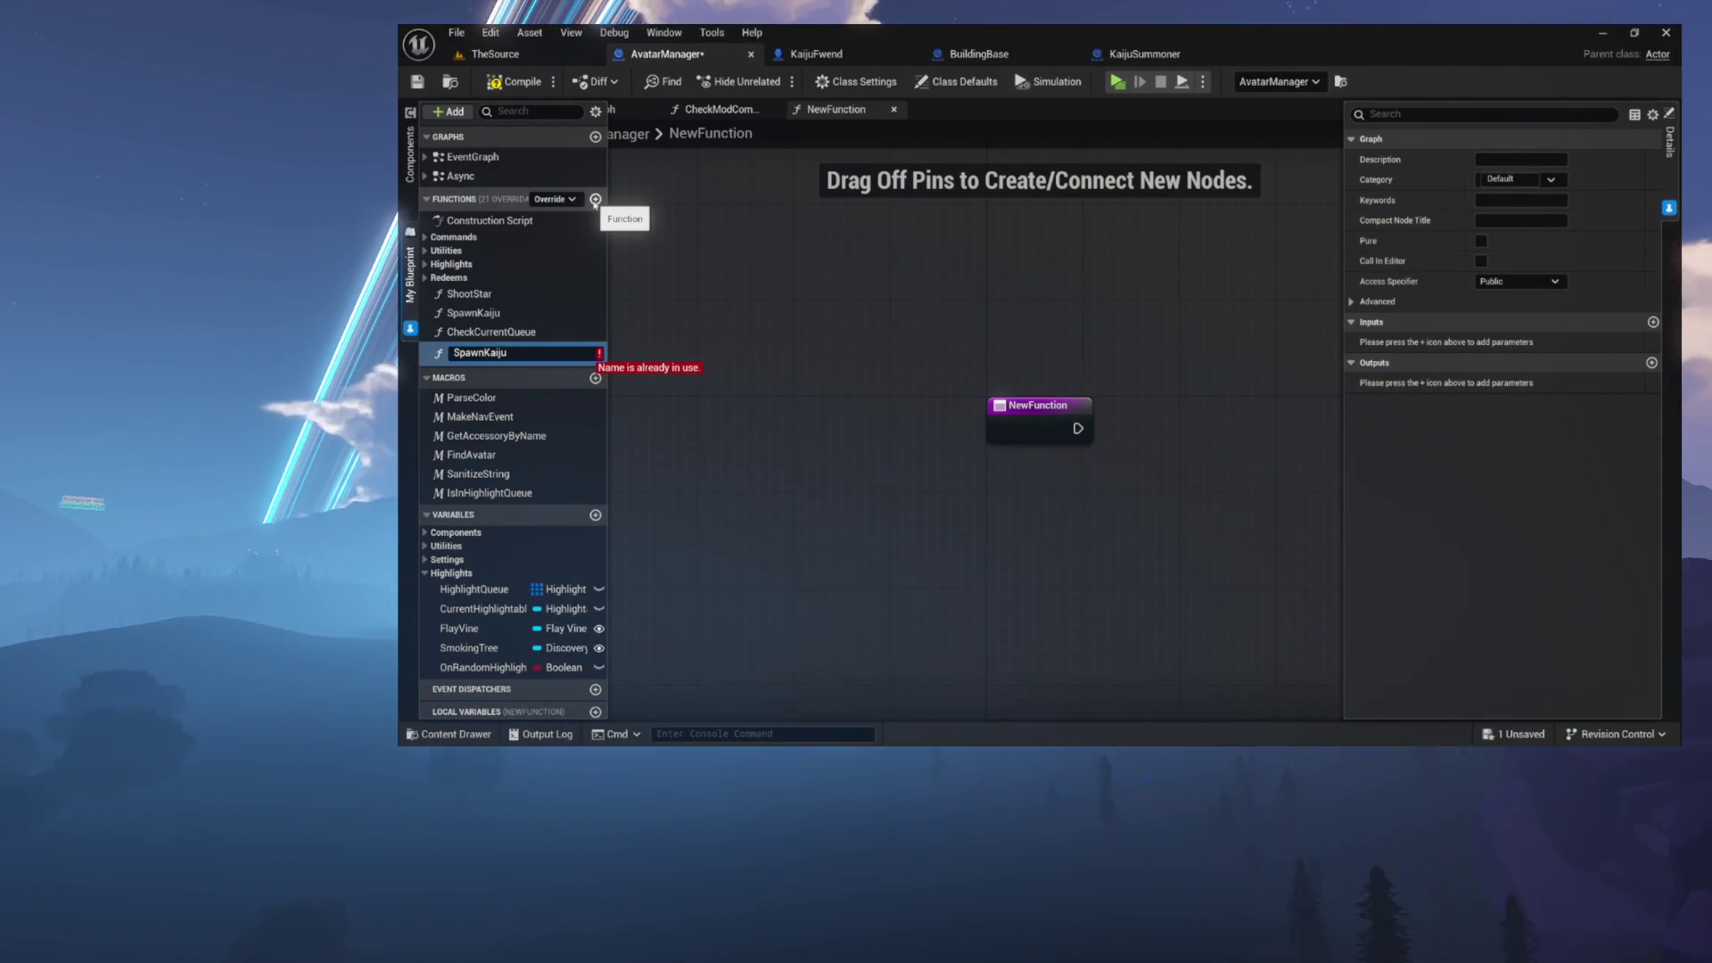
- Rename the new function from SpawnKaijuEffigy to SpawnKaijuEffigies
text(Effigy)
key(Return)
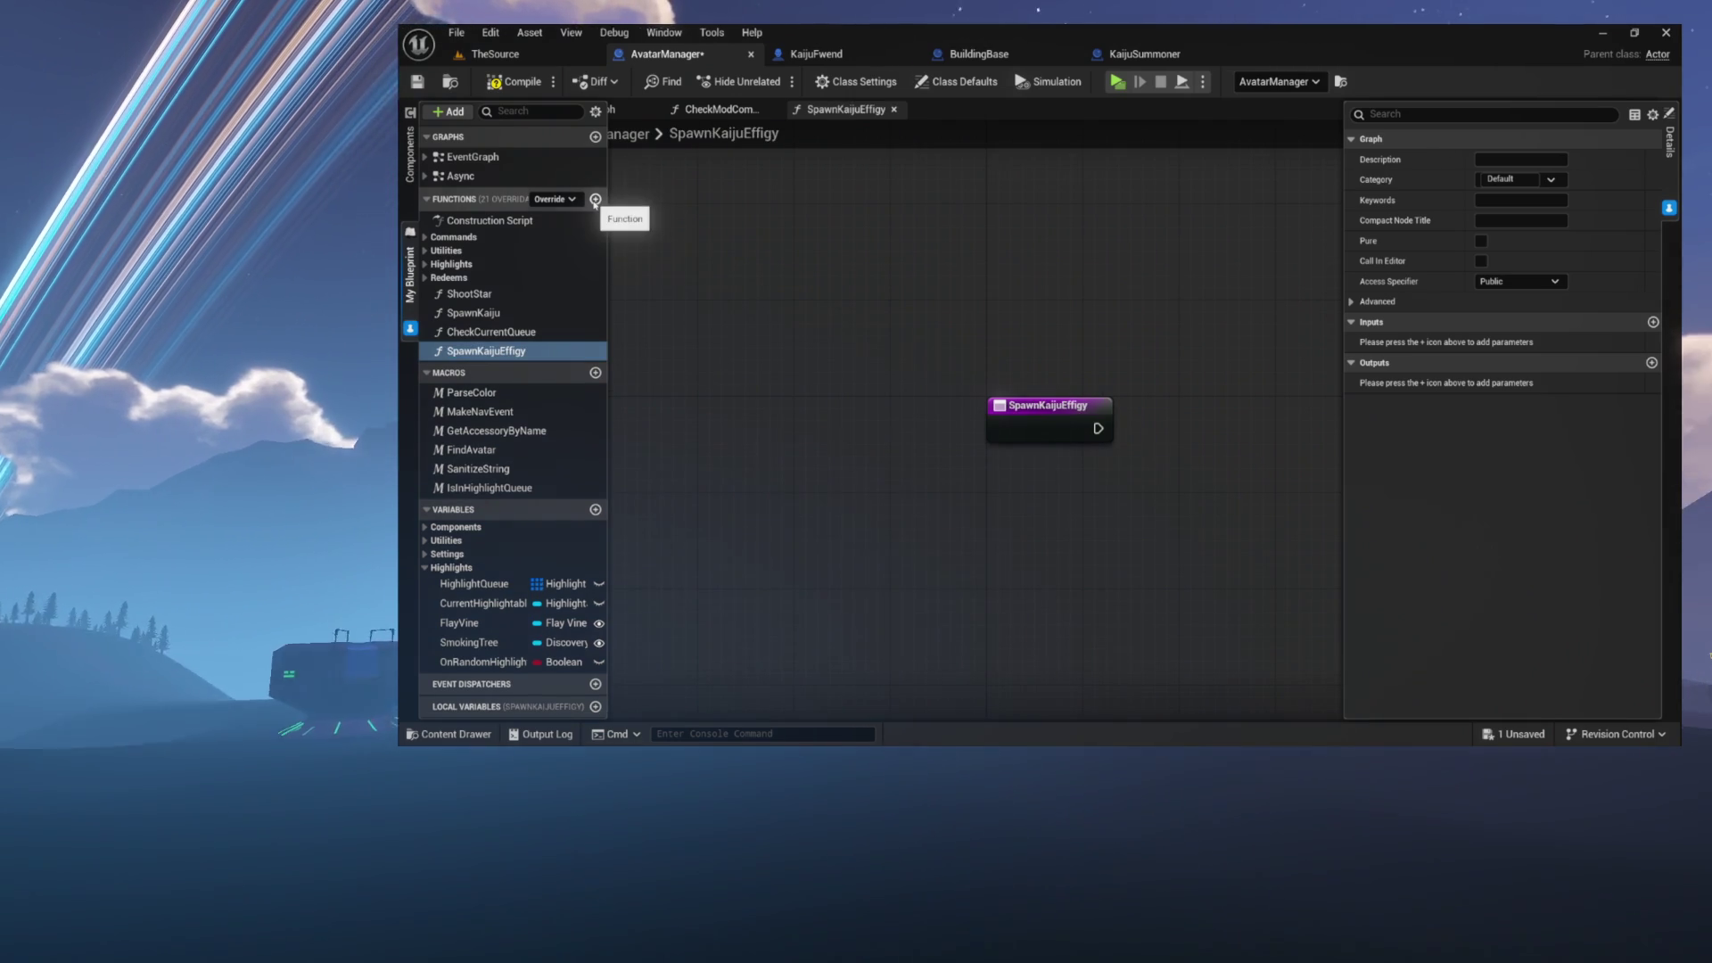
key(F2)
key(BackSpace)
text(ie)
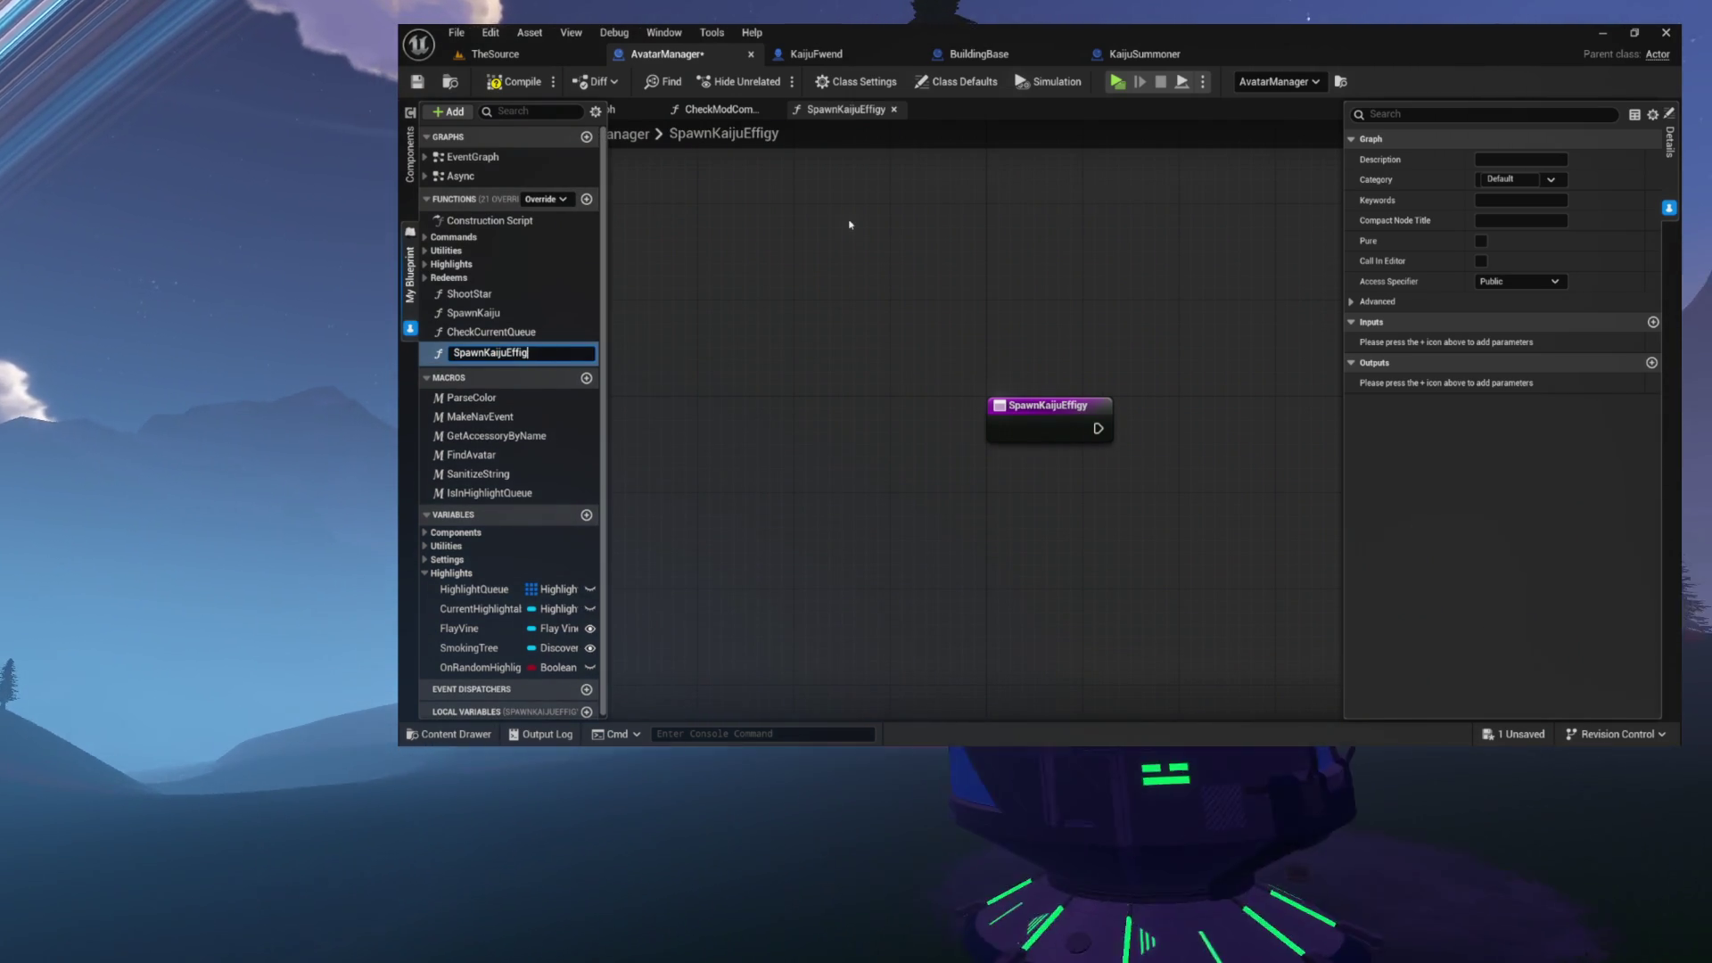
text(s)
key(Return)
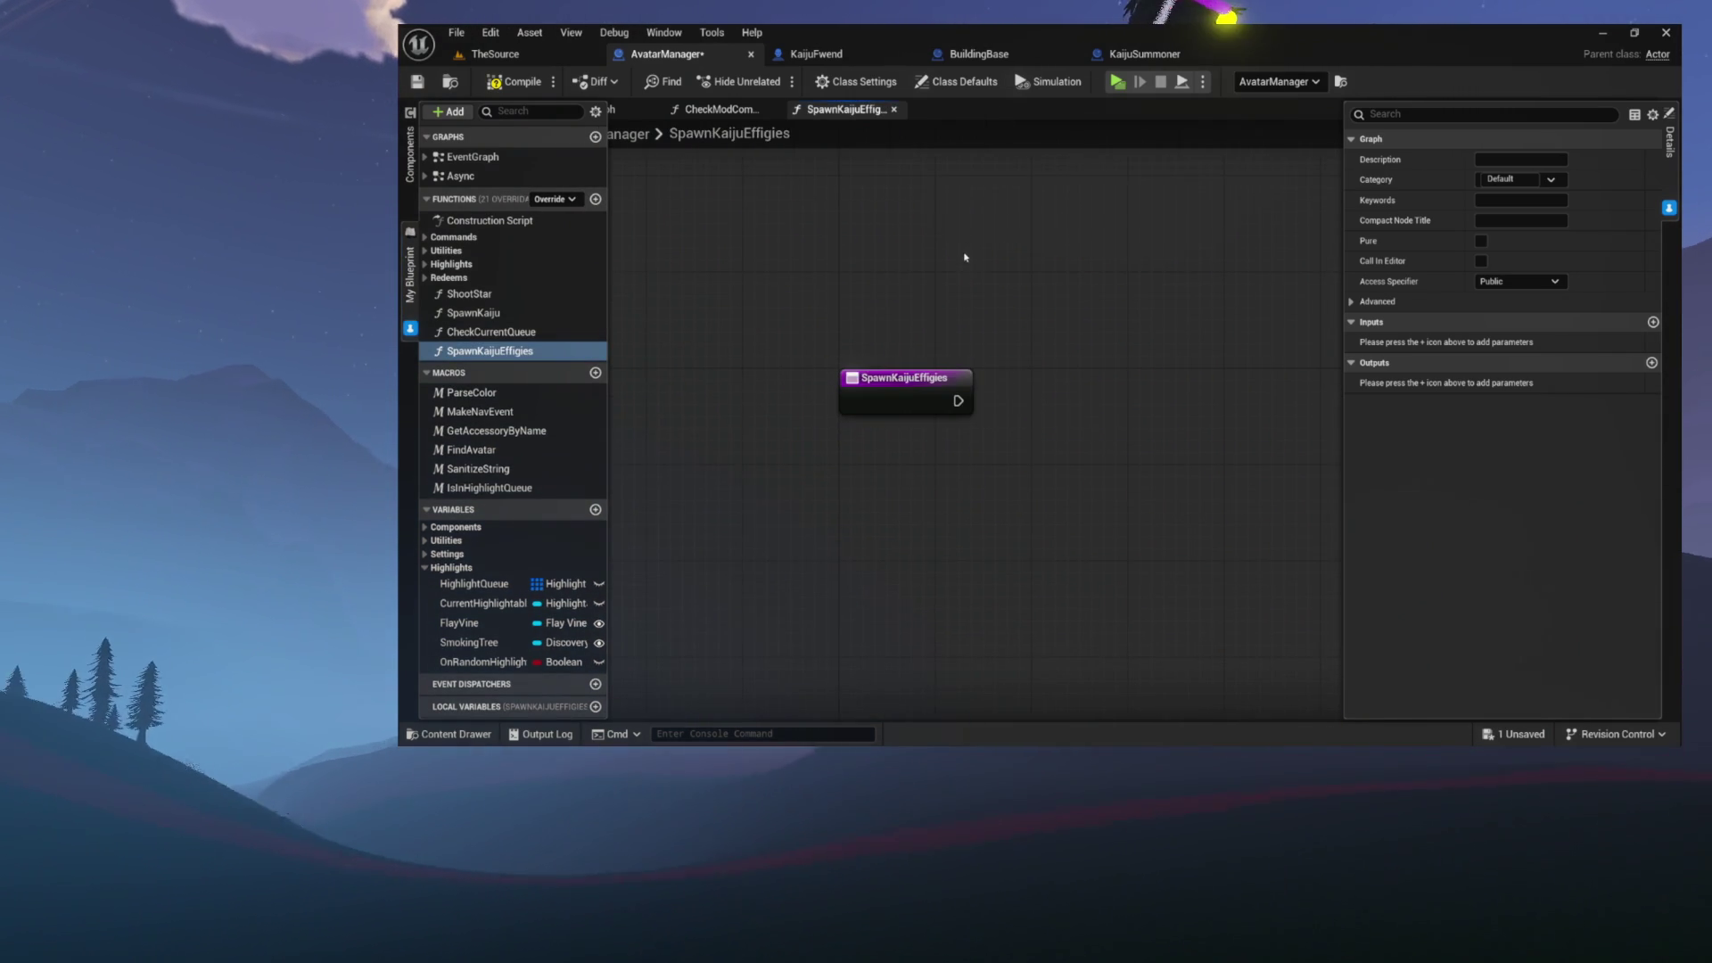
- Compile and save the AvatarManager blueprint, then center the view on the entry node
click(513, 81)
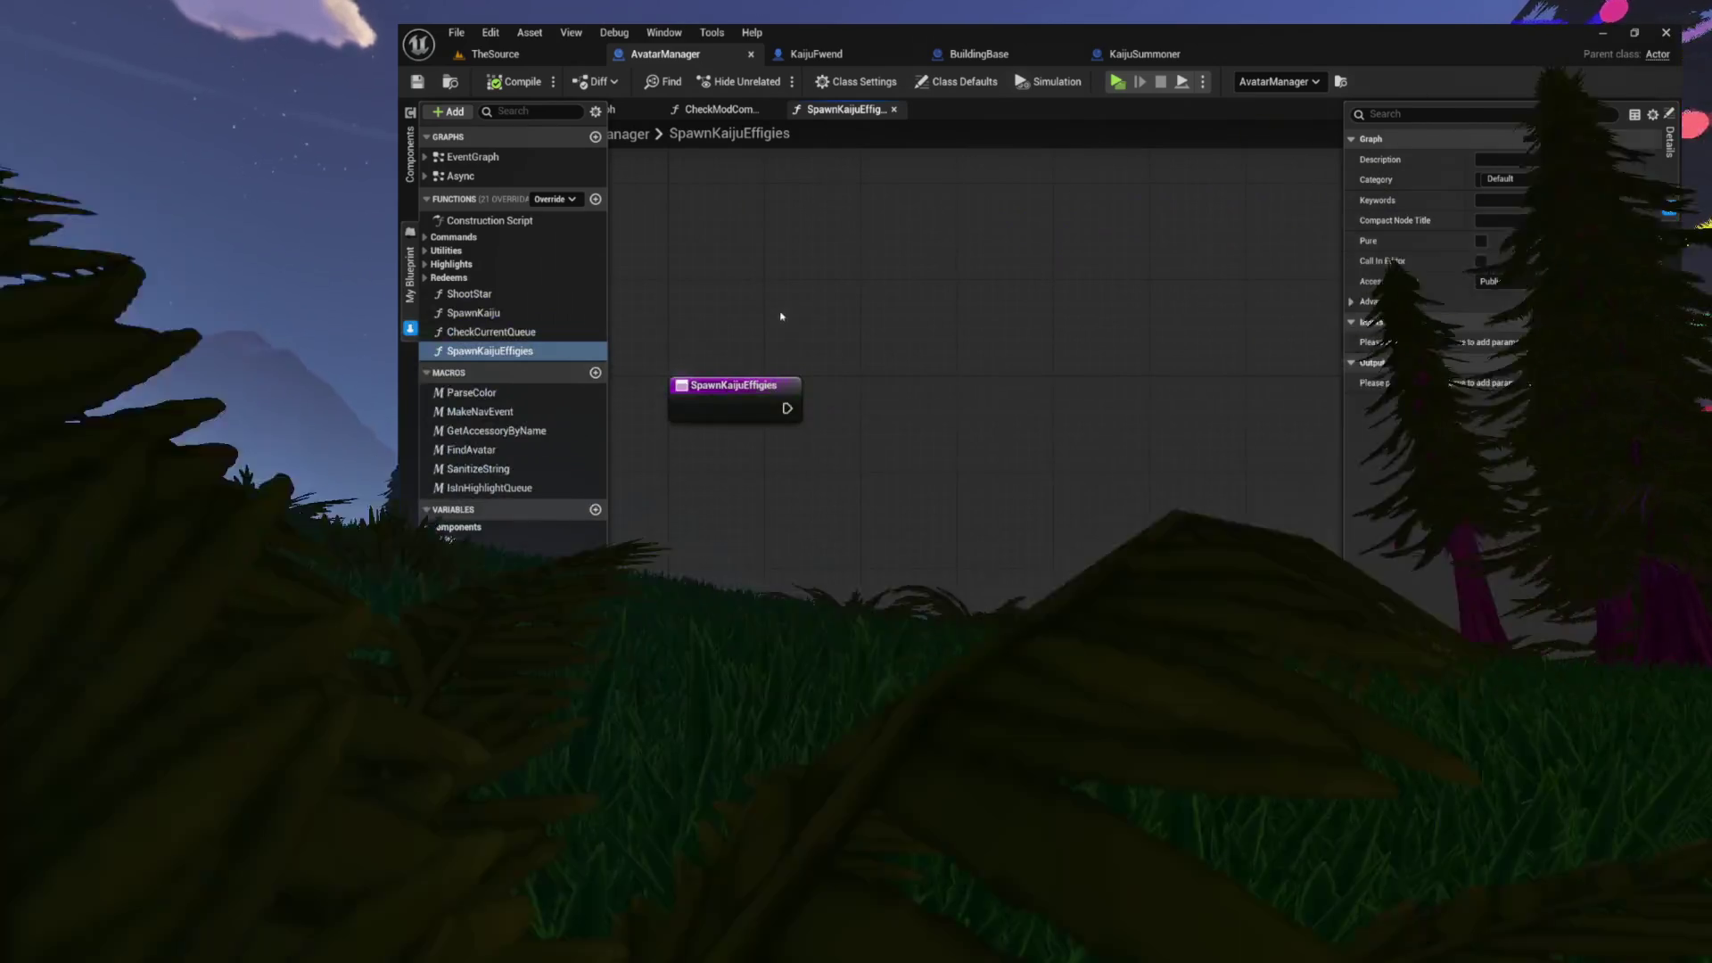
drag(780, 333, 842, 331)
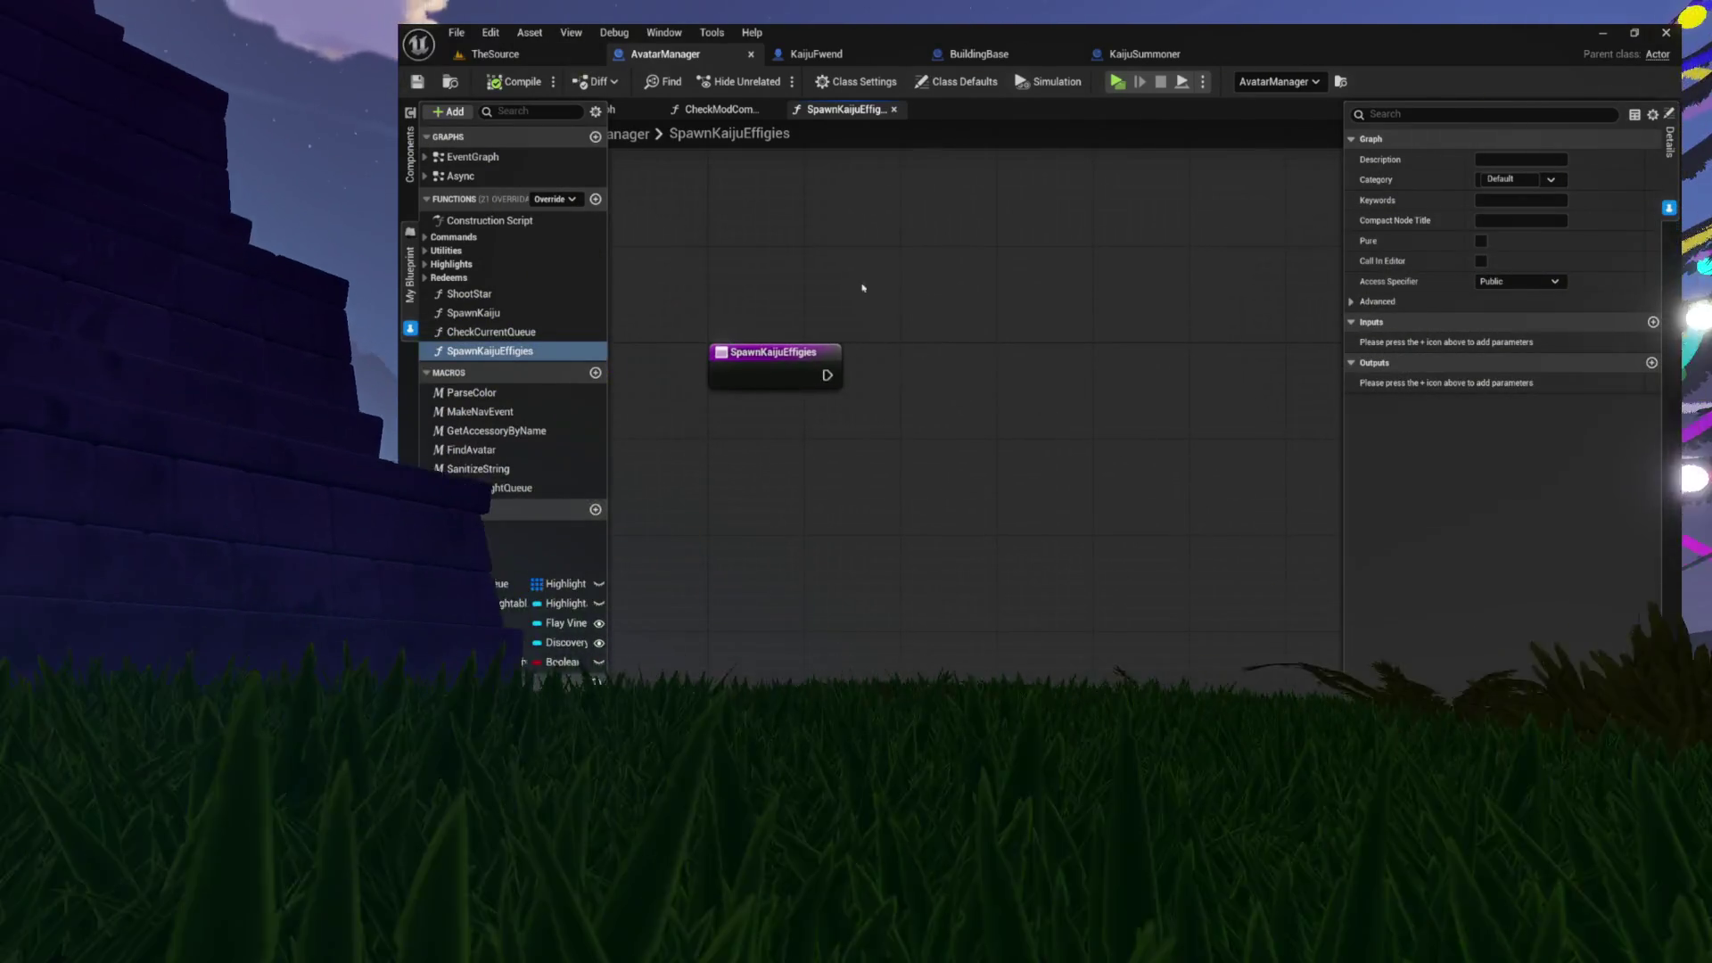
right_click(775, 454)
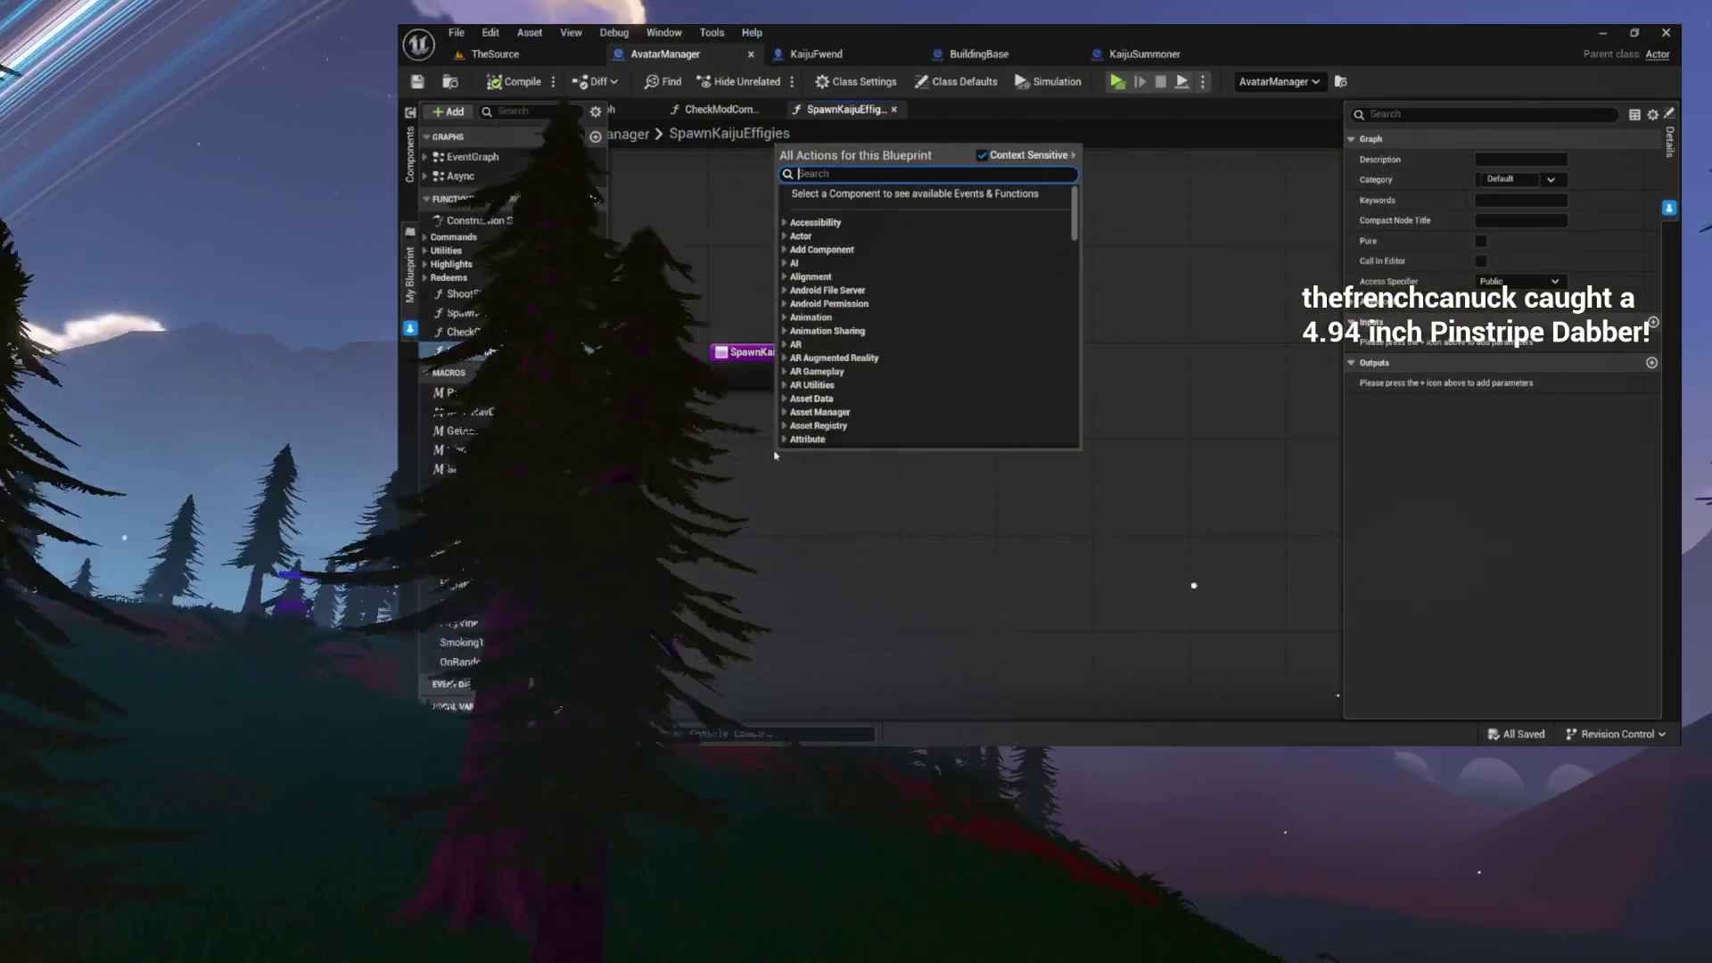
text(discover)
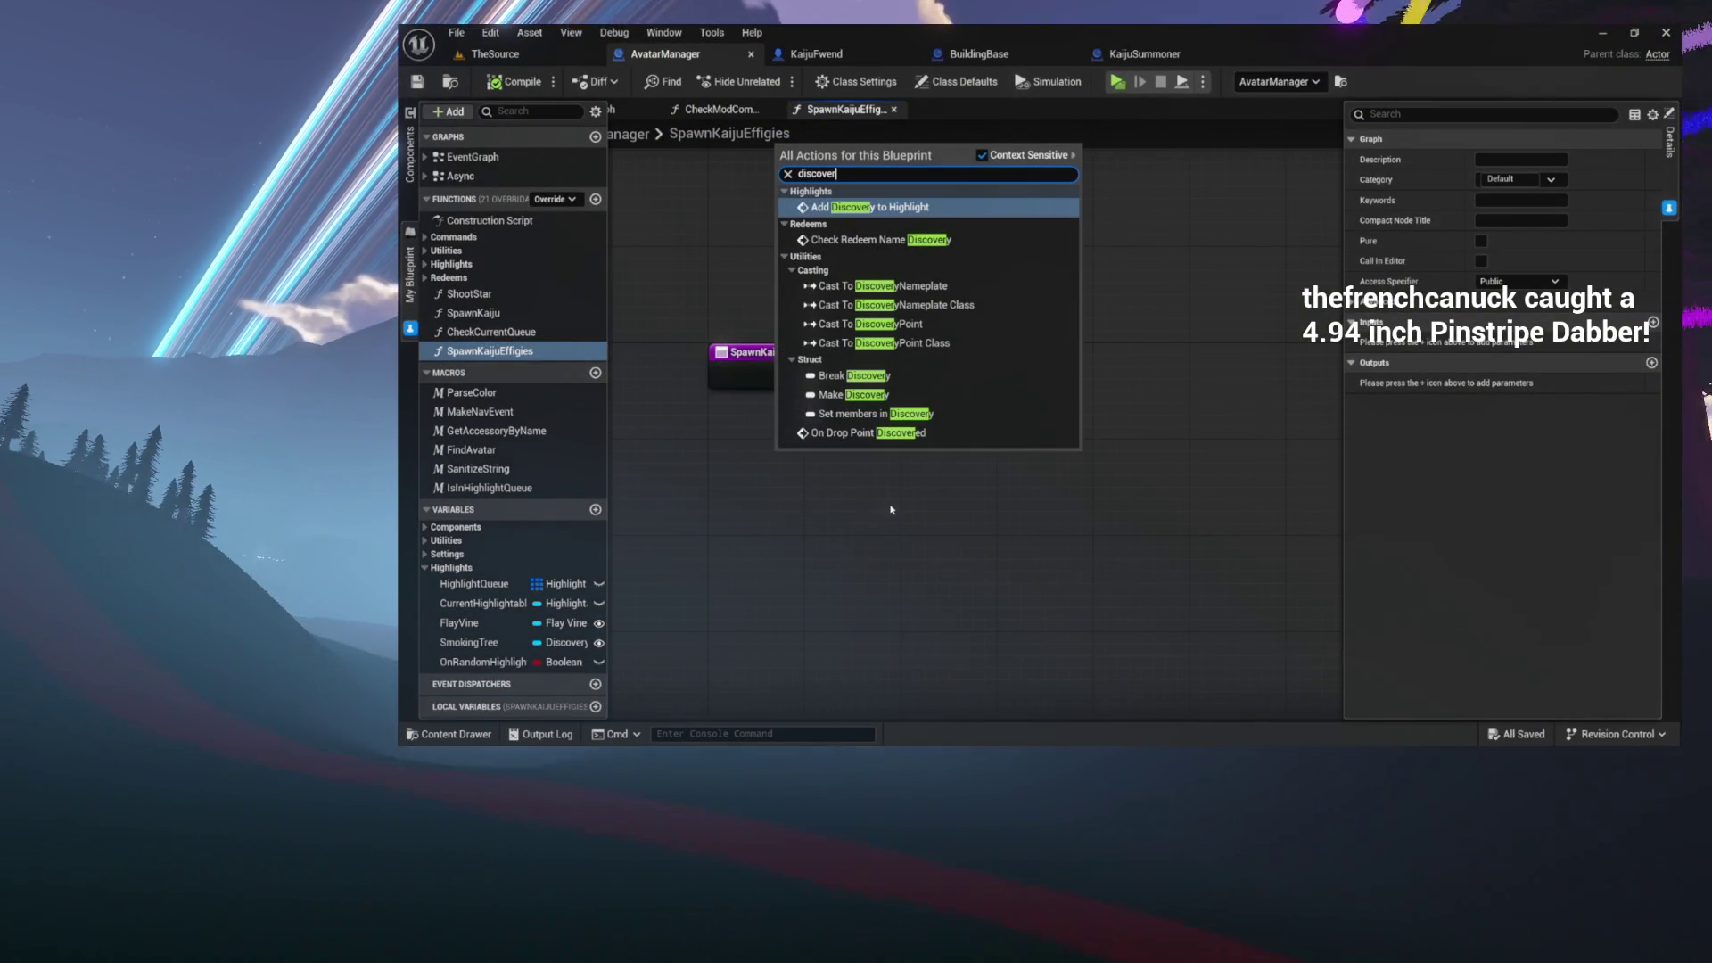
key(Escape)
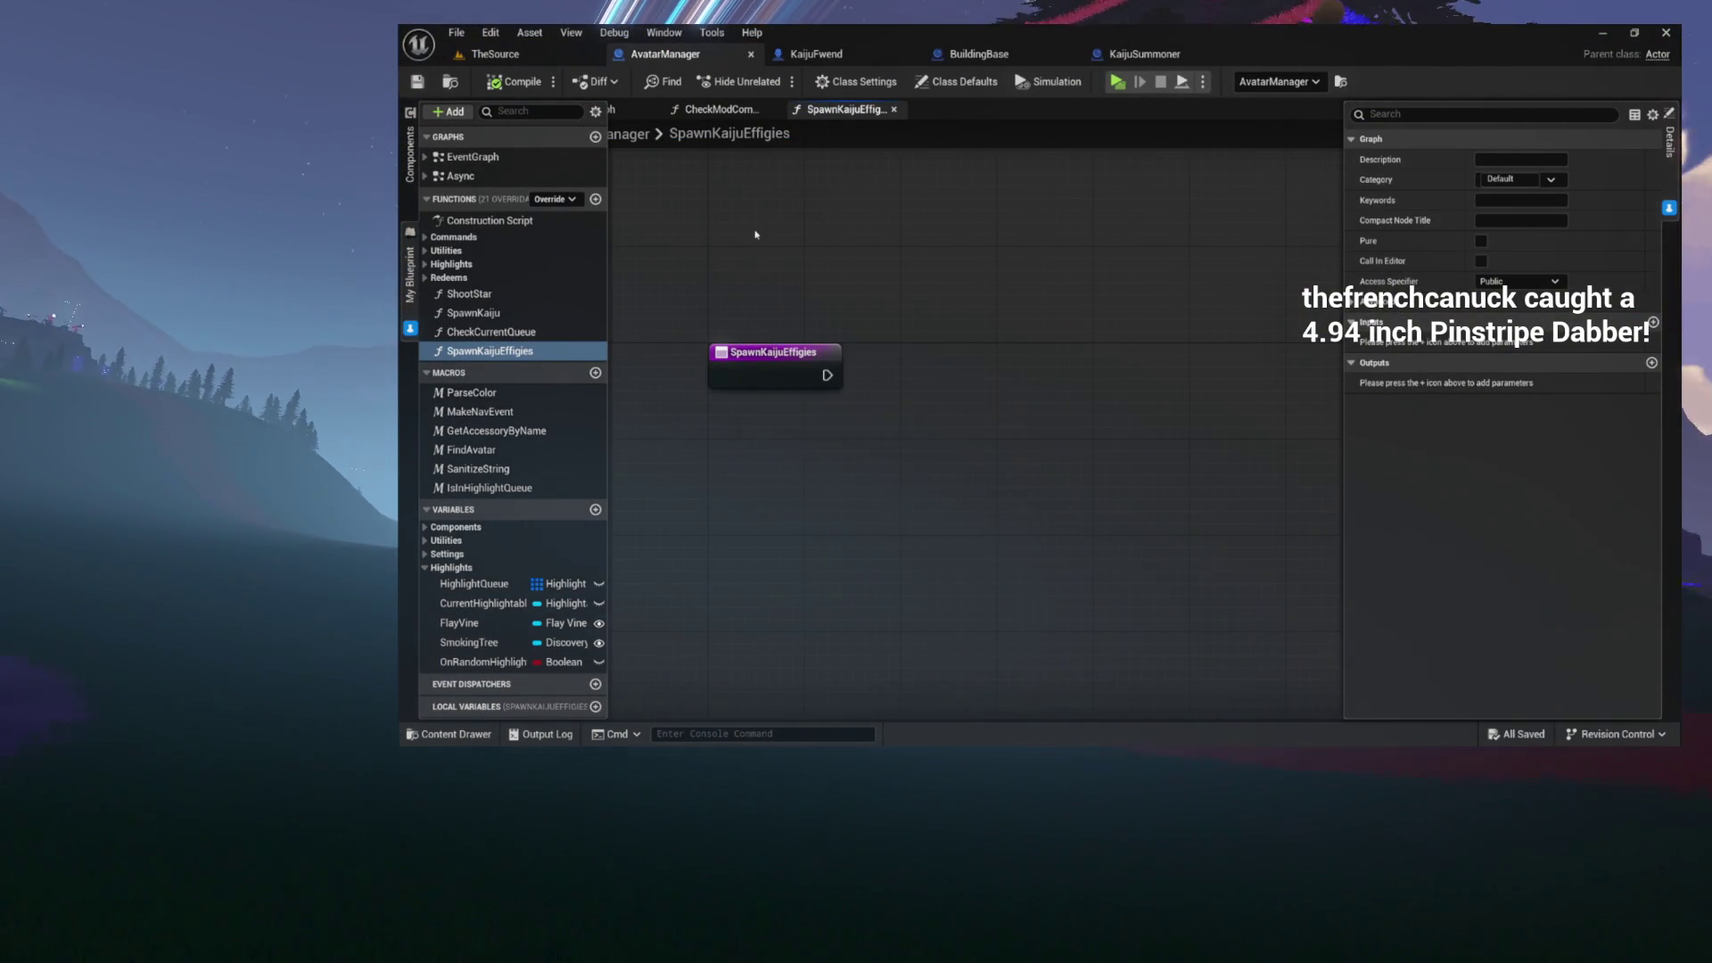
- Add a Get Avatar Mode node beside the entry node
right_click(755, 234)
text(get avatar mode)
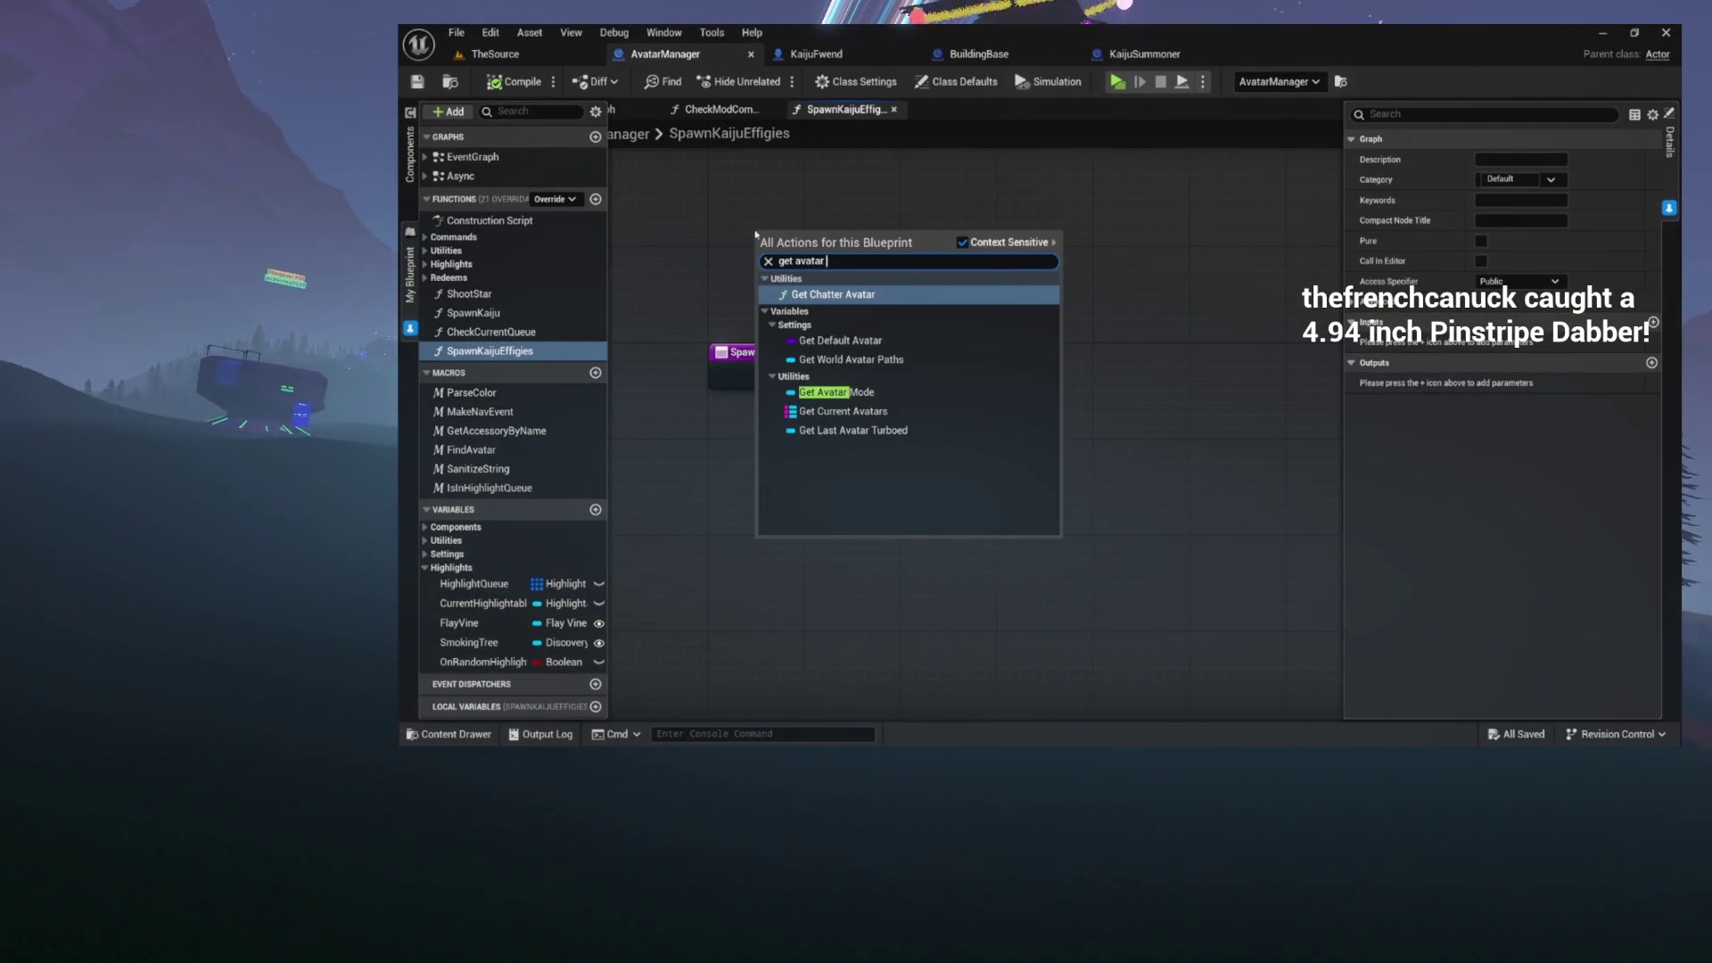
key(Return)
- Wire Avatar Mode into a new Get Discovered Point node and open its implementation
drag(826, 236, 932, 239)
text(disco)
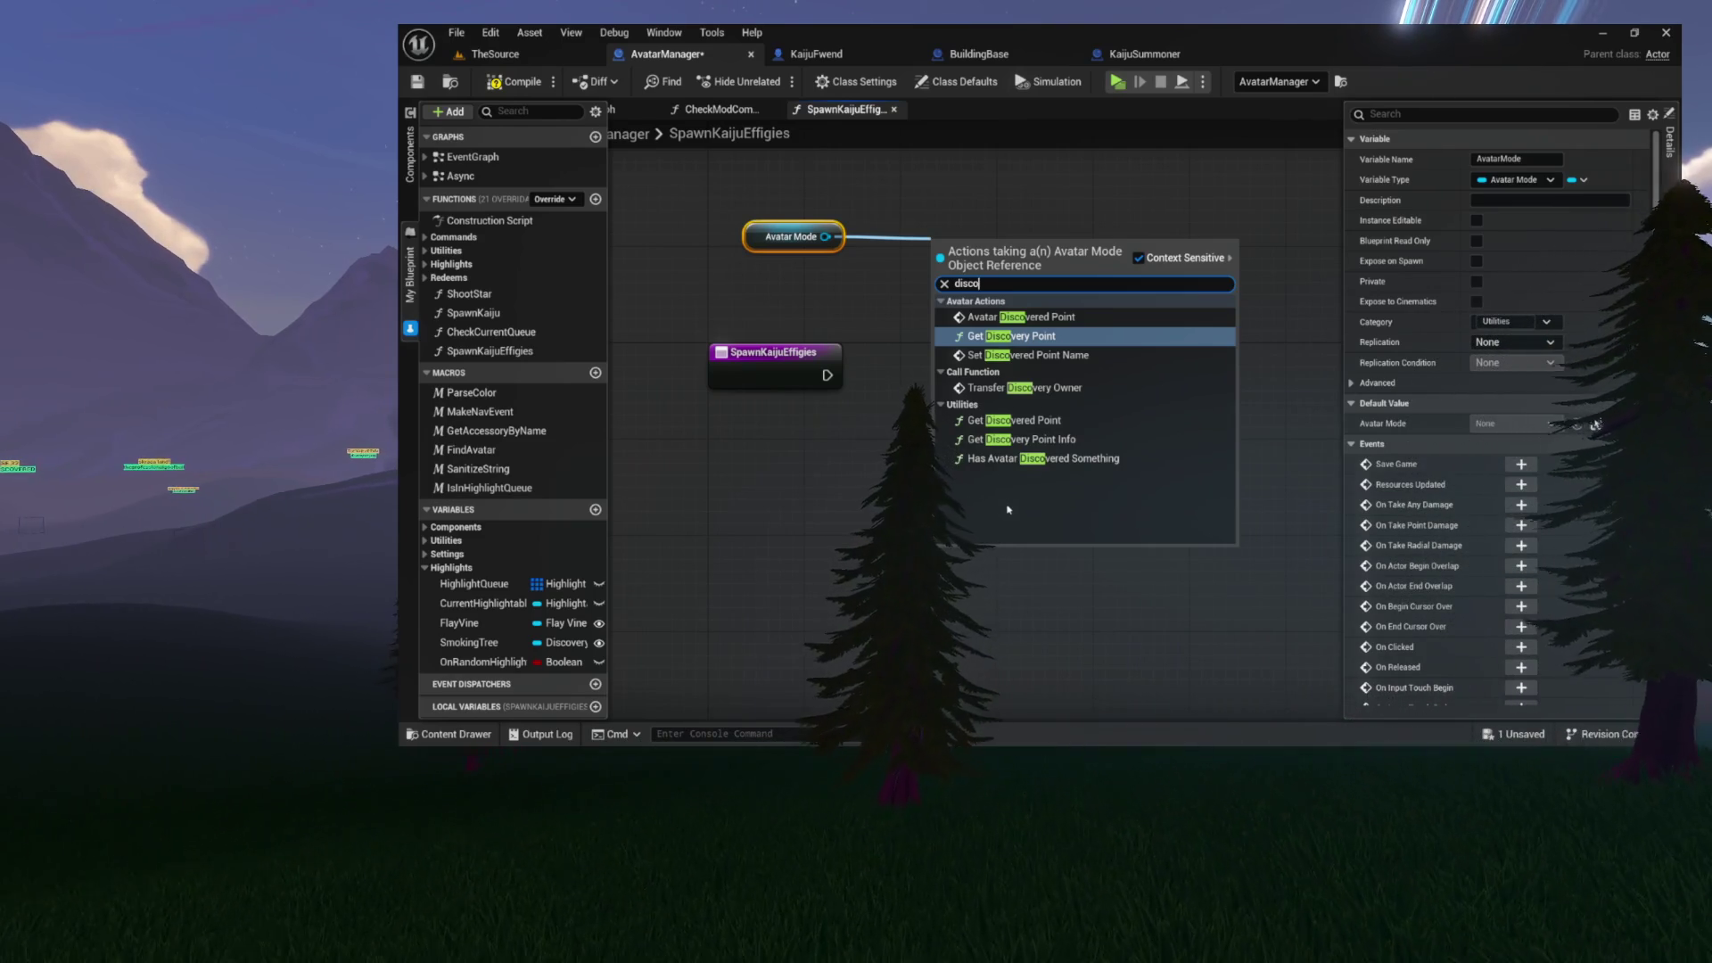
click(1014, 420)
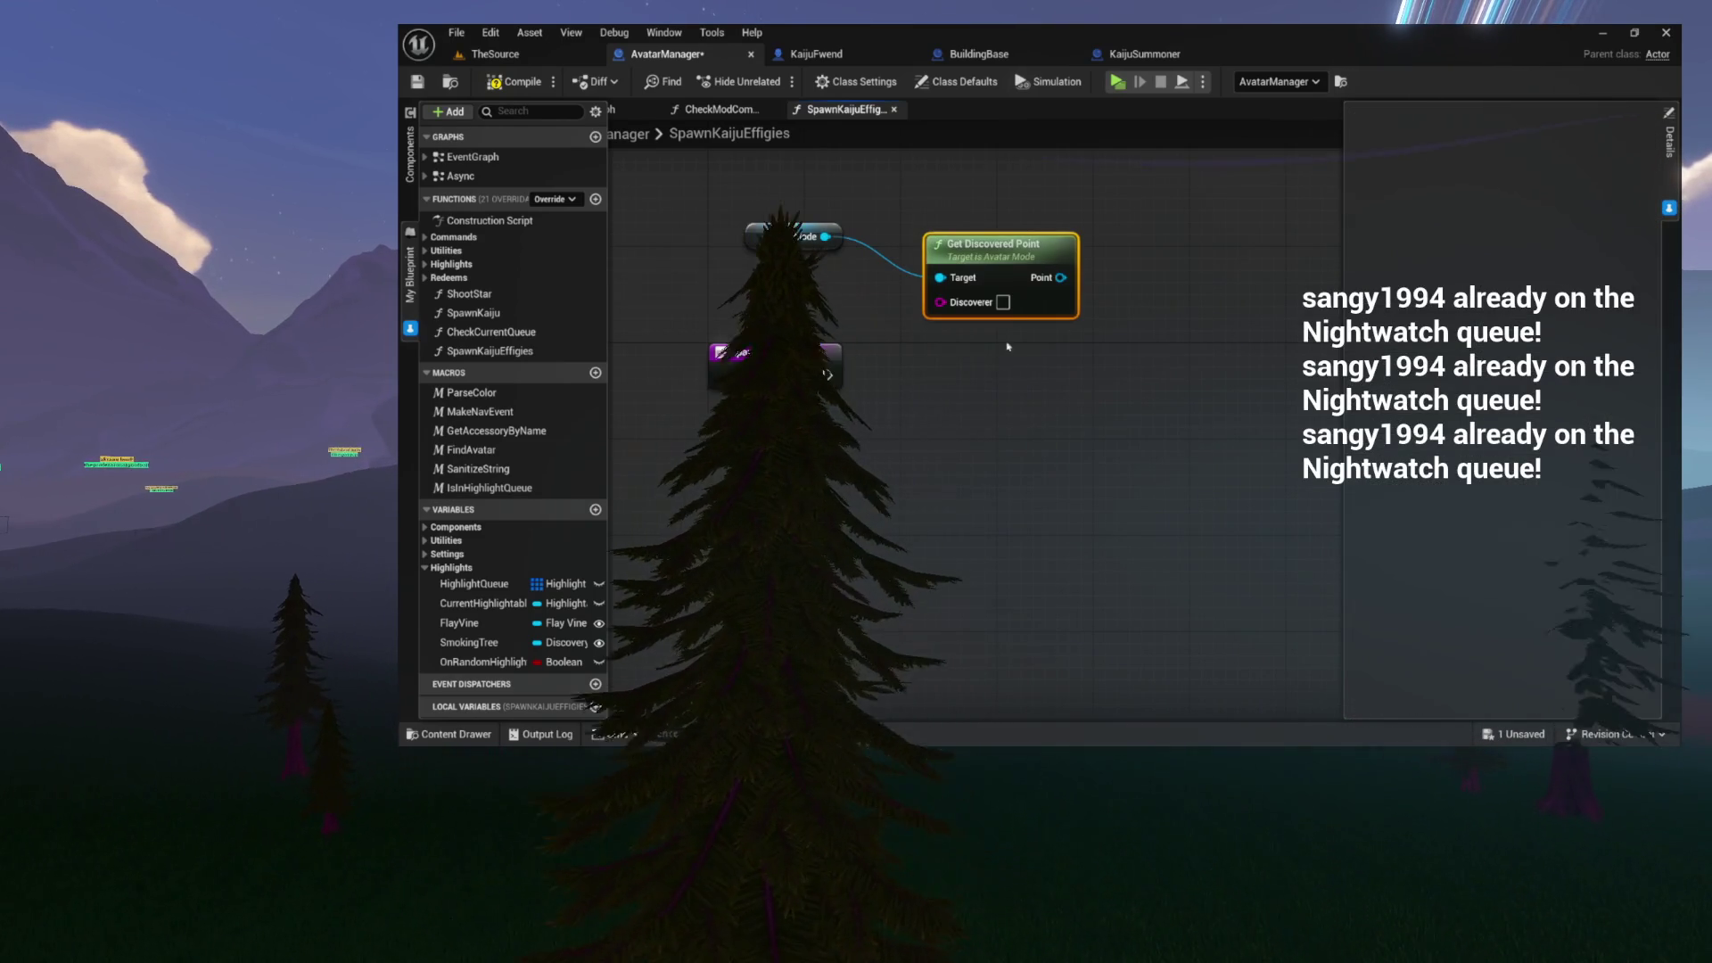
double_click(1011, 267)
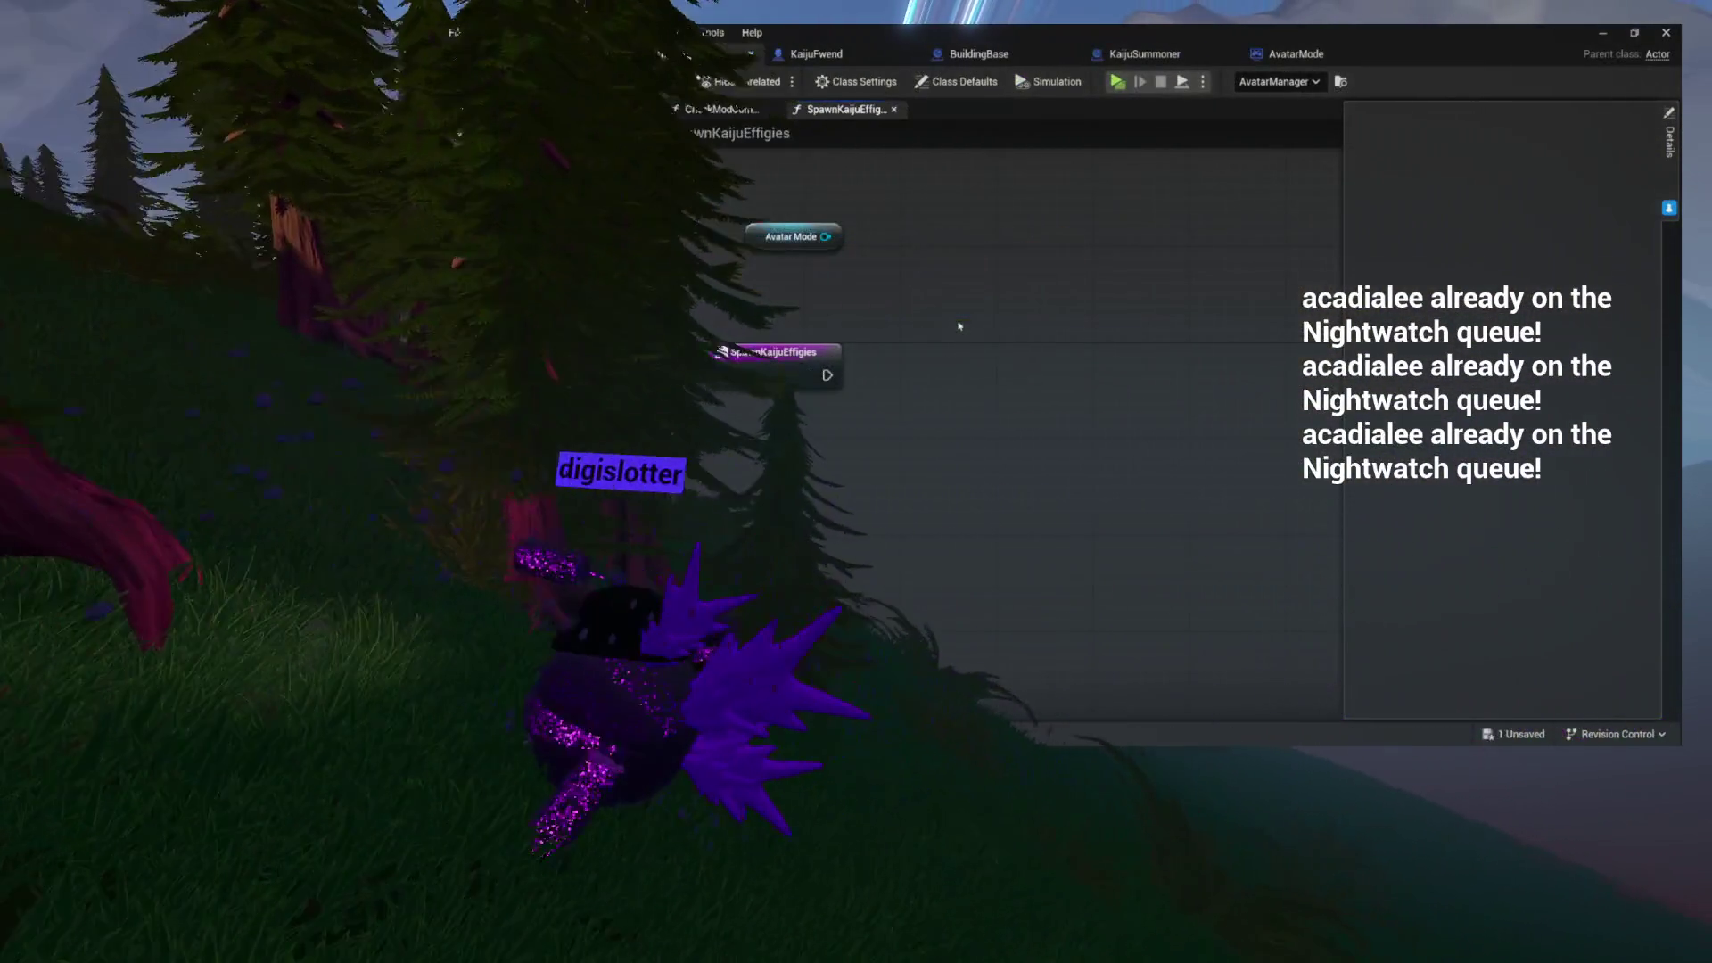
- Connect a new Get World Save Object node to the Avatar Mode output
drag(826, 236, 933, 259)
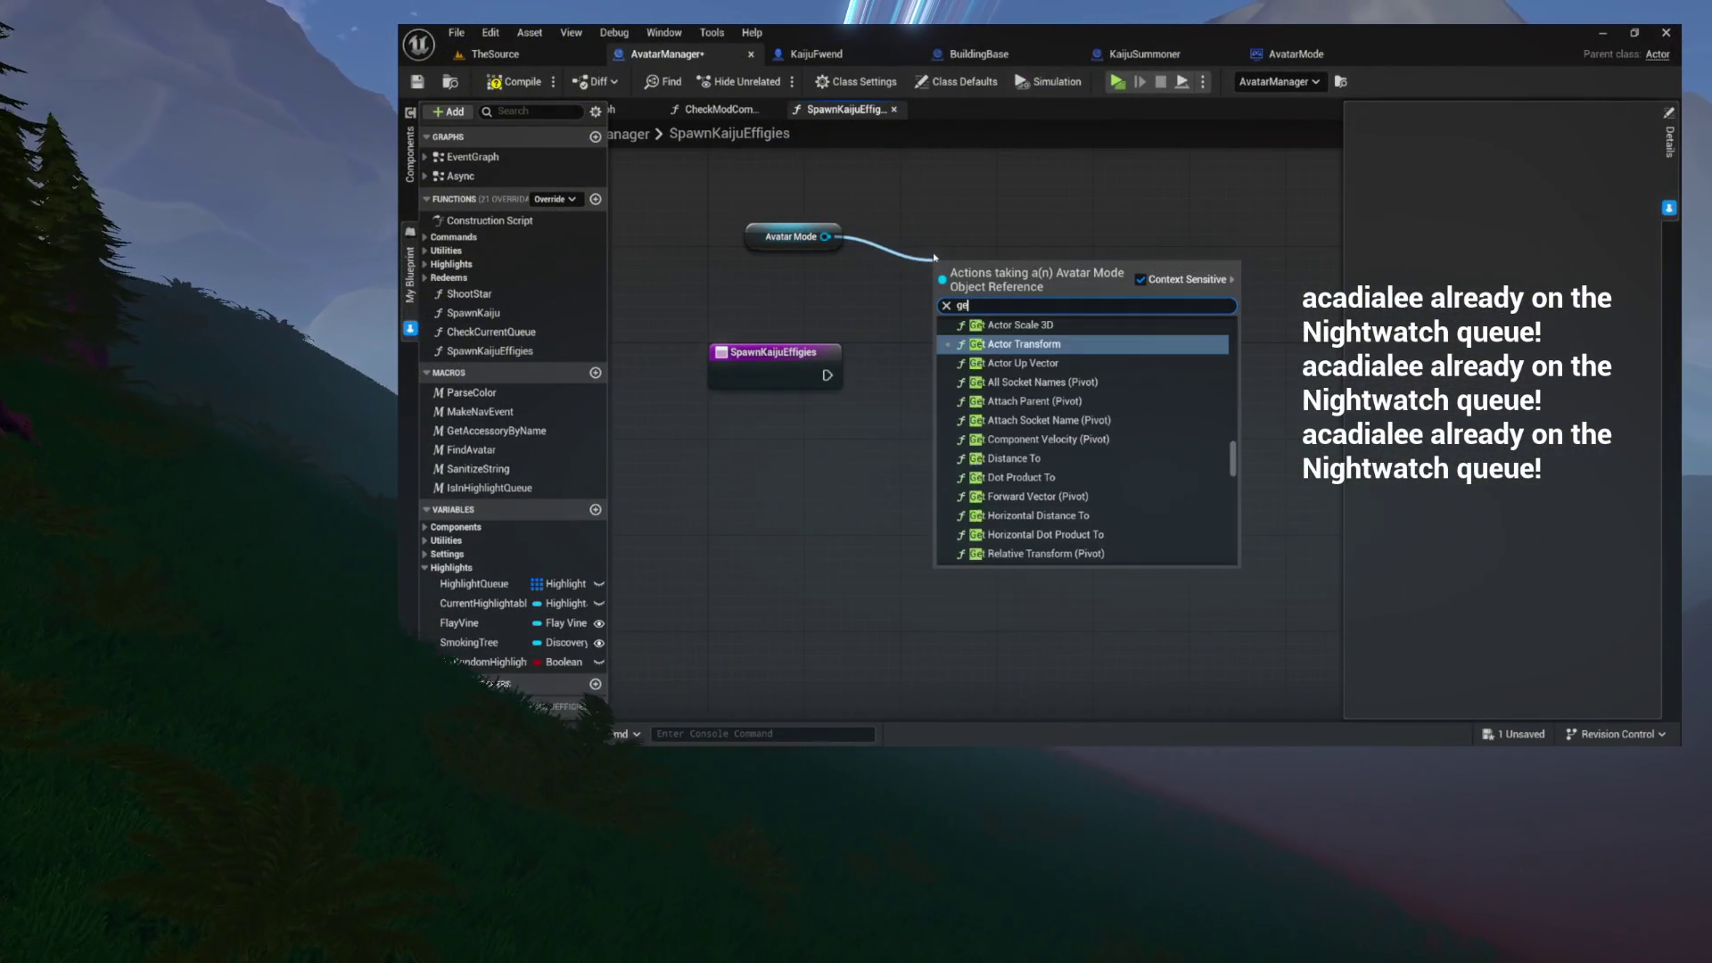
text(t world save)
key(Return)
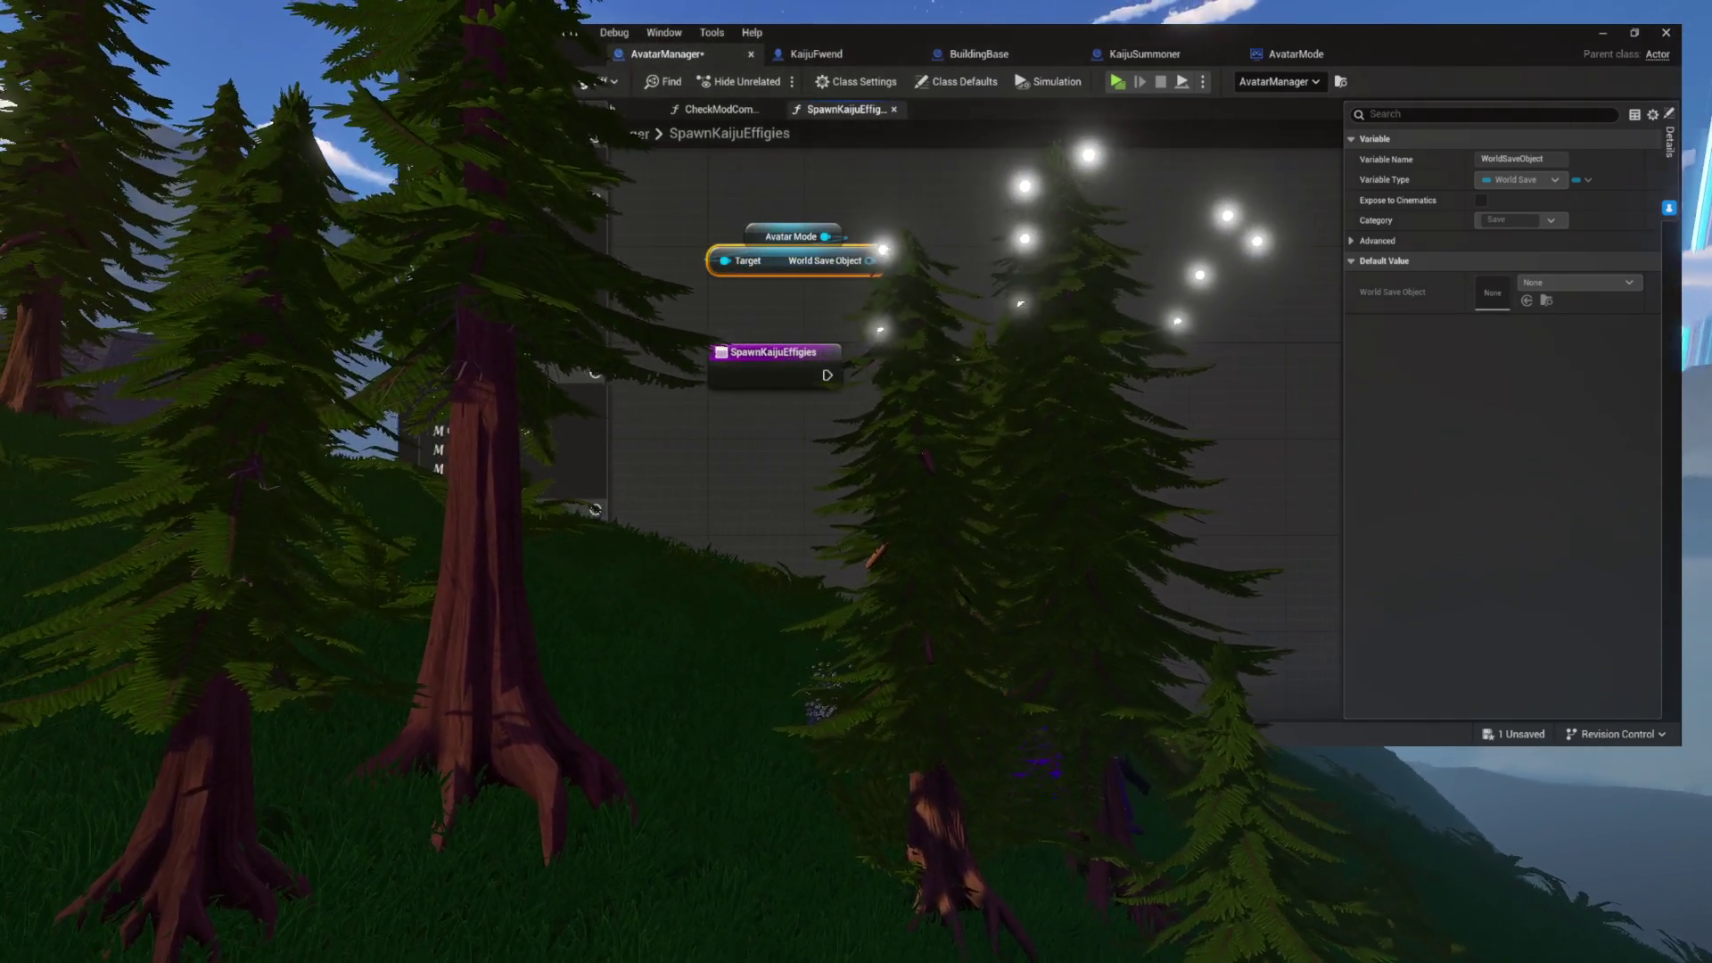
- Add a Get Actor Of Class node and move it to the right
right_click(956, 360)
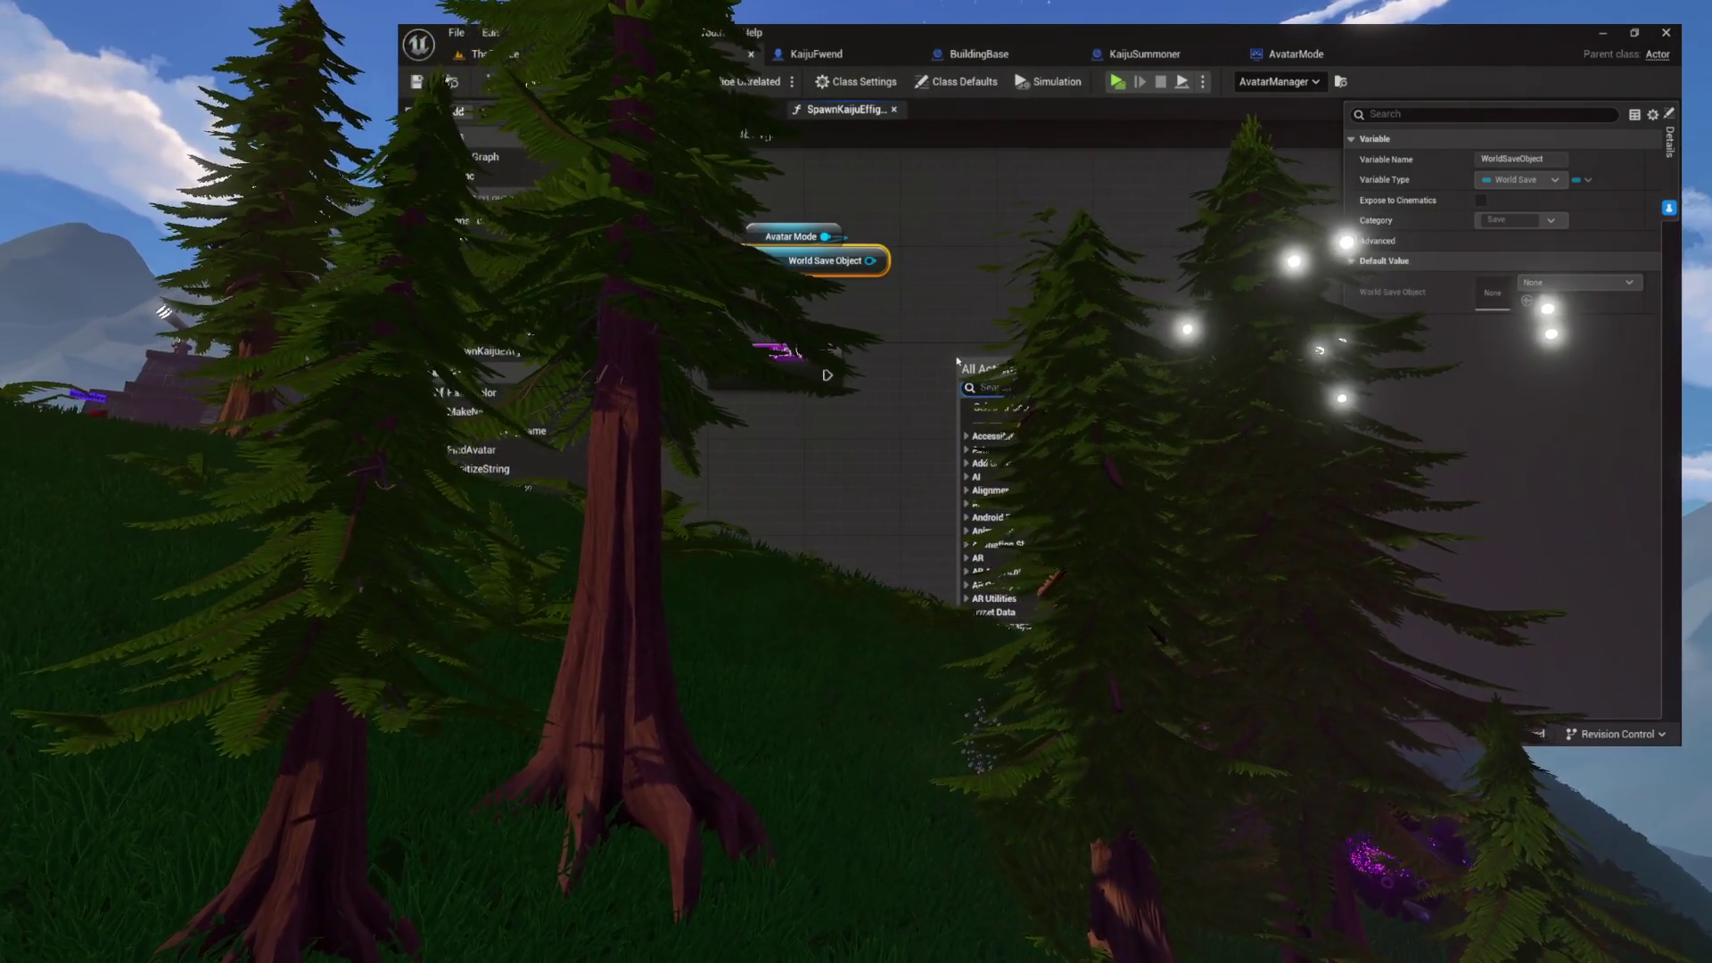
click(967, 427)
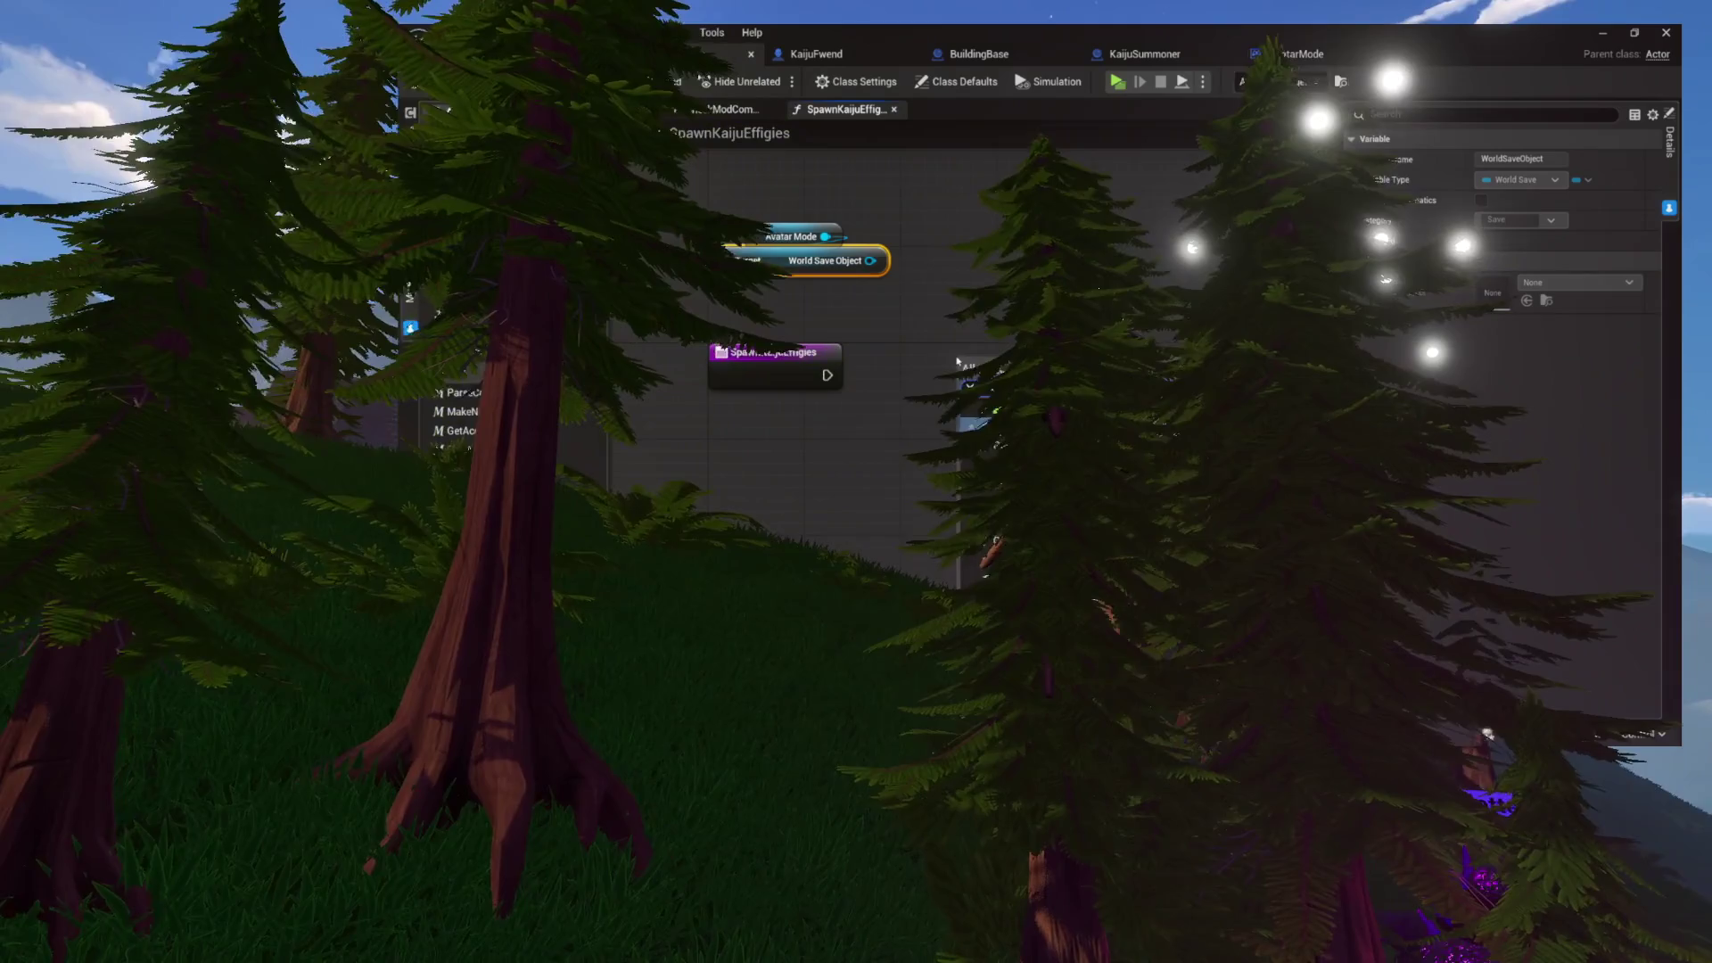
right_click(980, 367)
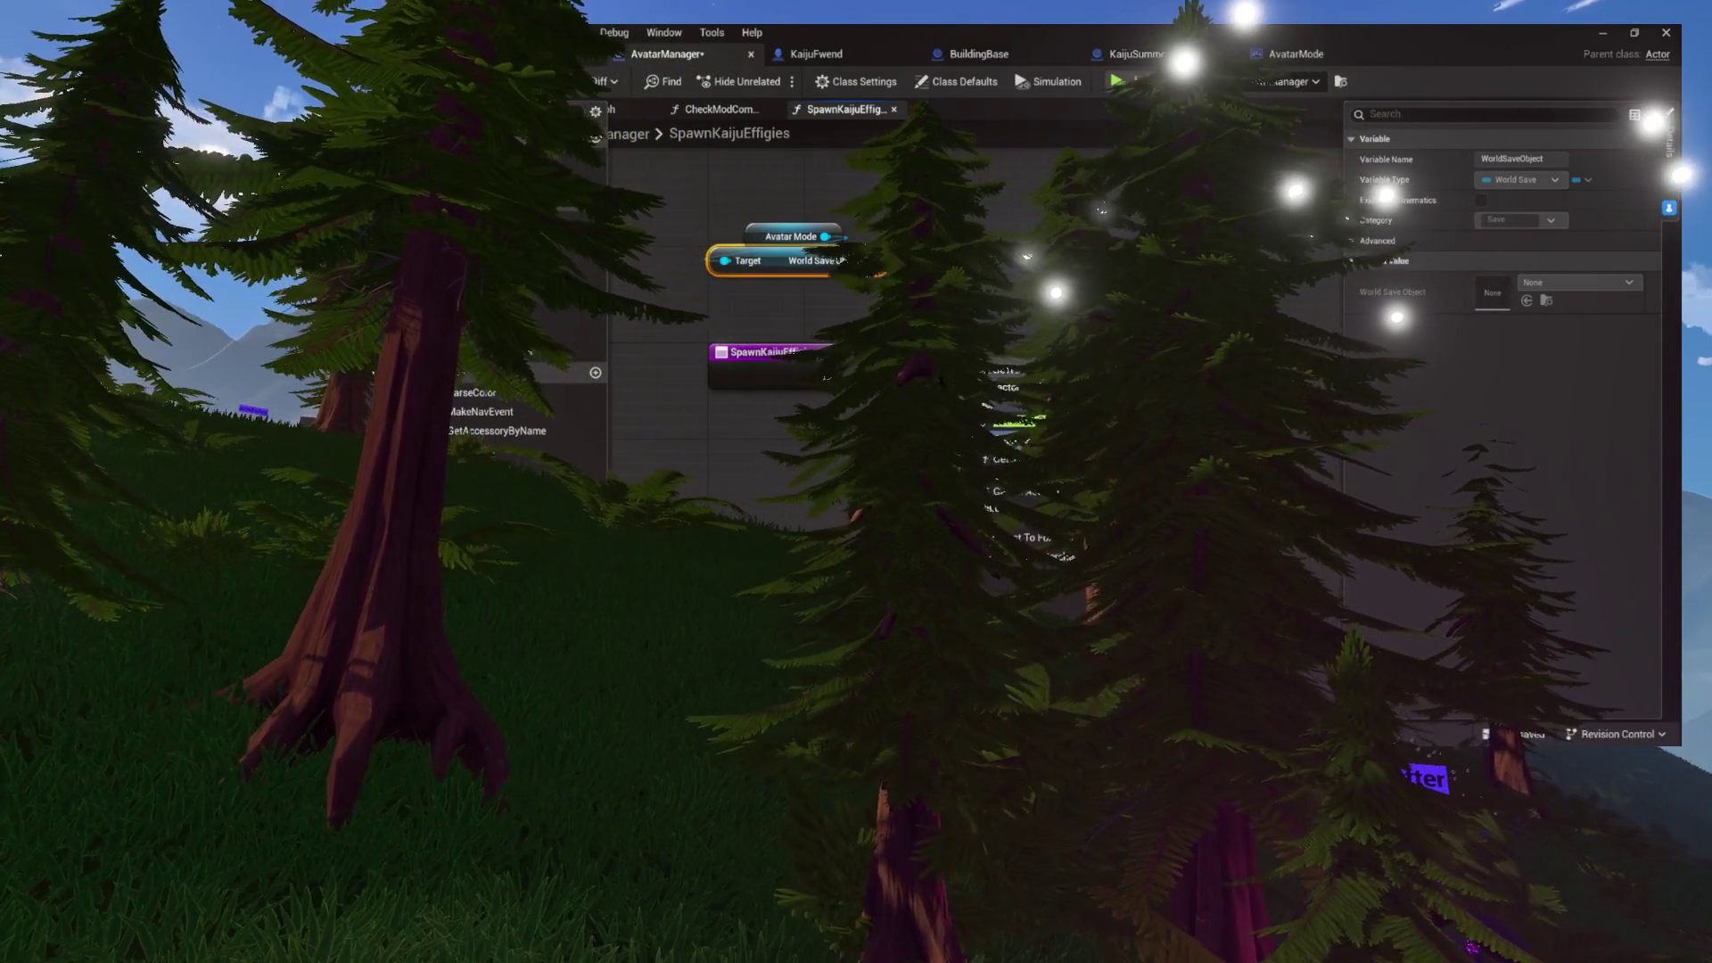
key(Return)
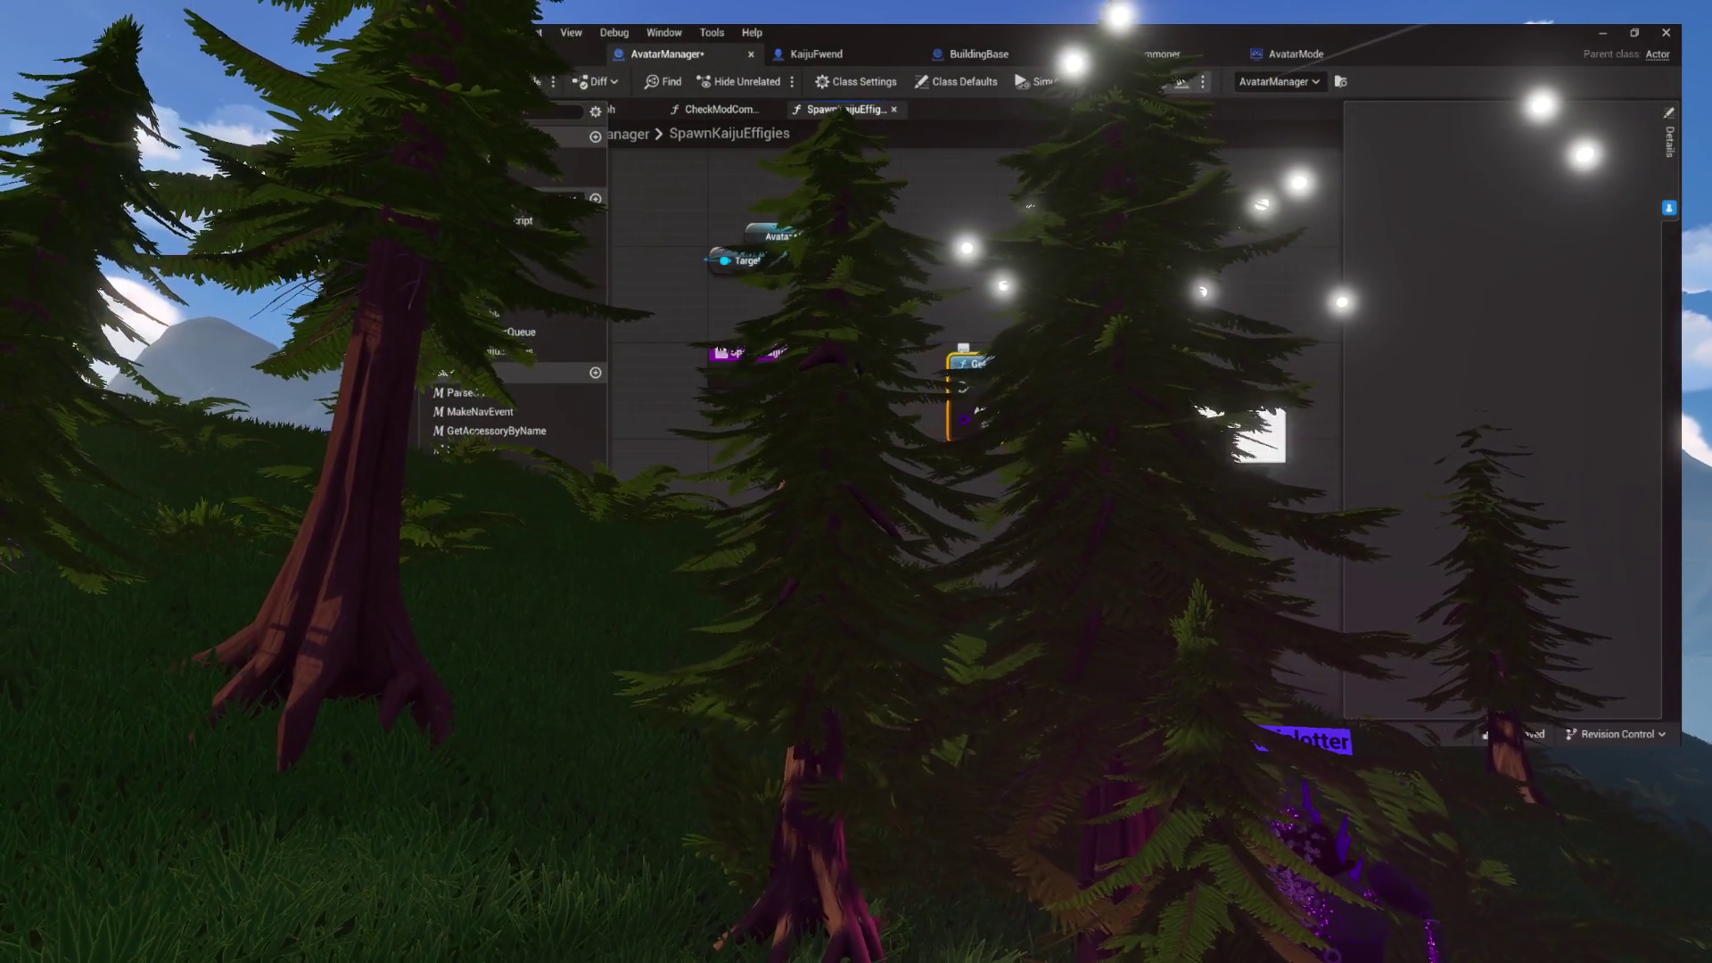
drag(1259, 351, 1299, 342)
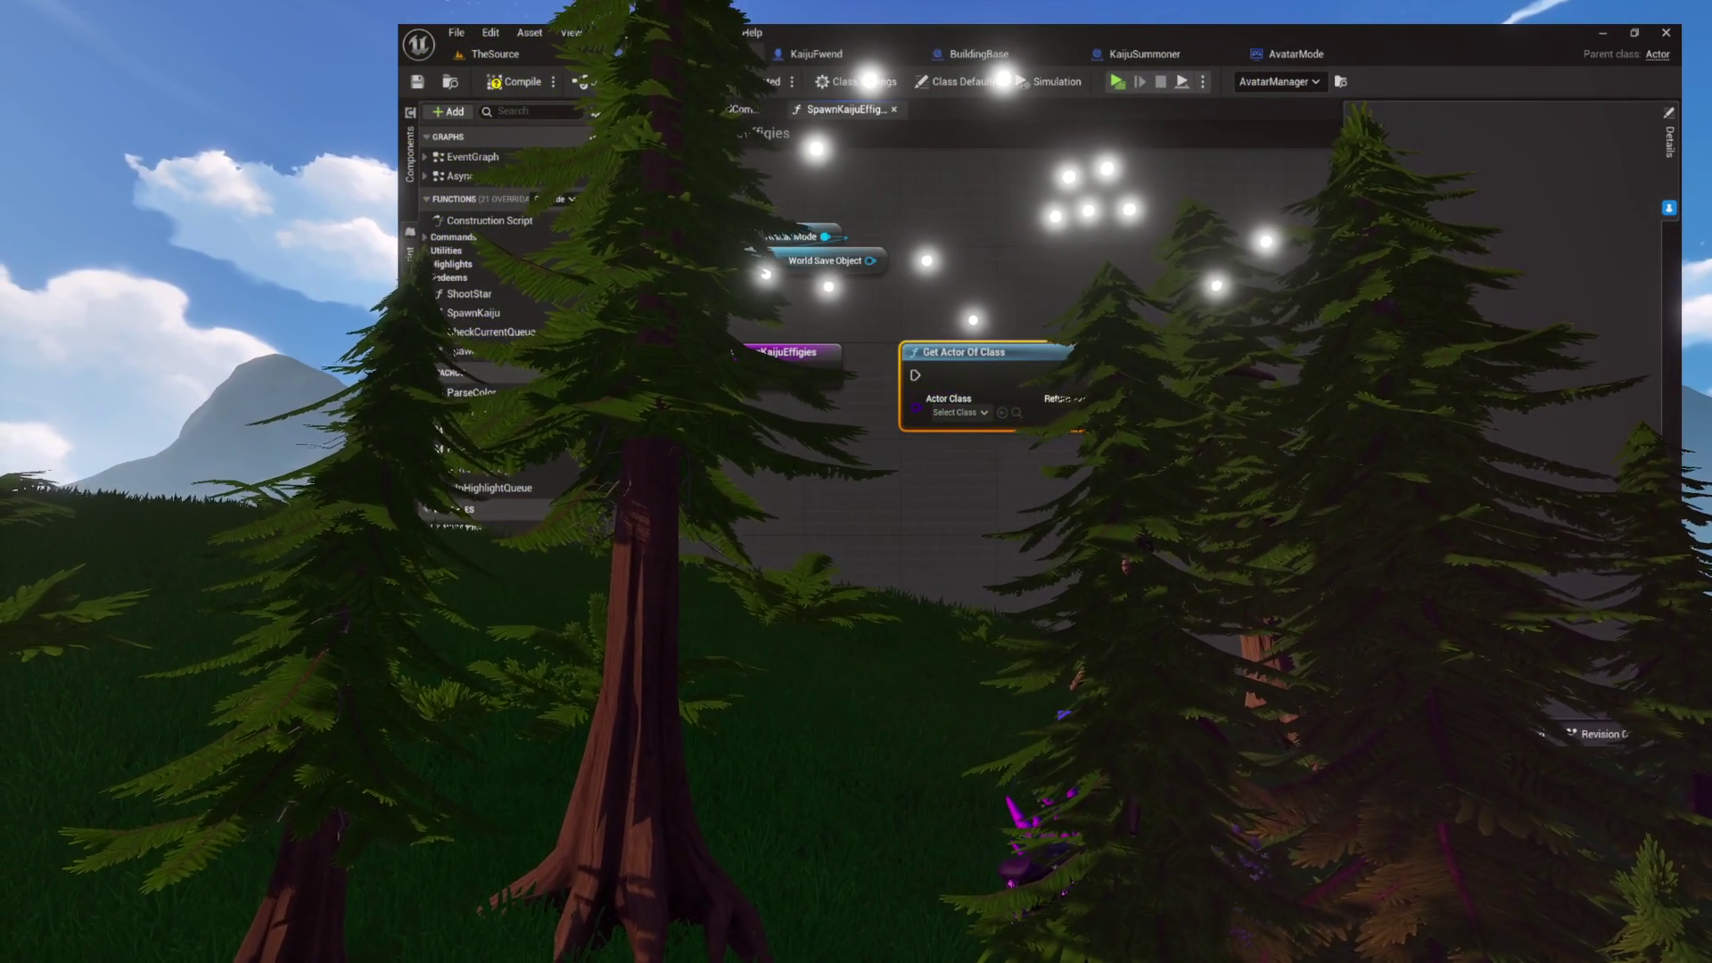
- Add a Discovery Points getter targeting the World Save Object
drag(1074, 467, 1059, 462)
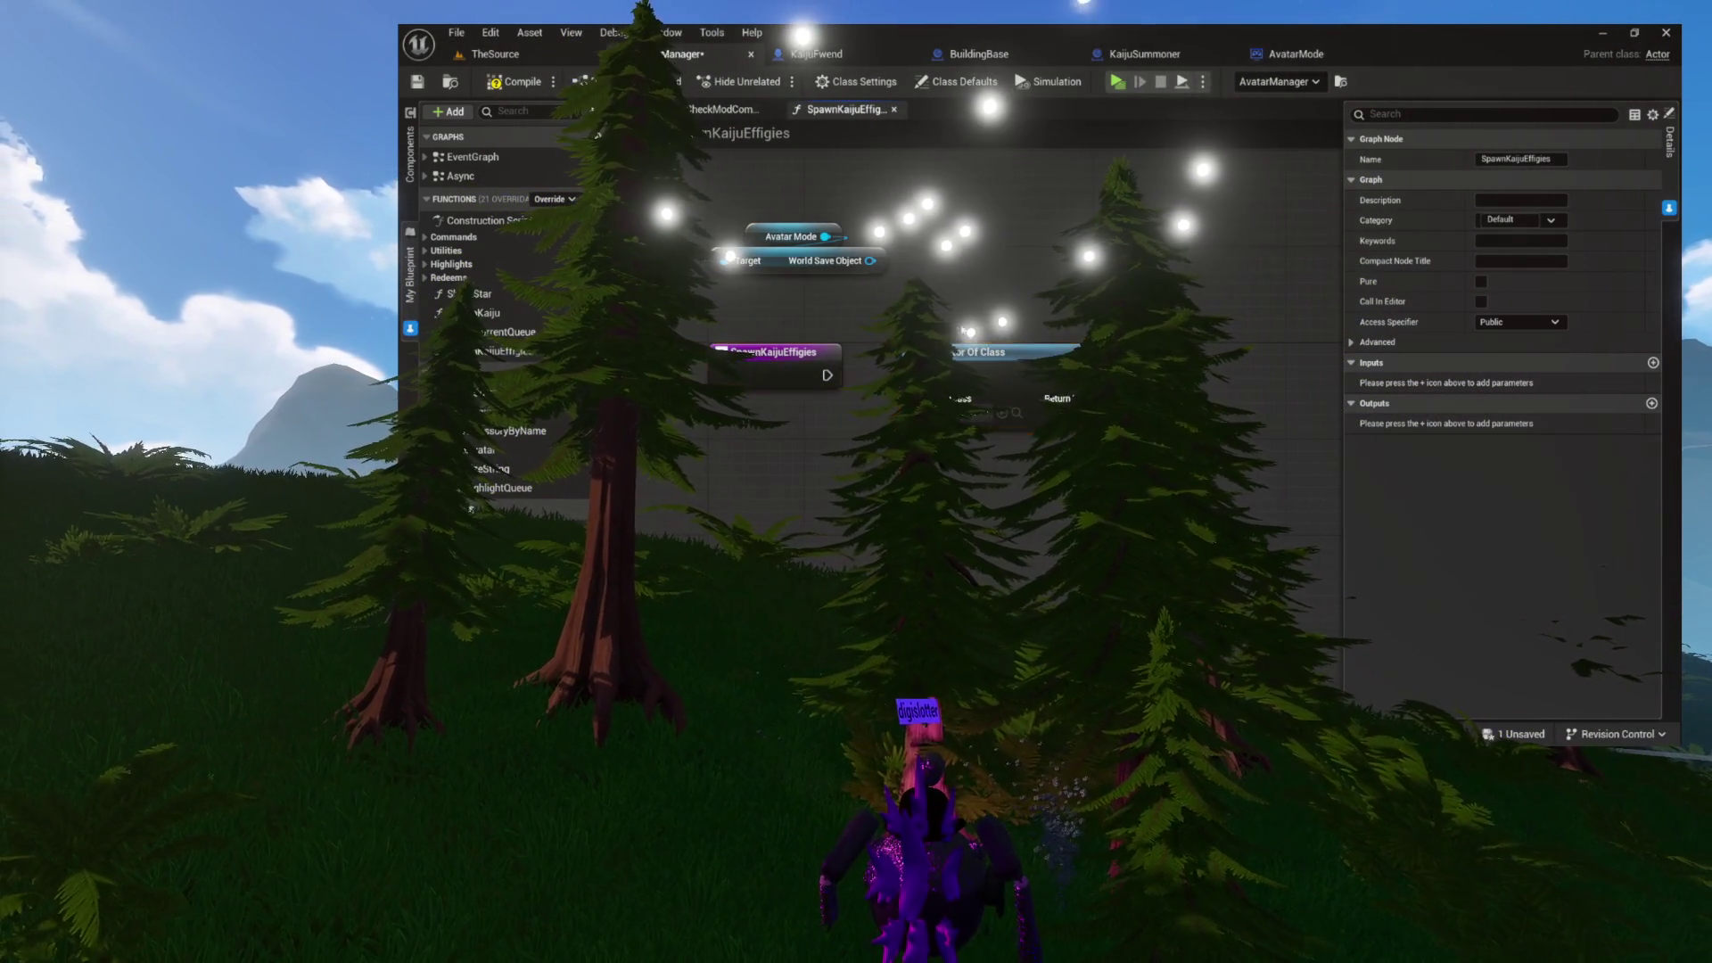
click(1199, 412)
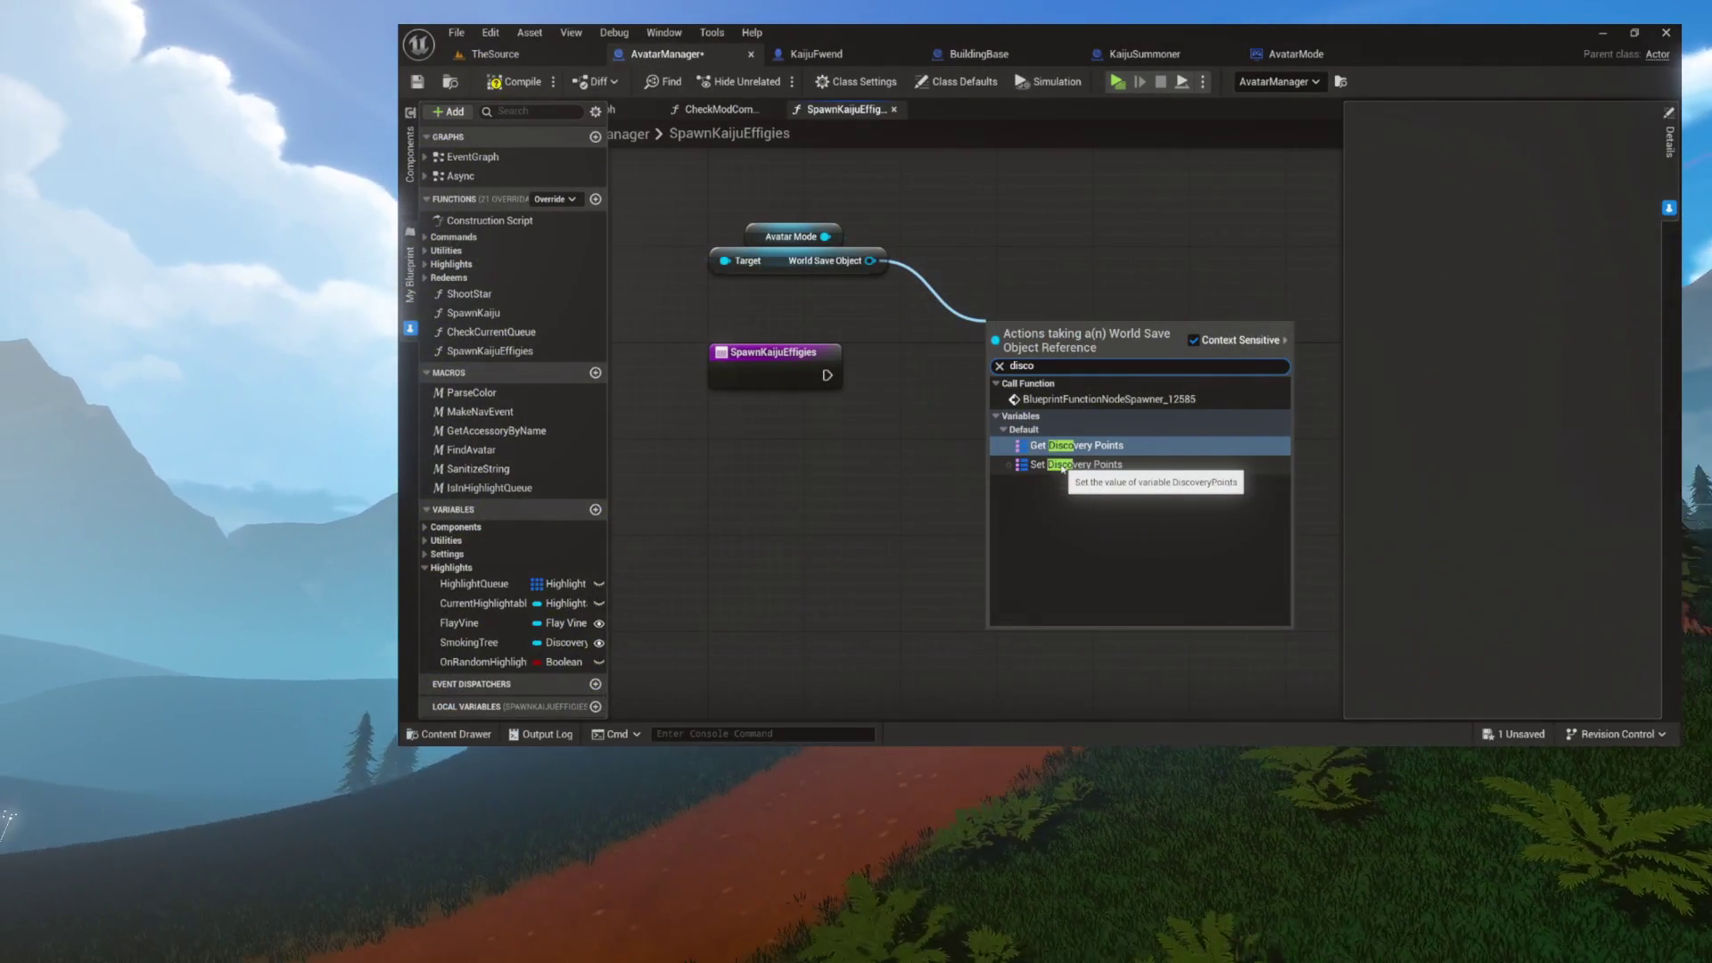
text(disco)
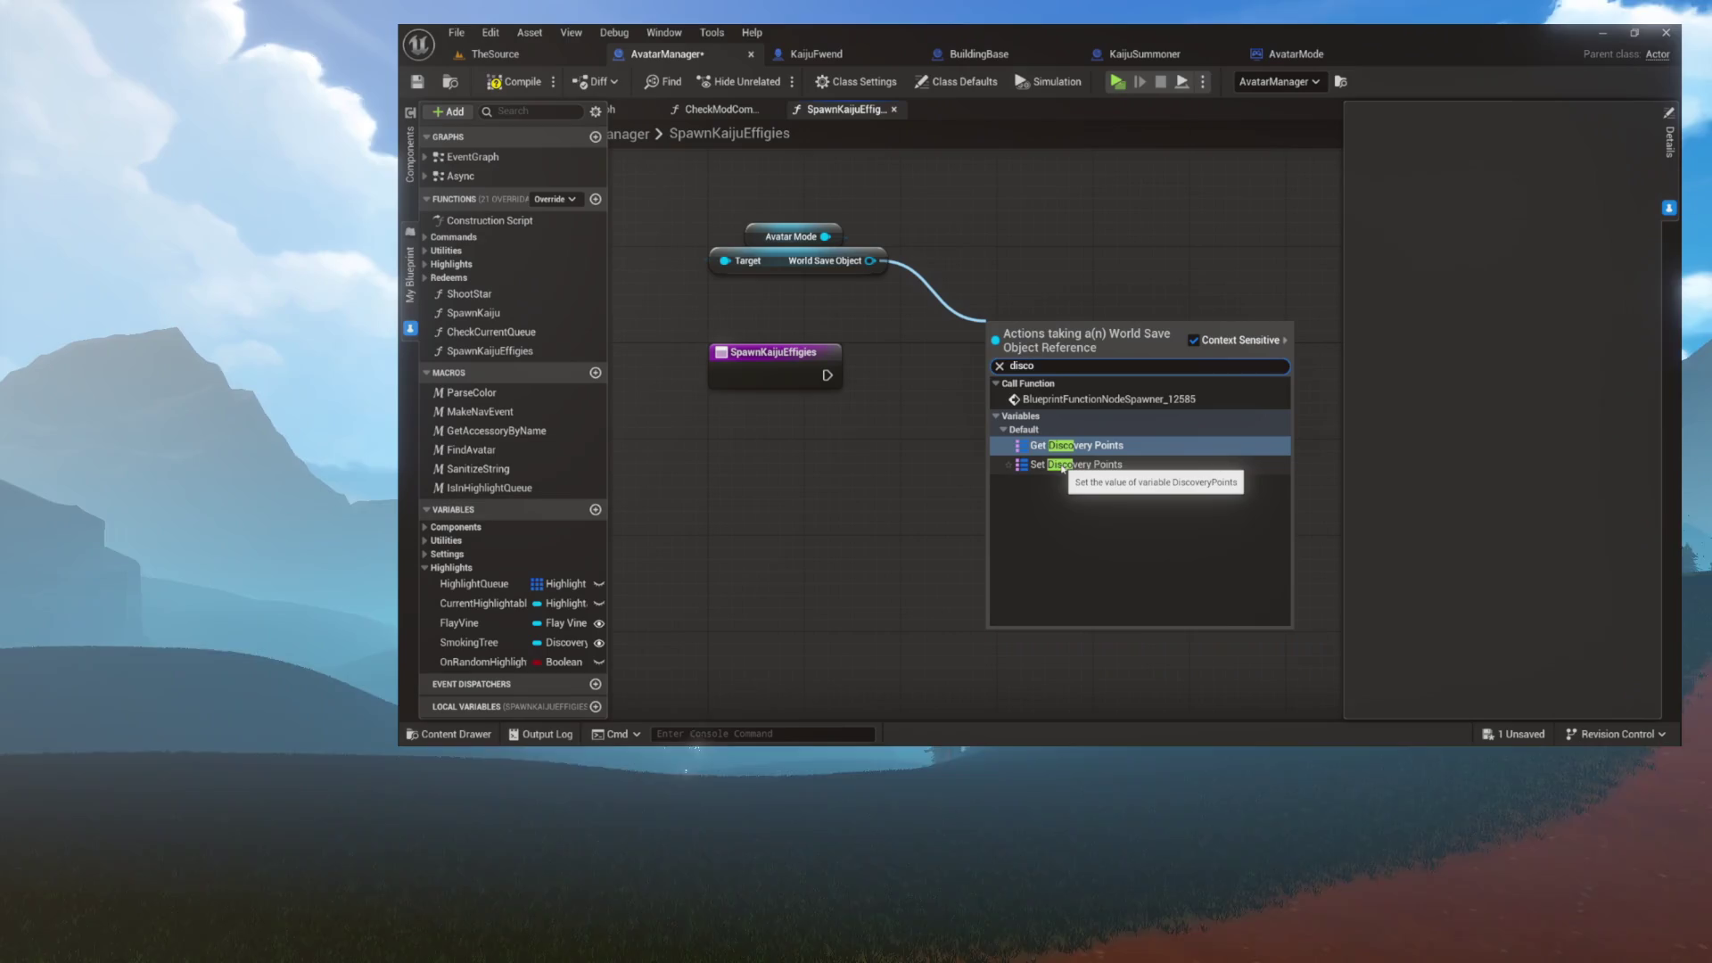
click(1070, 445)
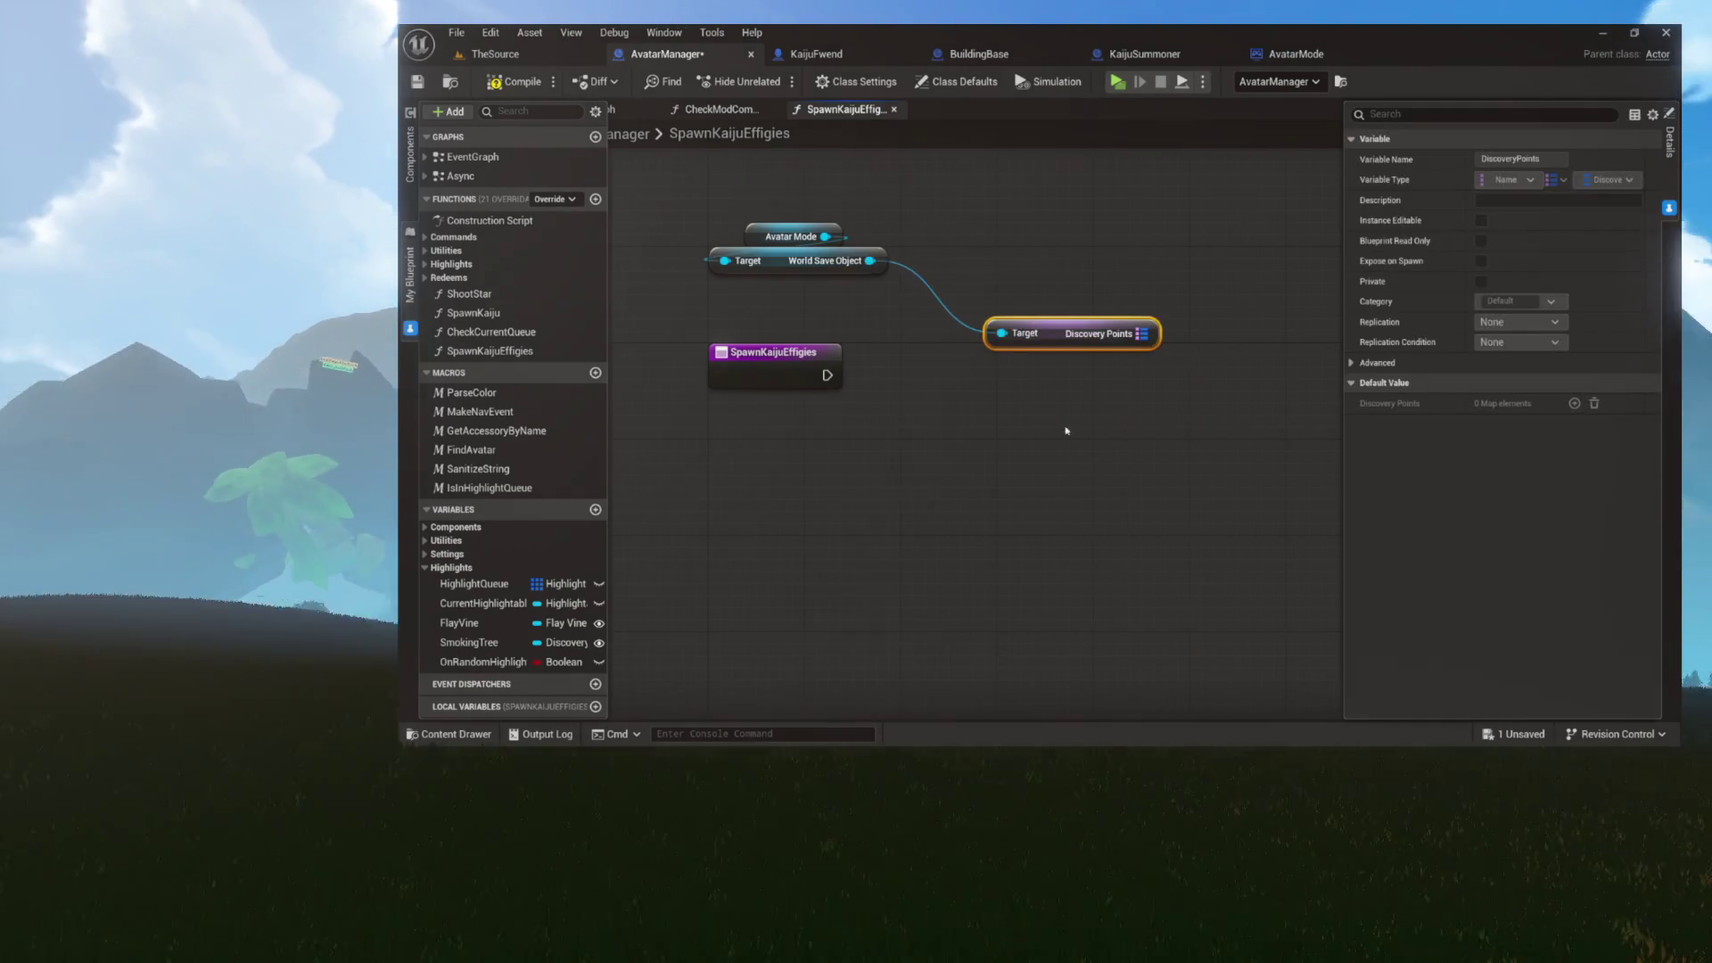
- Add a Find node on the Discovery Points map and break its value with Break Discovery
drag(1136, 339, 1087, 431)
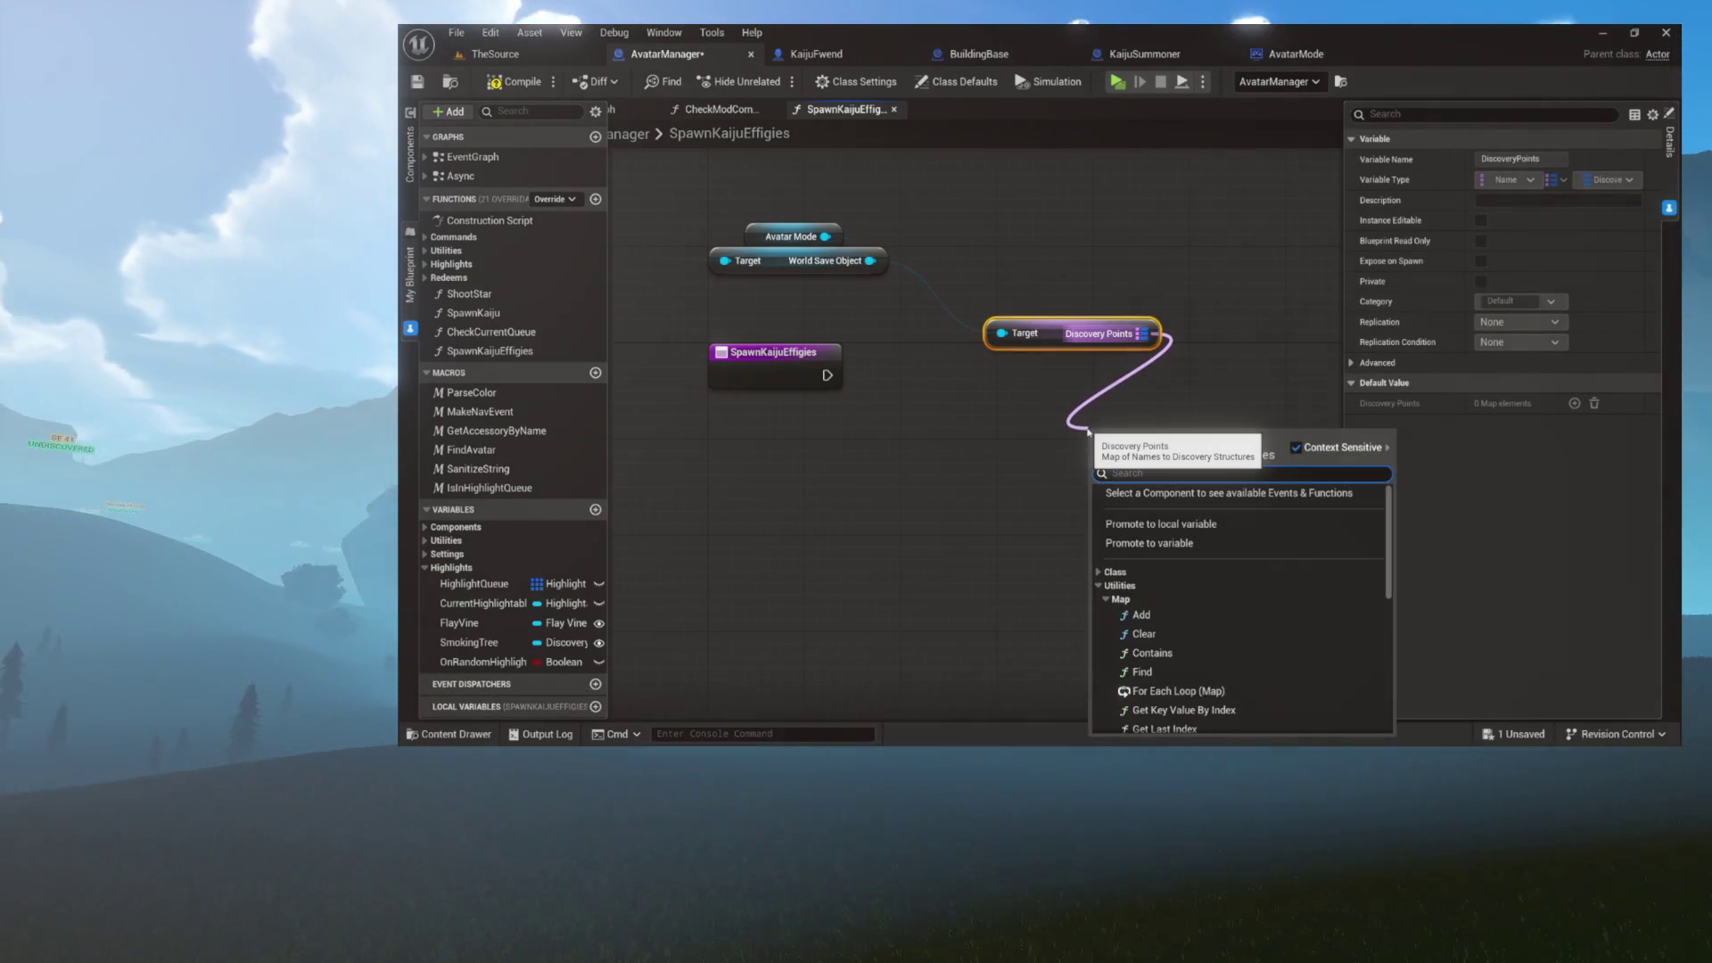
text(find)
key(Return)
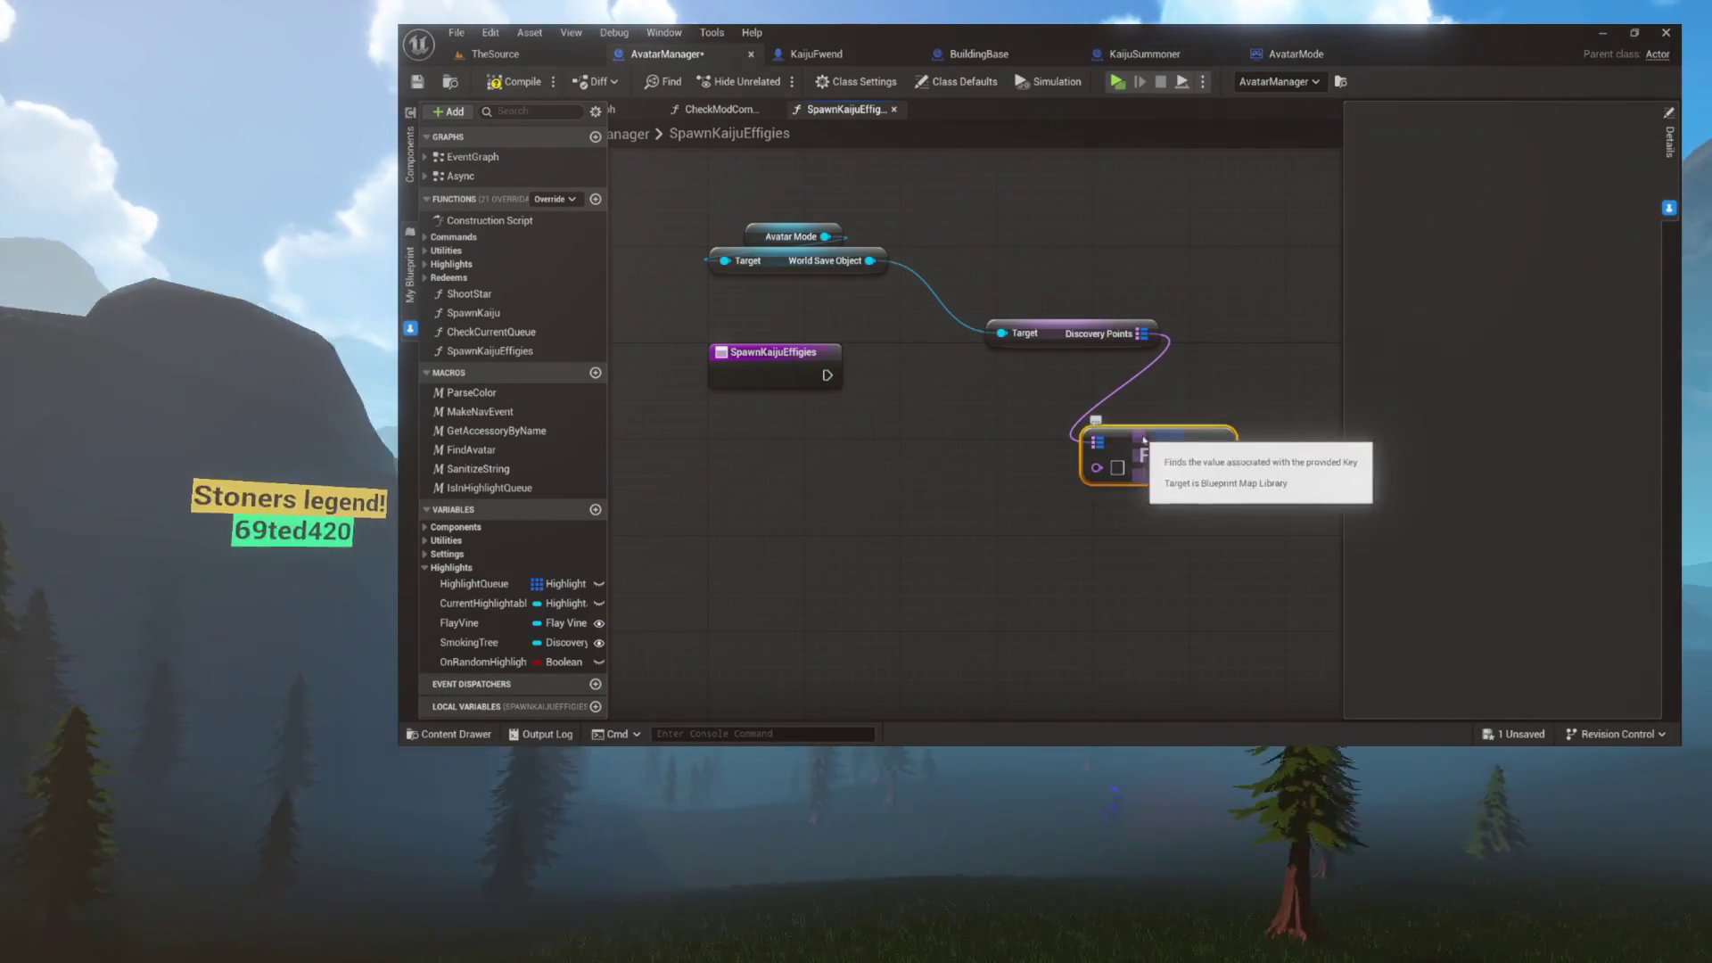
drag(959, 365, 1063, 372)
text(bre)
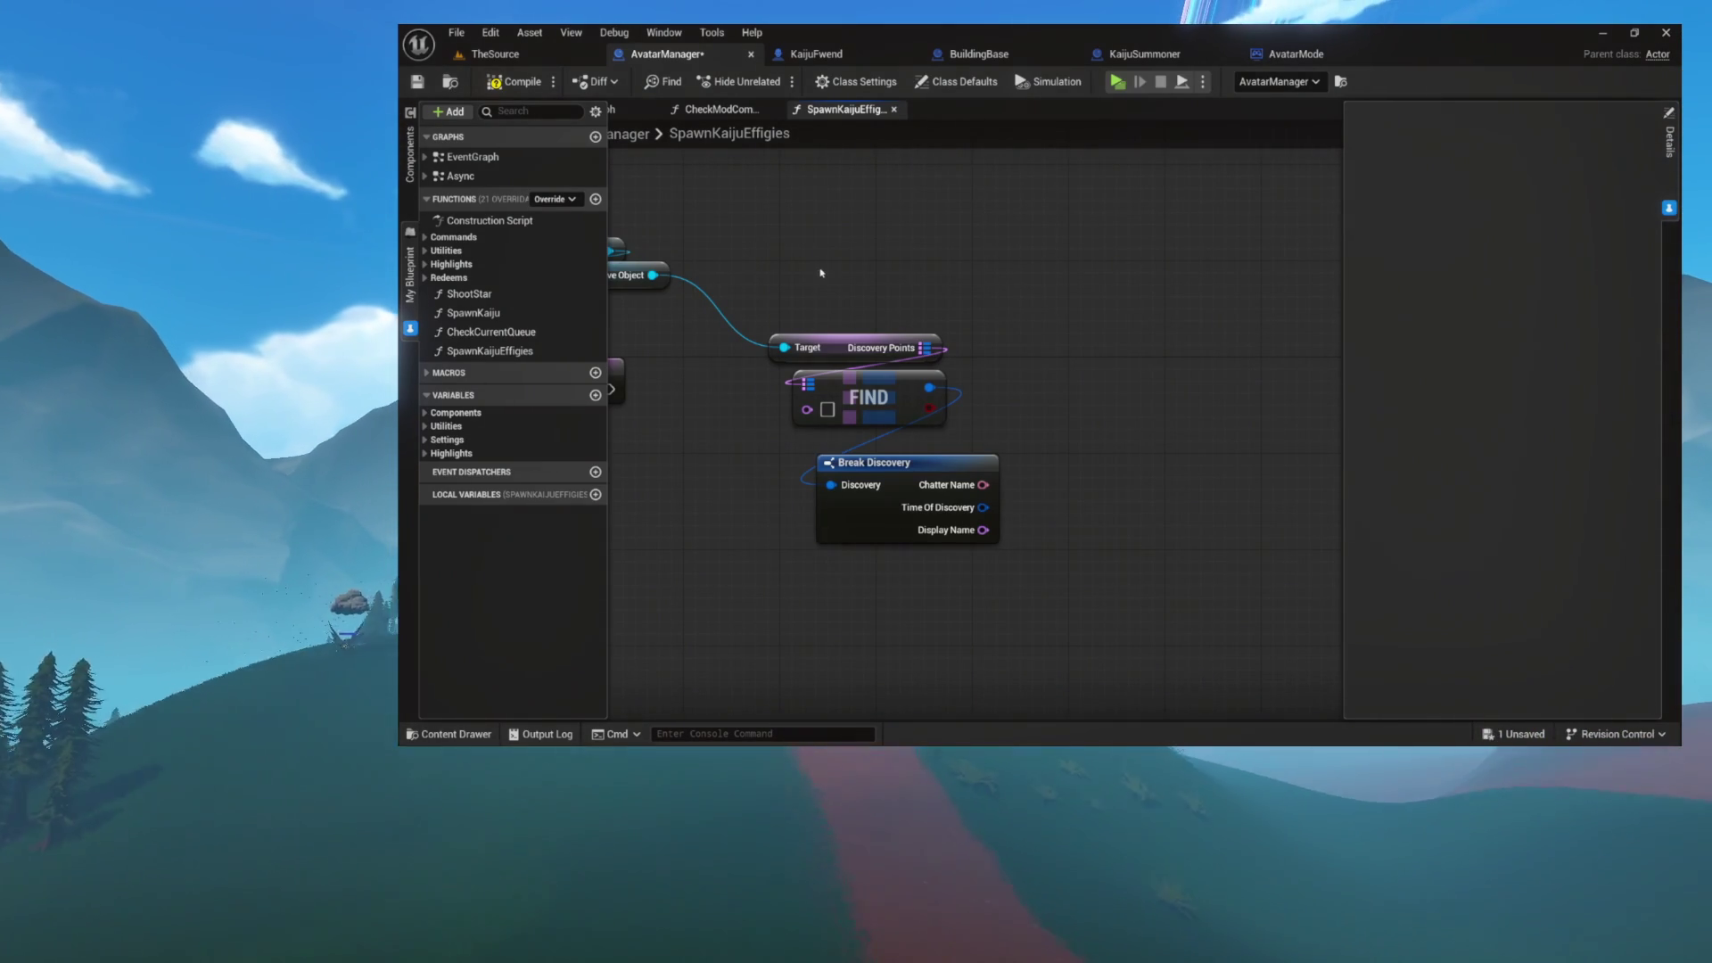
drag(747, 492, 1117, 452)
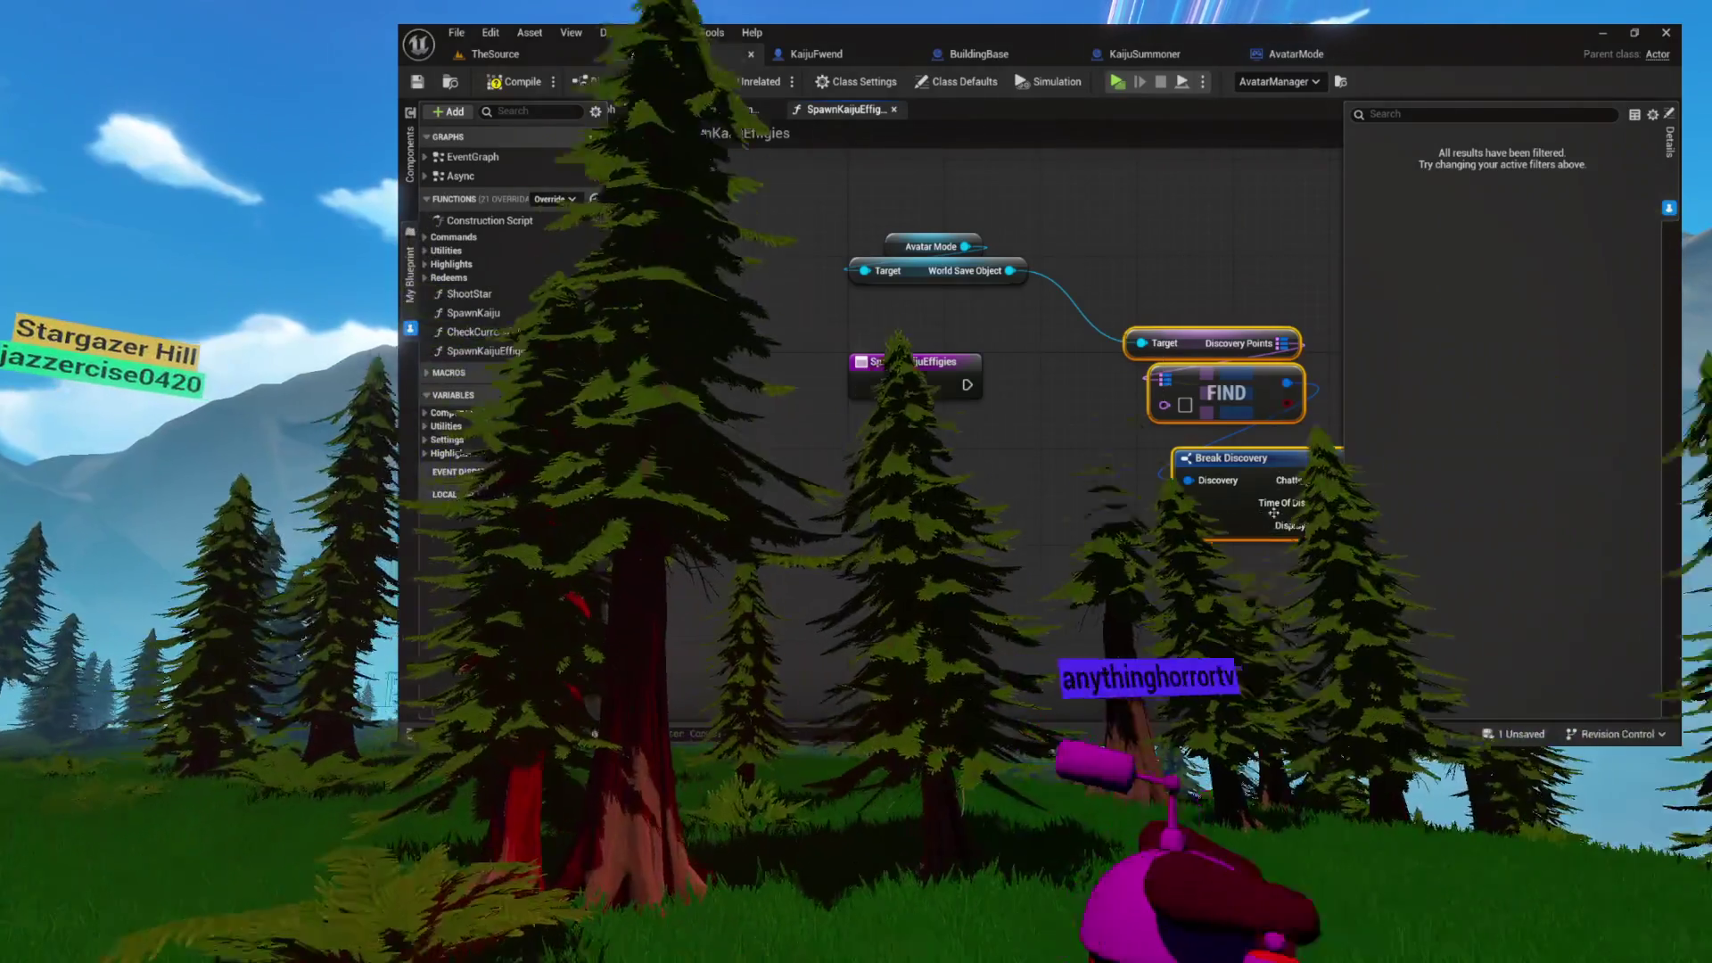
- Delete the Discovery Points, Find, Break and Avatar Mode nodes
key(Delete)
click(883, 278)
key(Delete)
drag(882, 289, 646, 281)
- Add Get All Actors Of Class after the entry node with class Discovery Point
drag(729, 375, 817, 373)
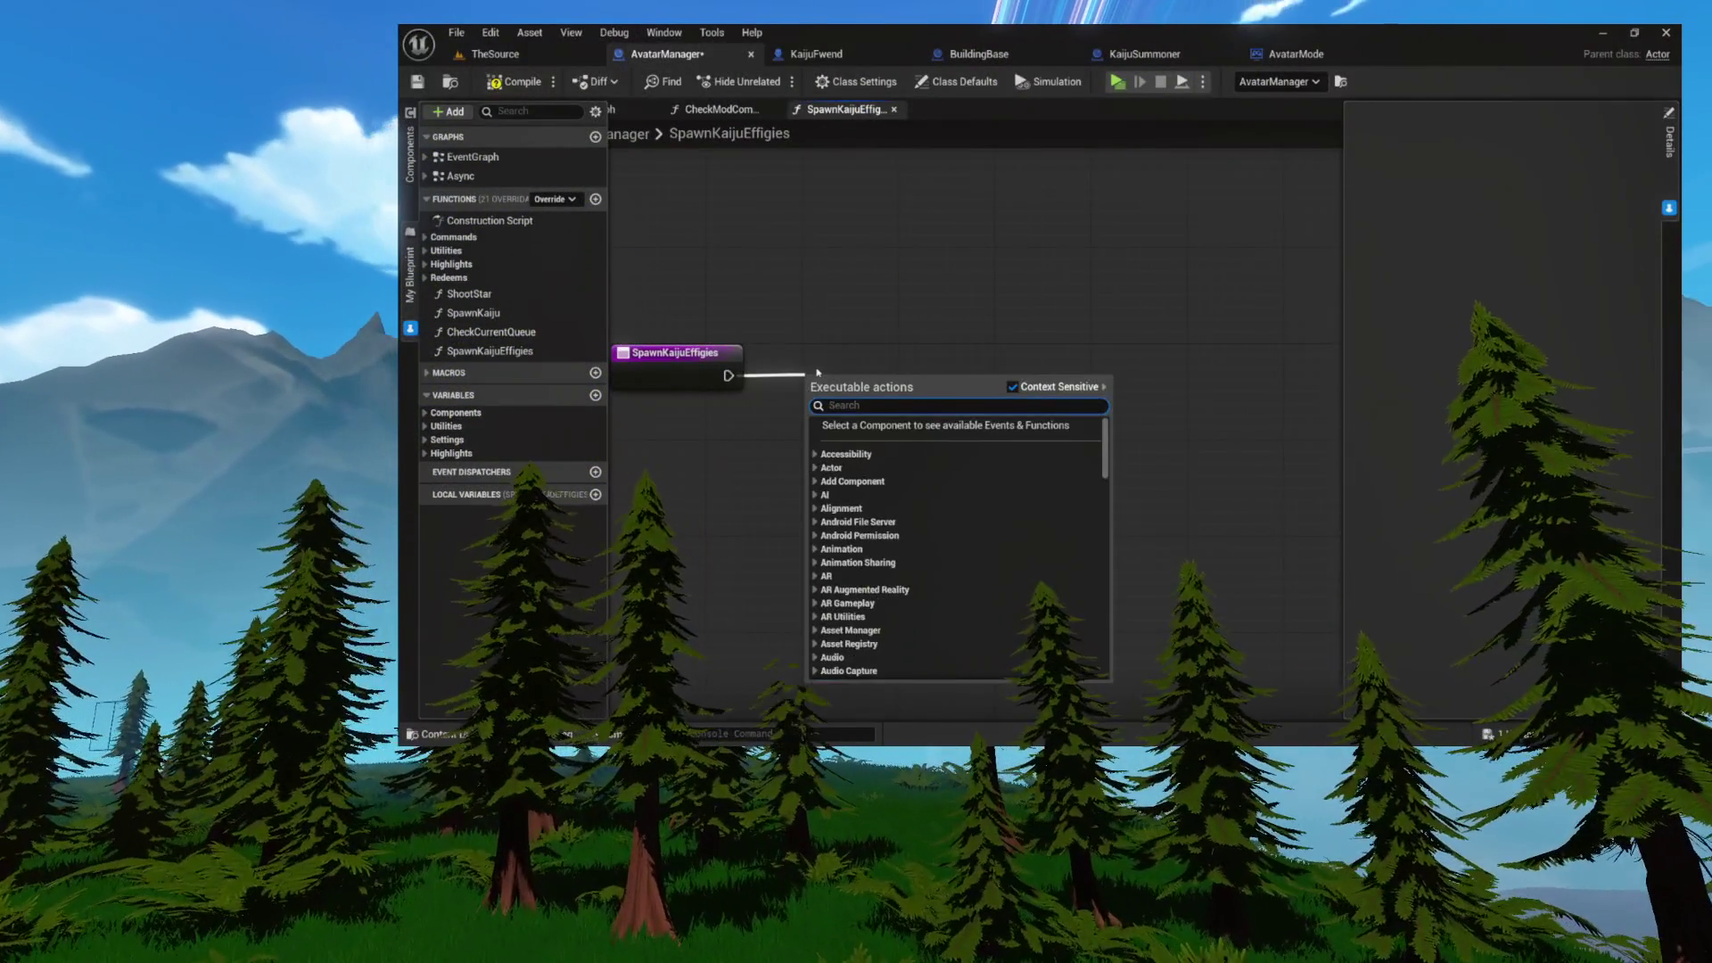
text(get all actor)
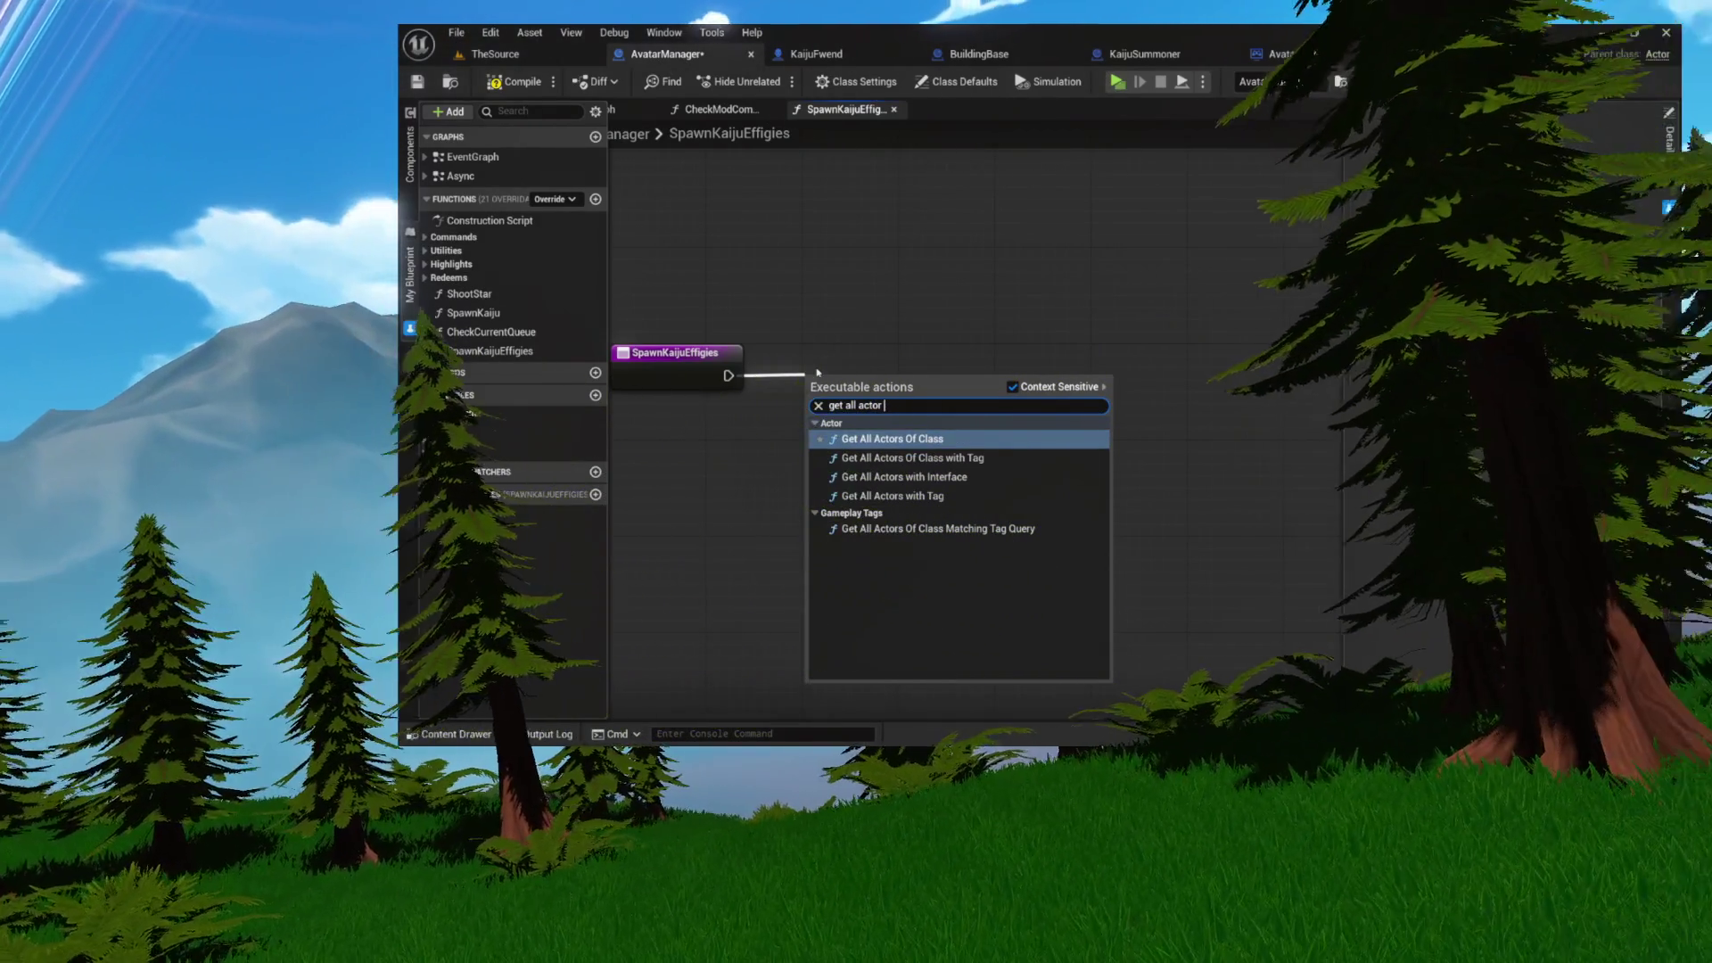
key(Return)
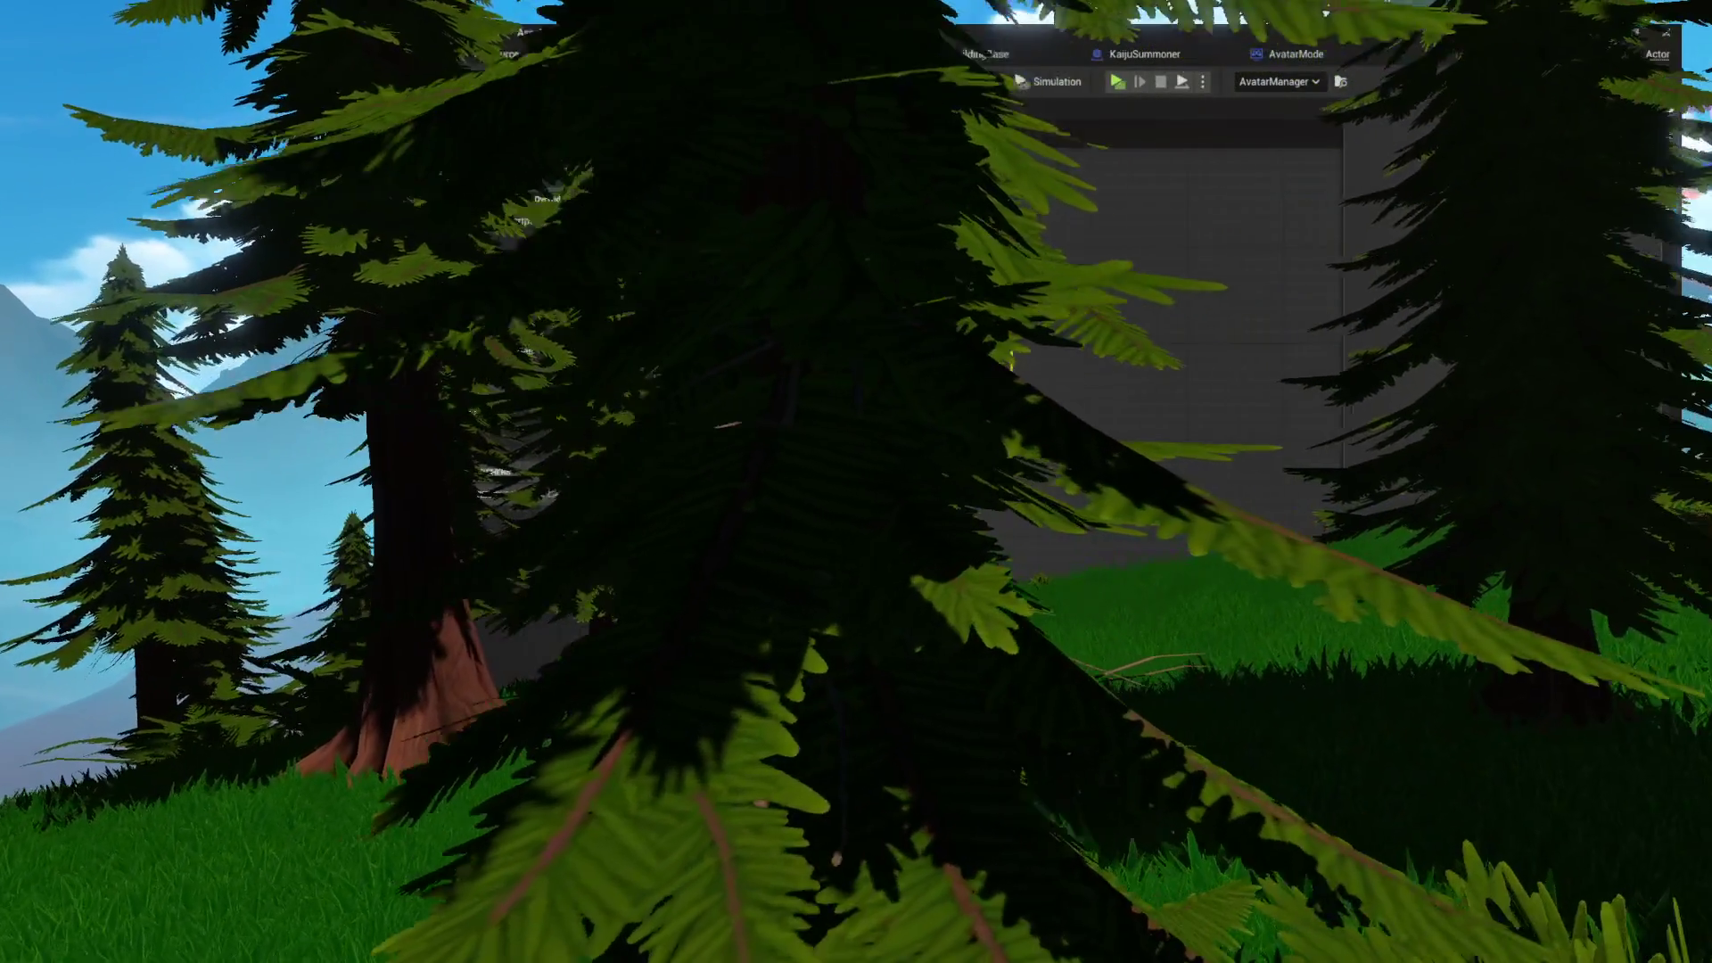
click(860, 413)
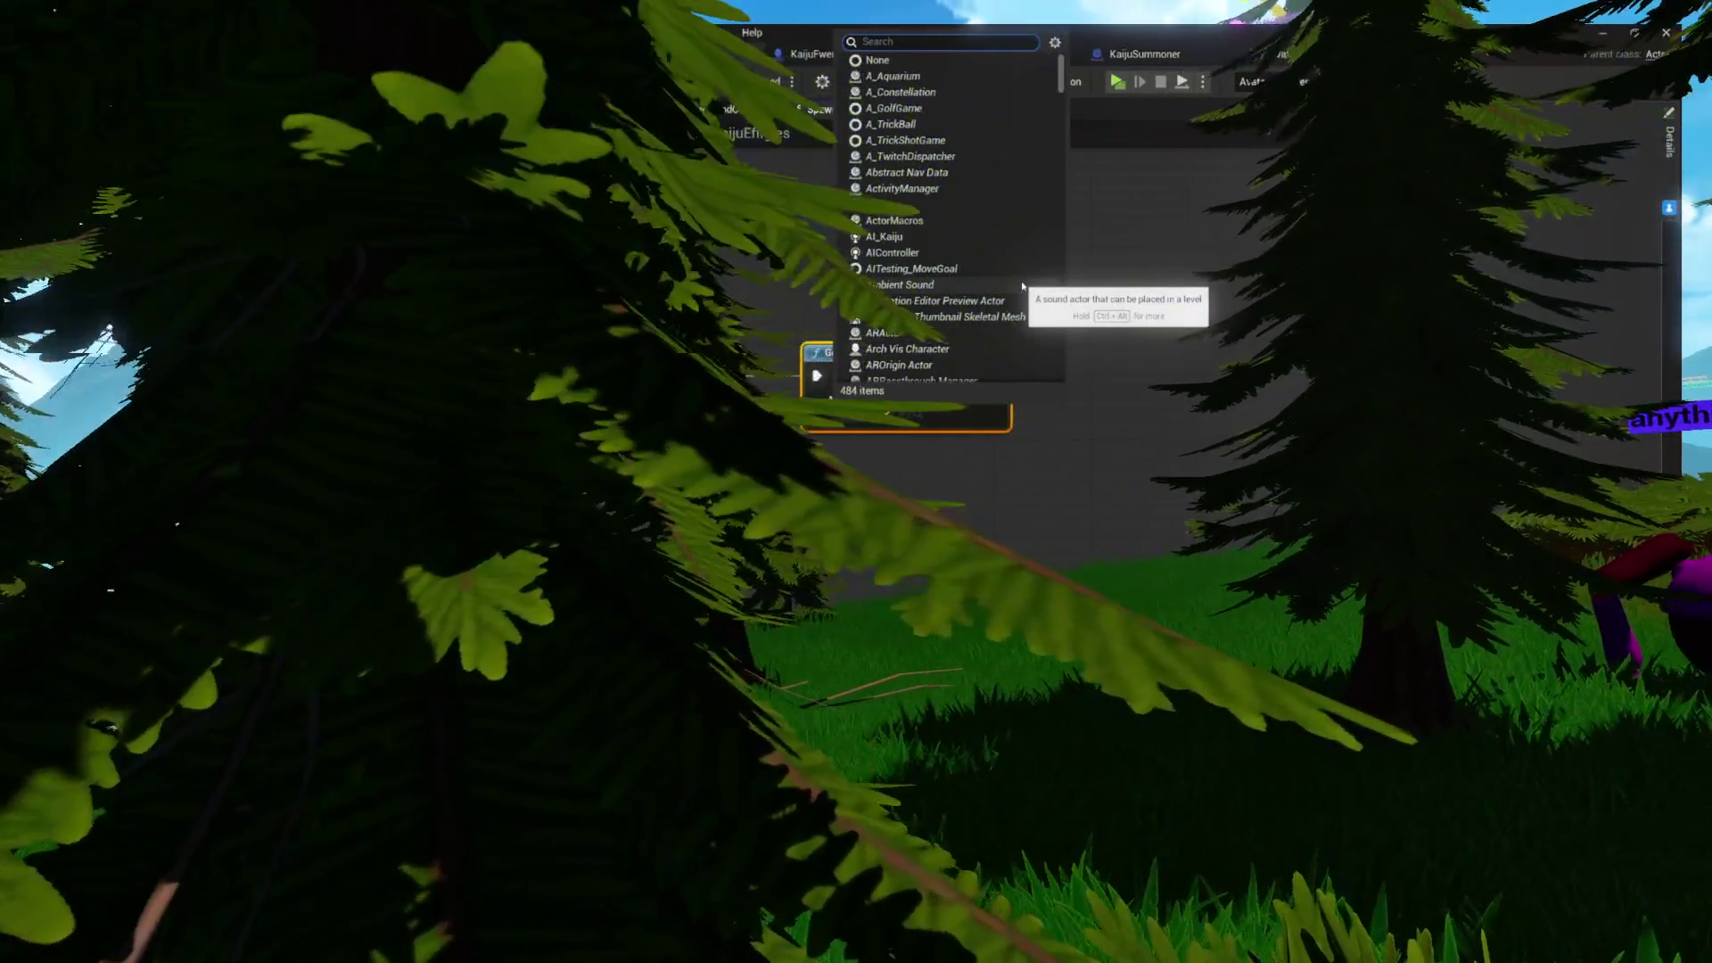
text(disco)
key(Return)
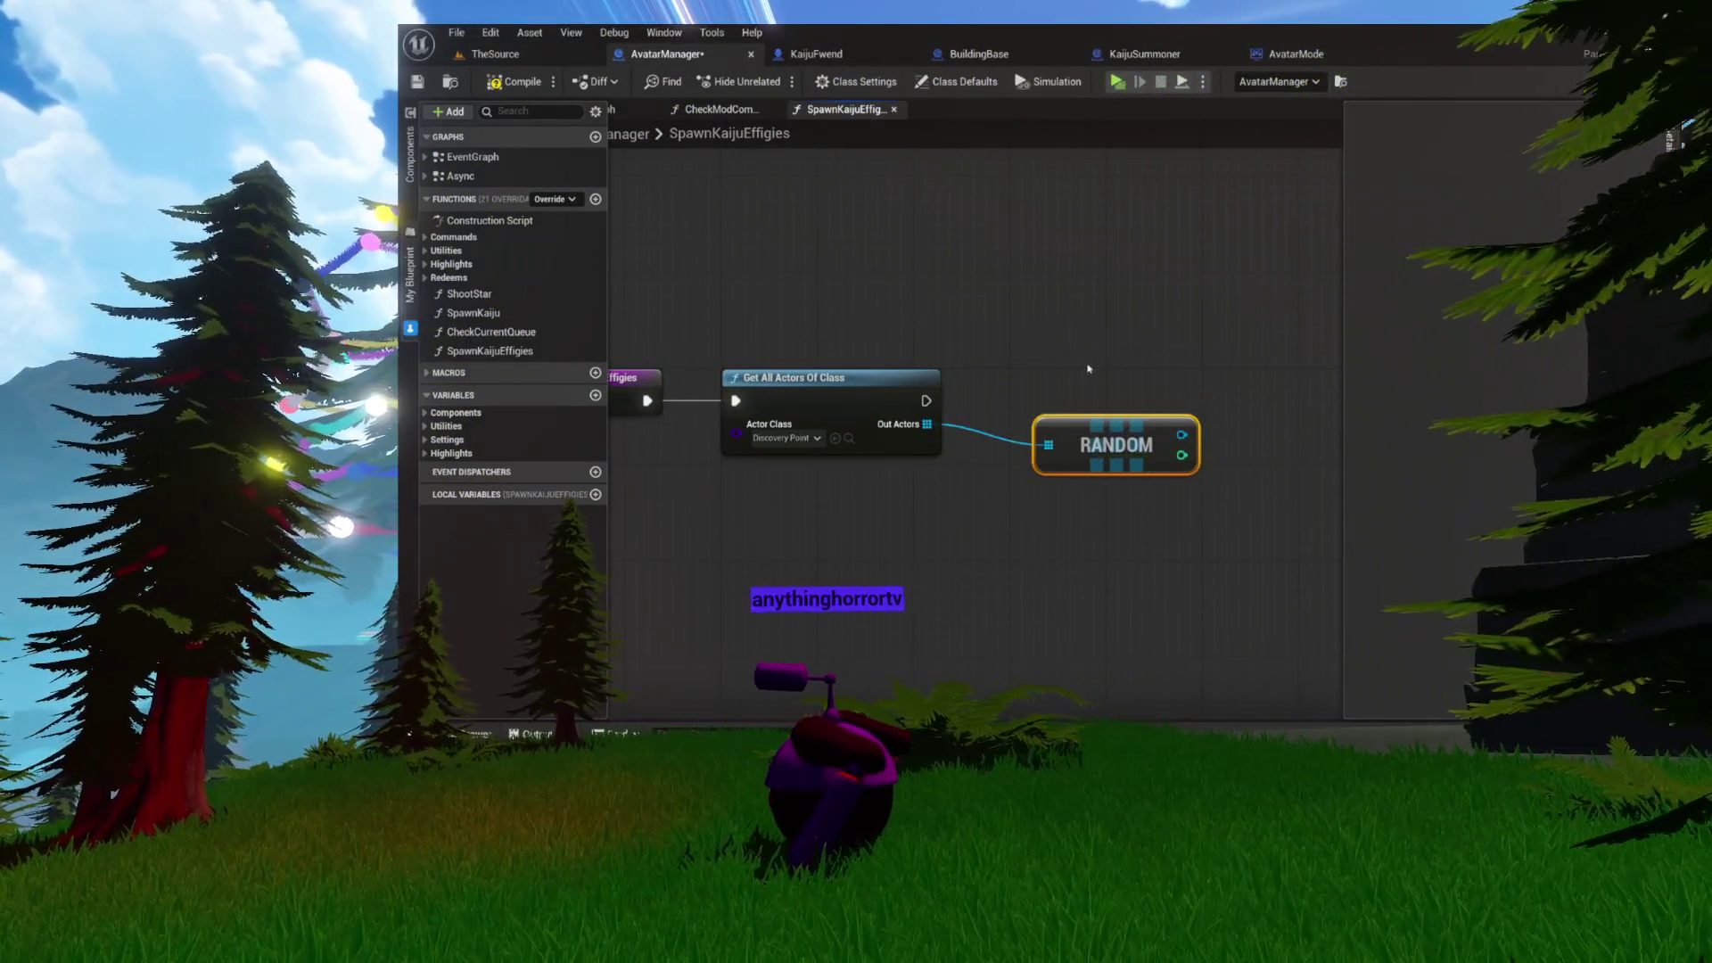
- Add a Random Array Item node fed by the Out Actors array
drag(1034, 443, 992, 519)
text(random)
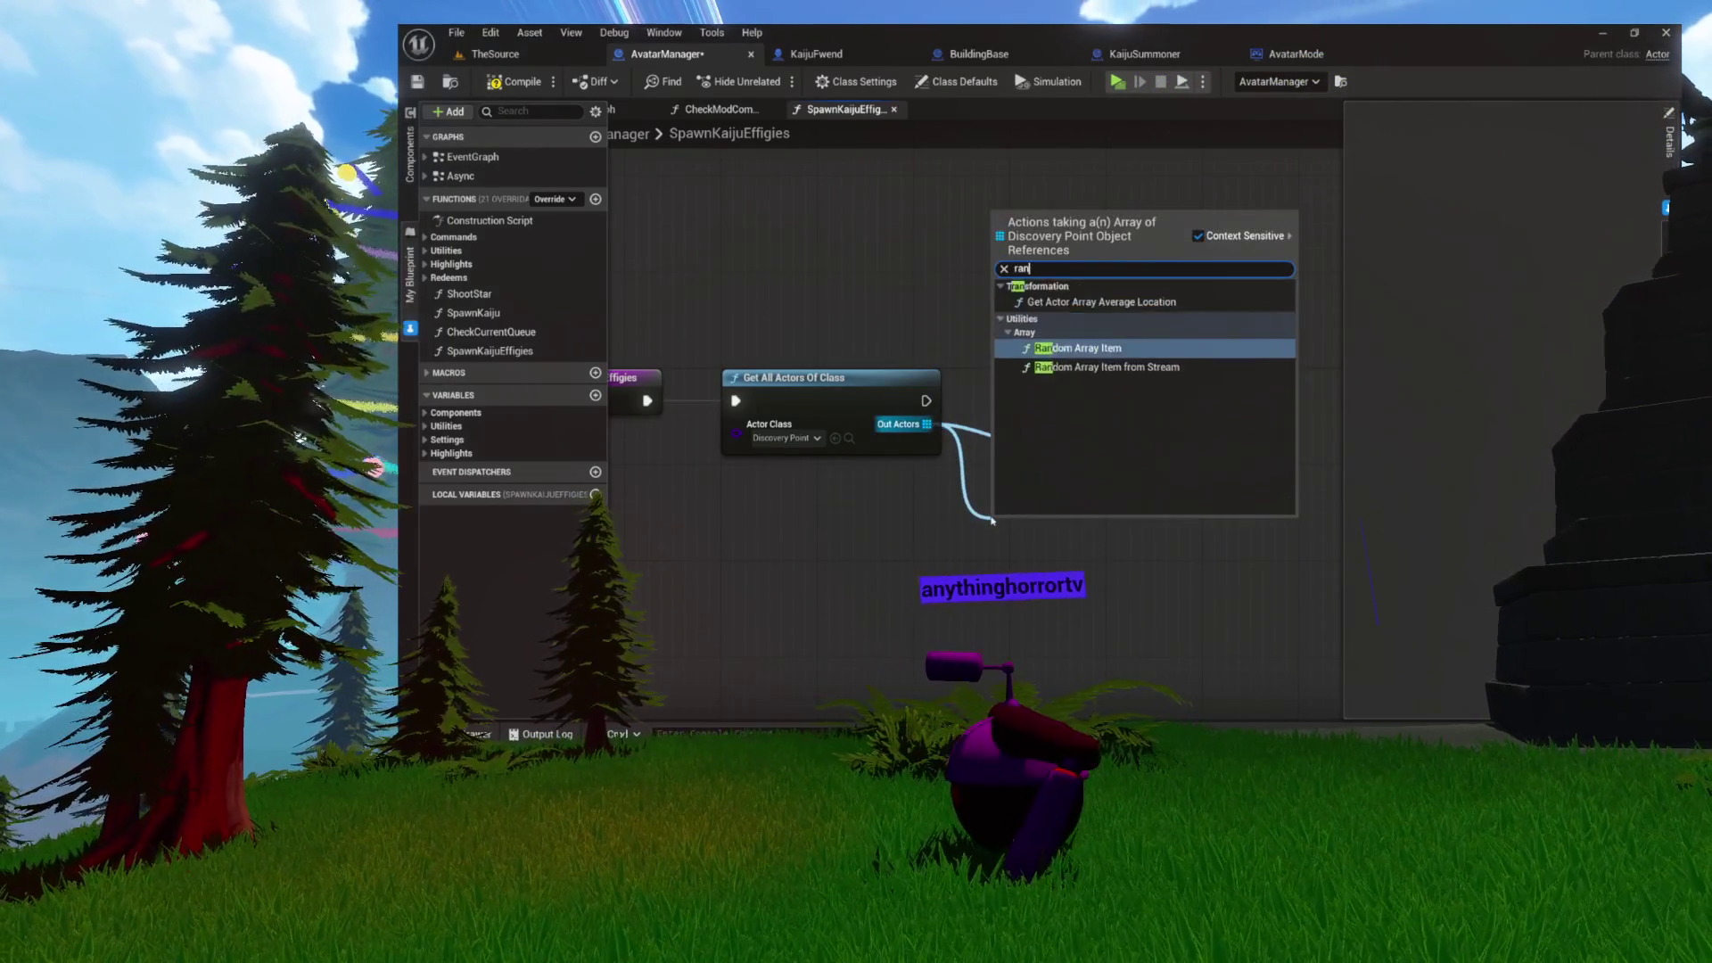
key(Return)
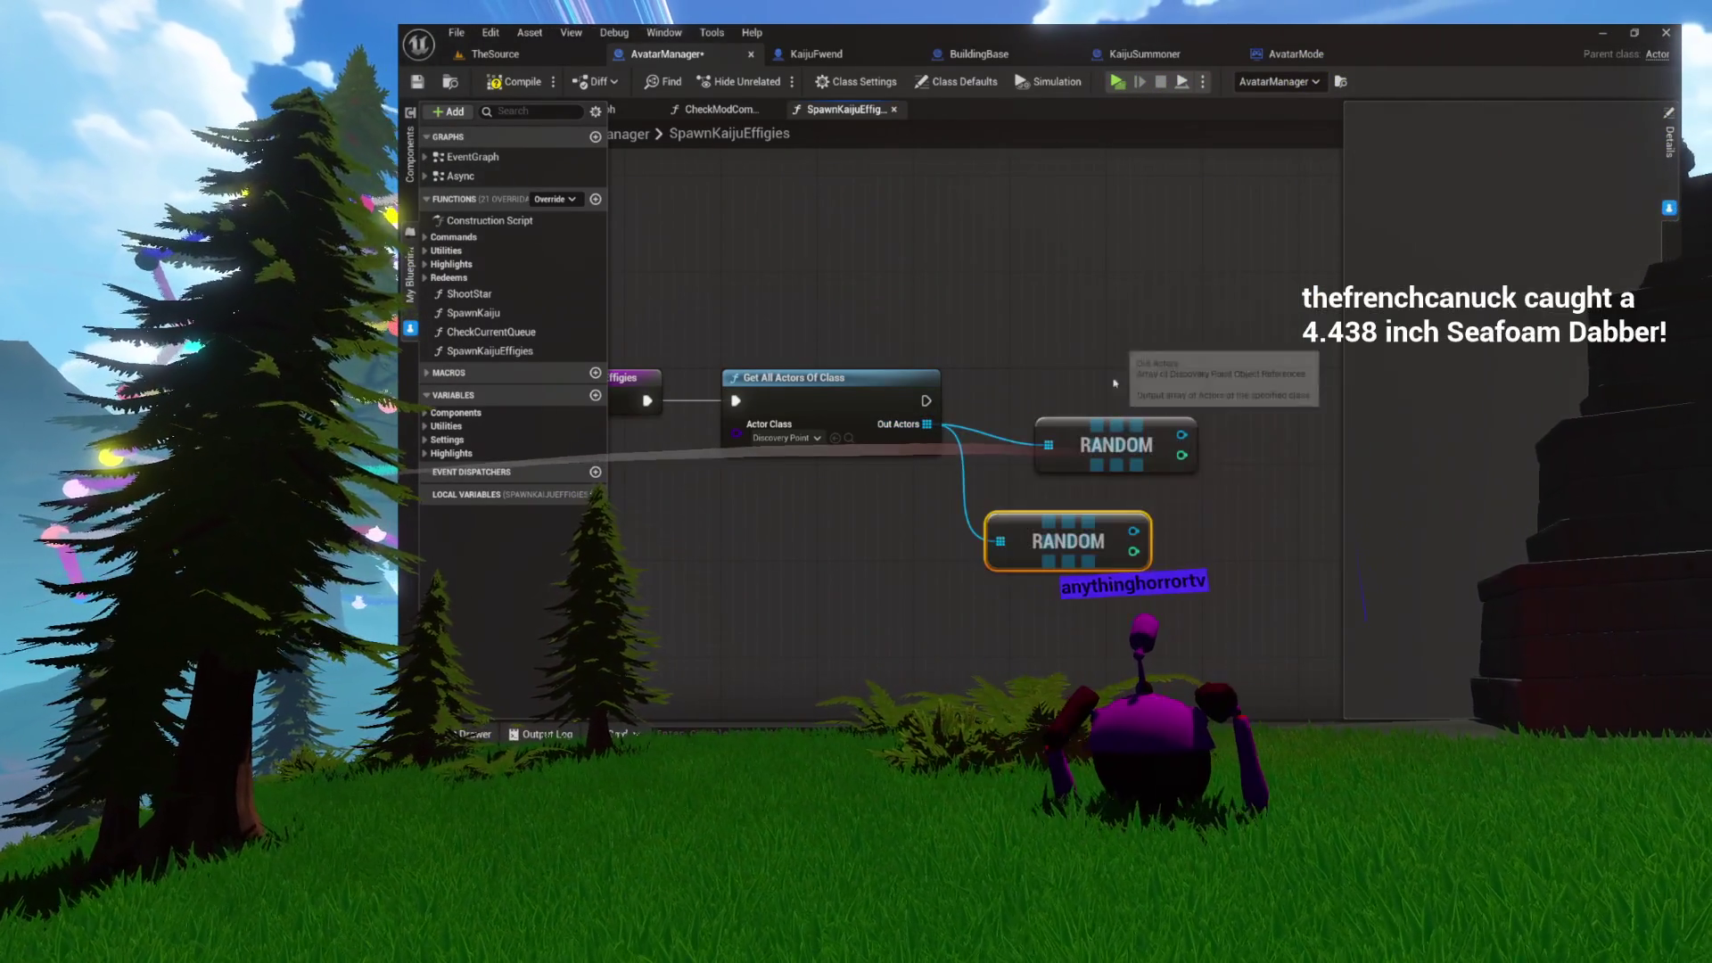
drag(1069, 515, 1104, 492)
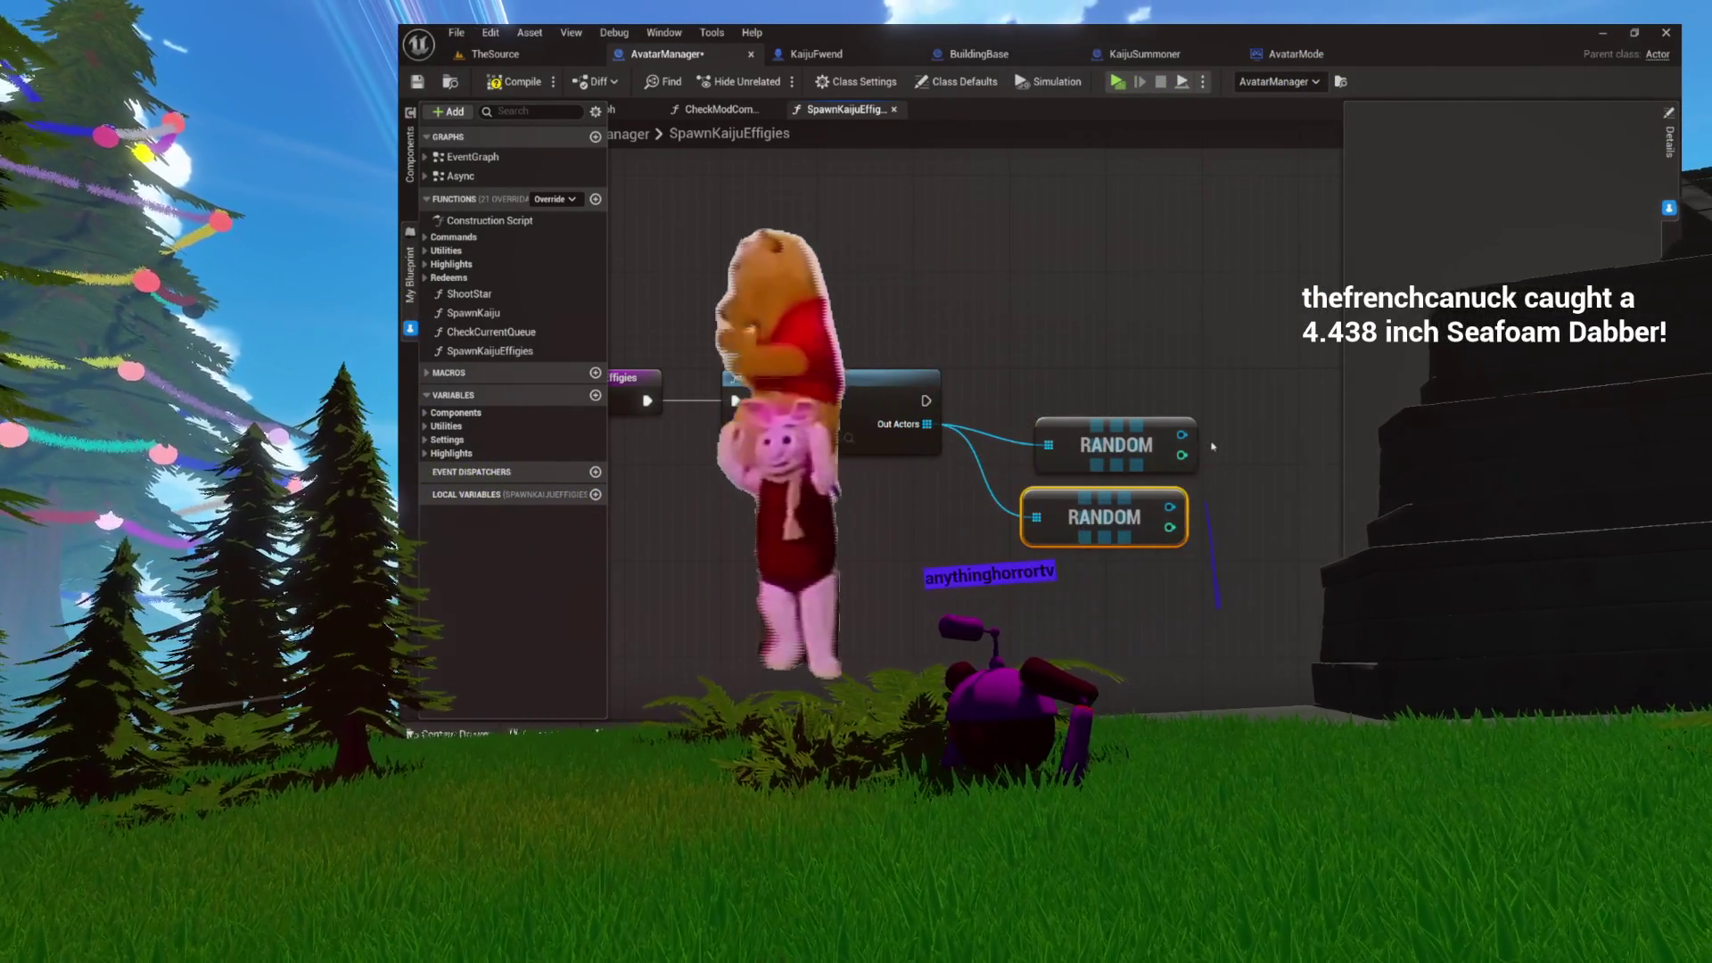
- Delete the duplicate RANDOM node, move the remaining one up, and list actions for its output
click(1134, 430)
key(Delete)
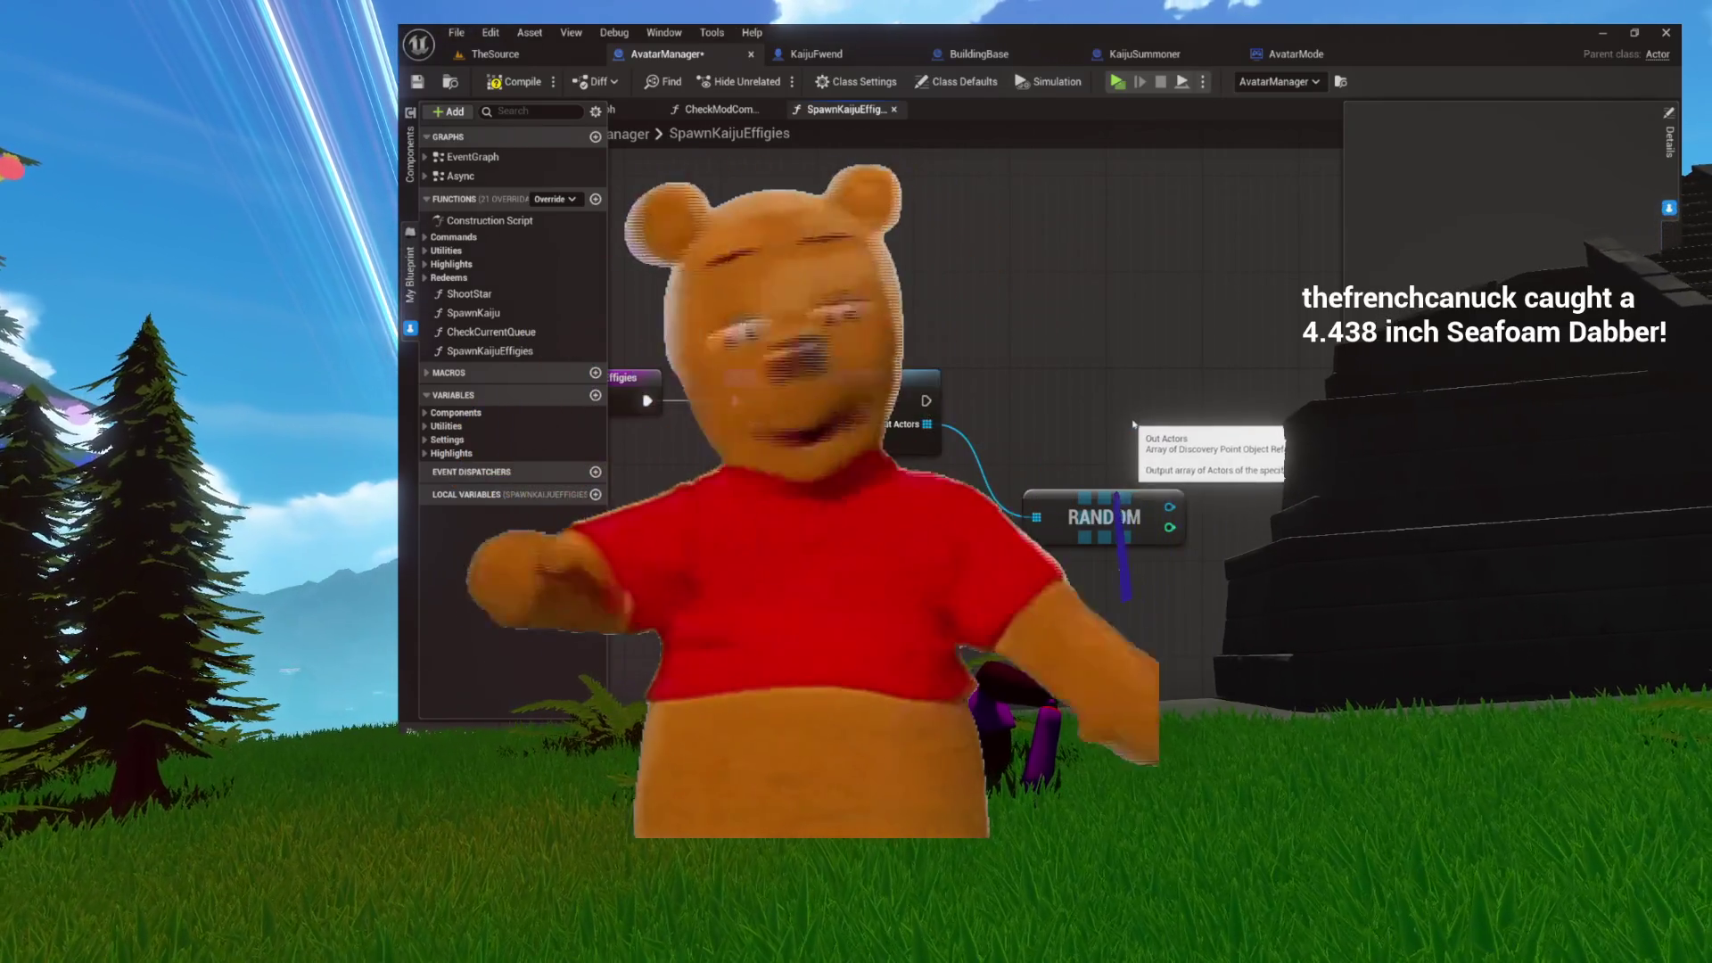
drag(1090, 510, 1128, 282)
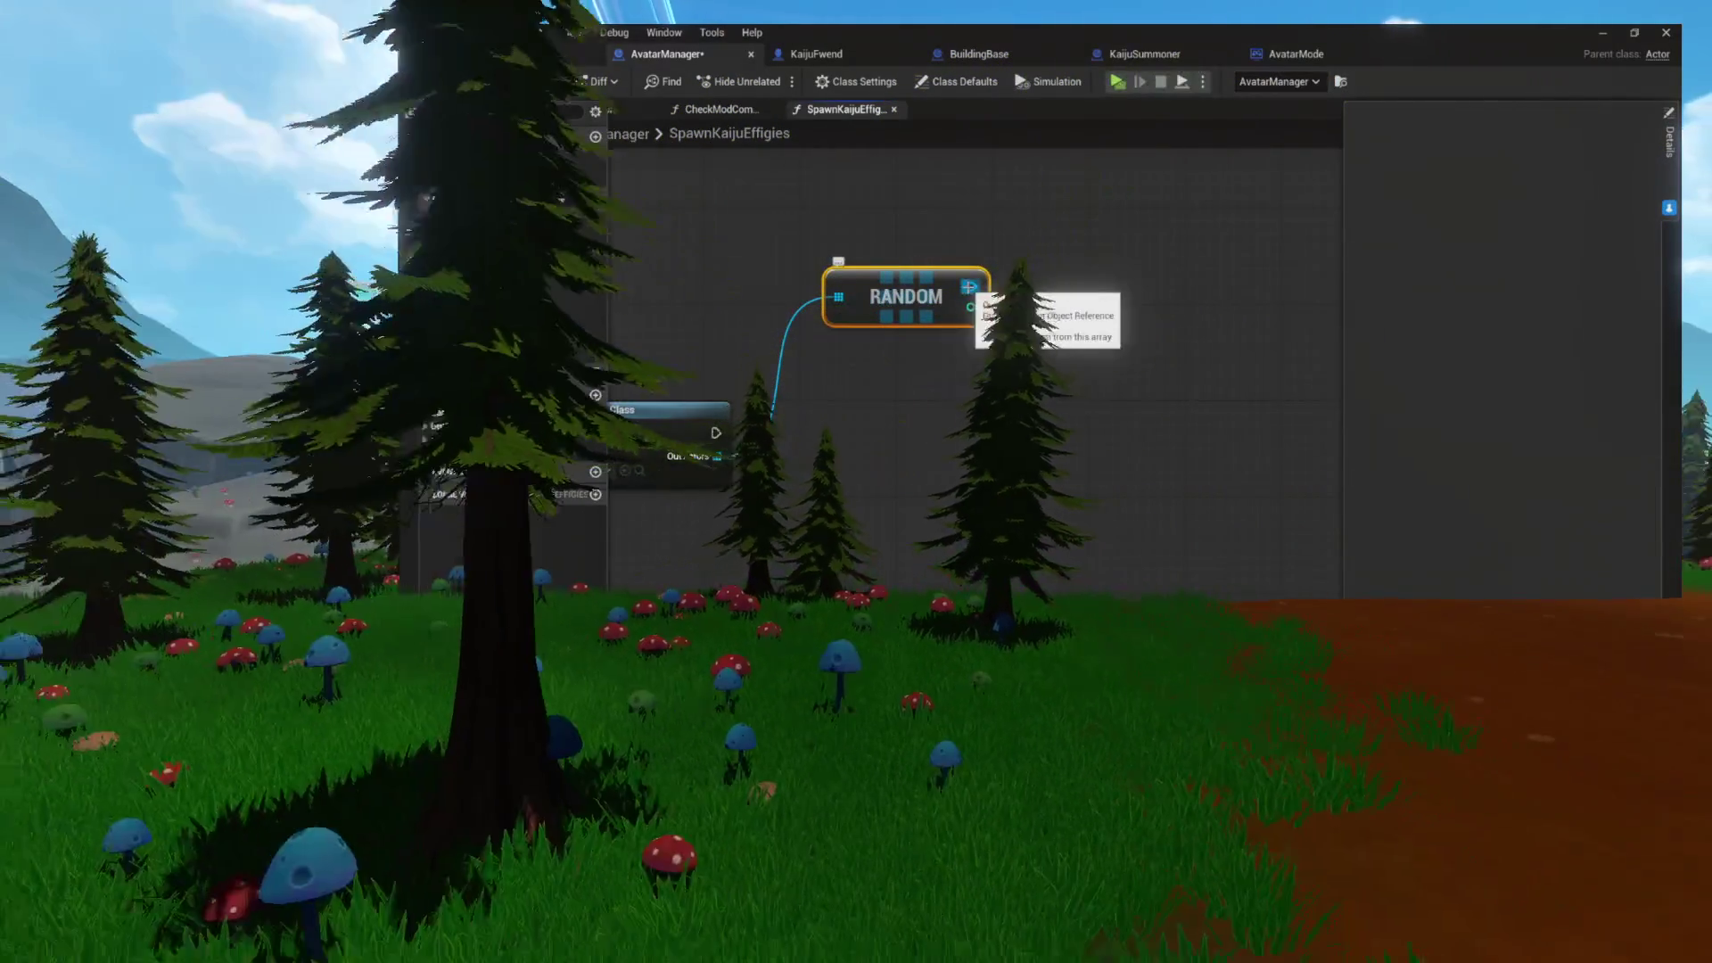
mouse_move(968, 287)
mouse_down()
mouse_move(955, 574)
mouse_move(833, 460)
mouse_up()
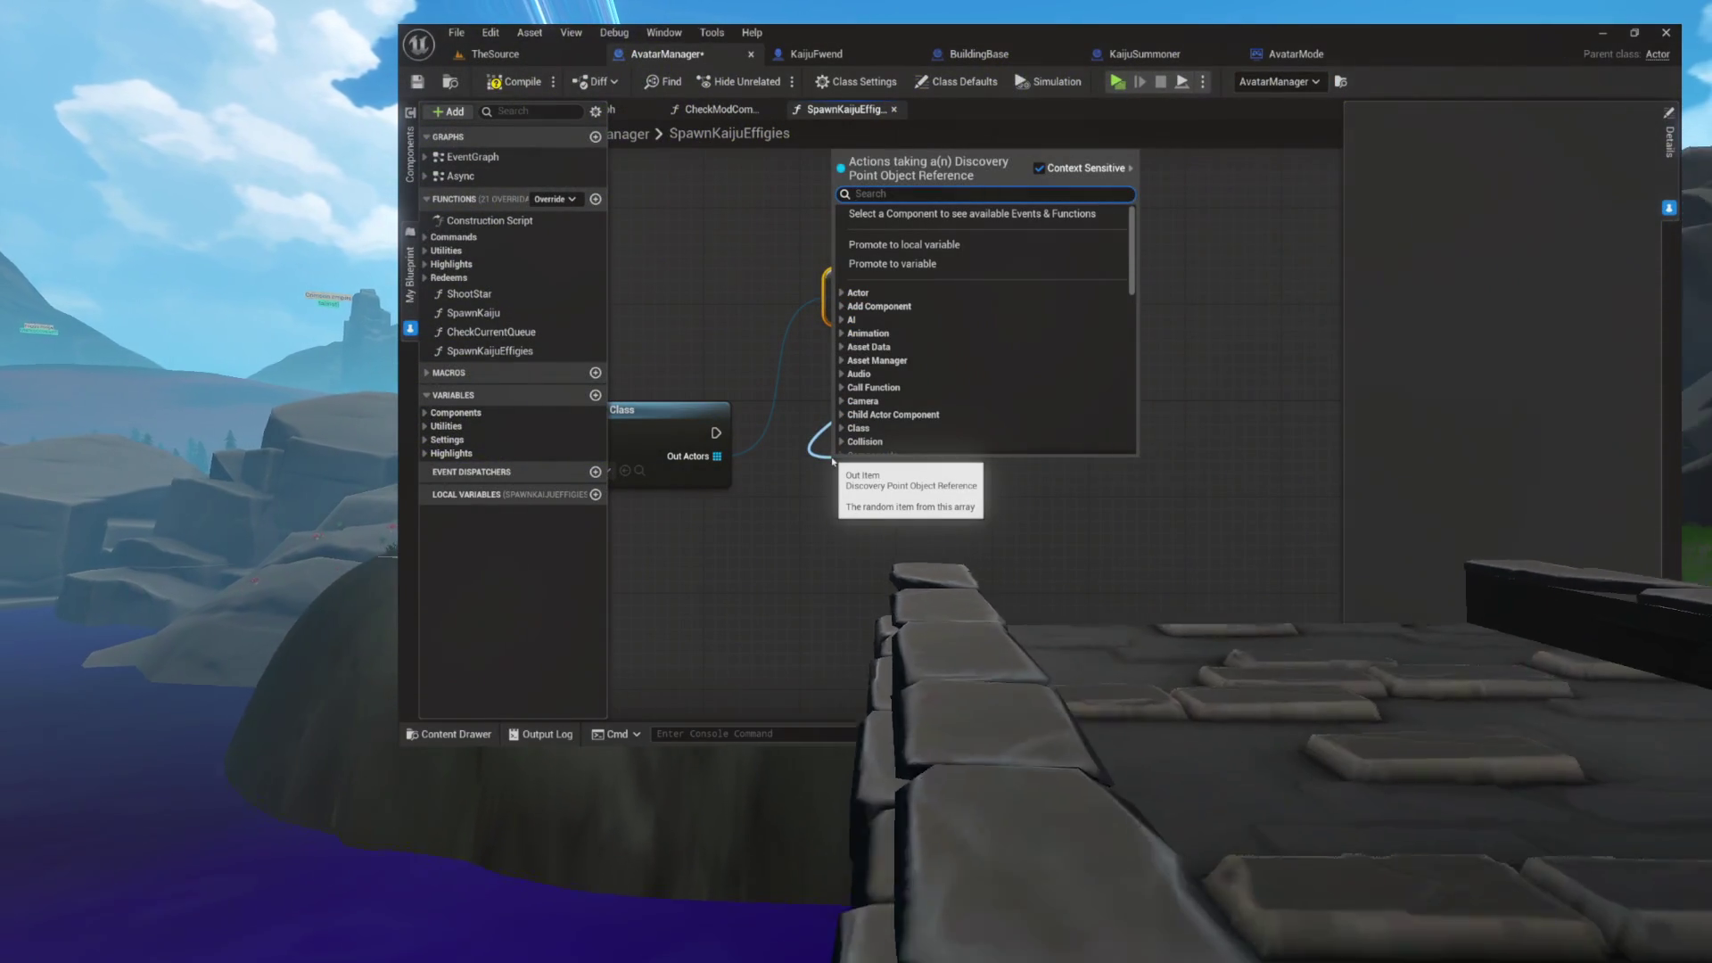
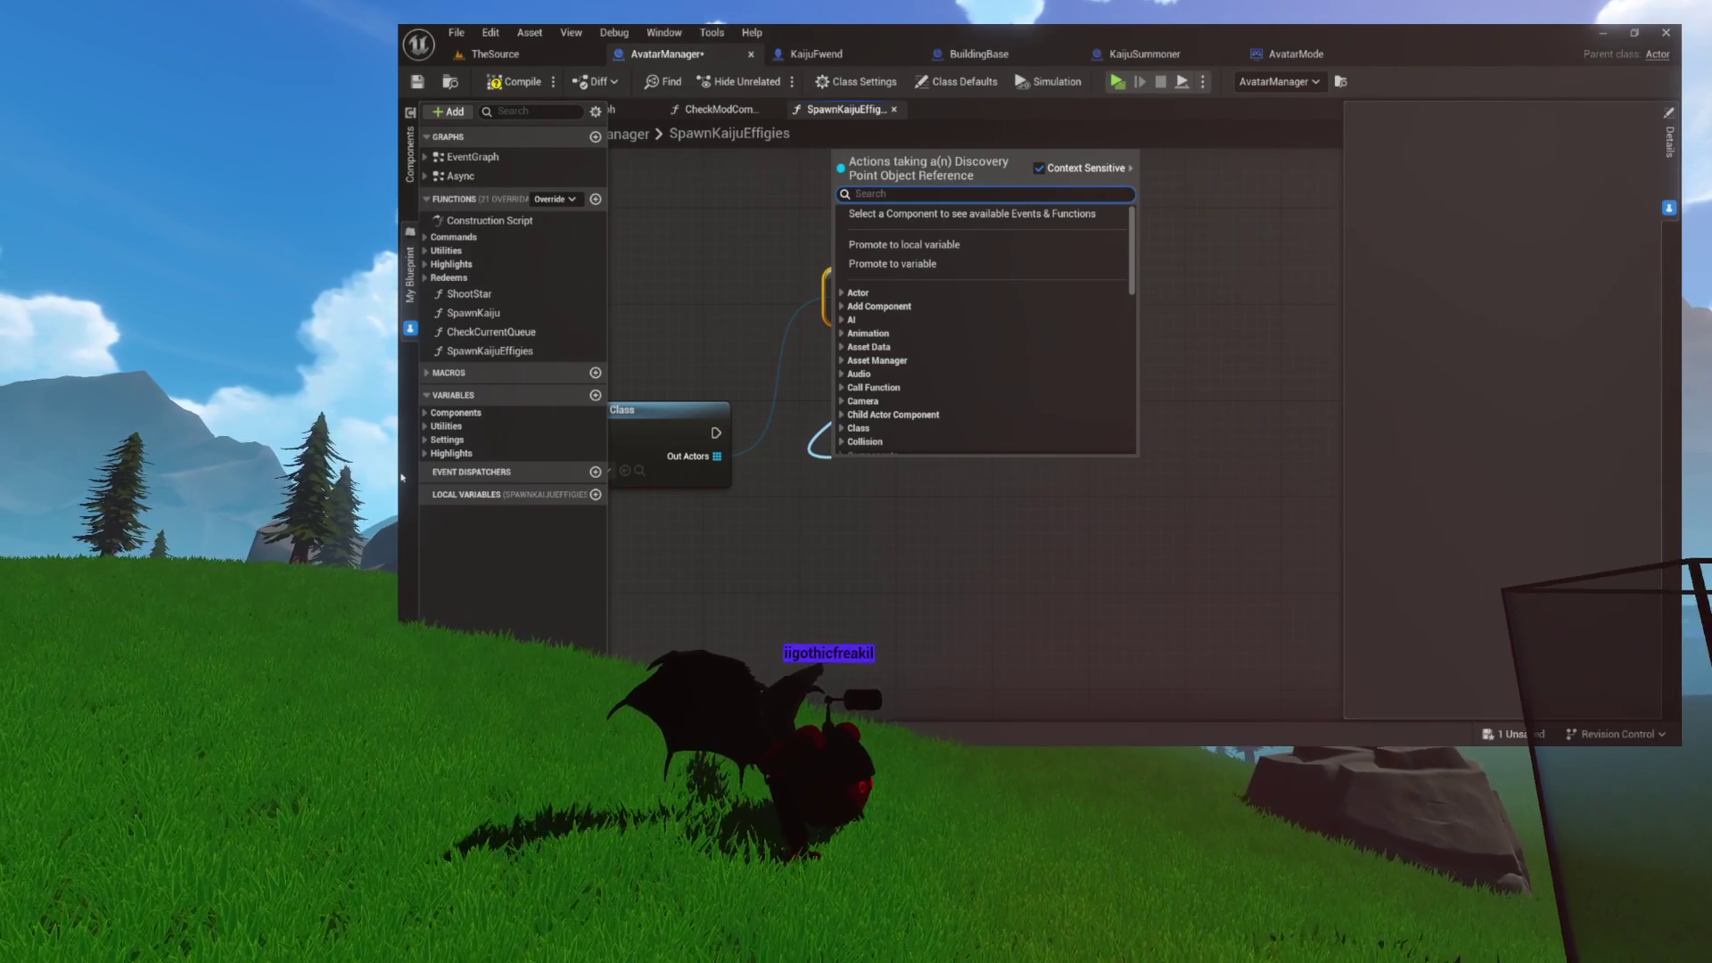
- Shift the Random node up-right and list actions for its Discovery Point output
click(740, 263)
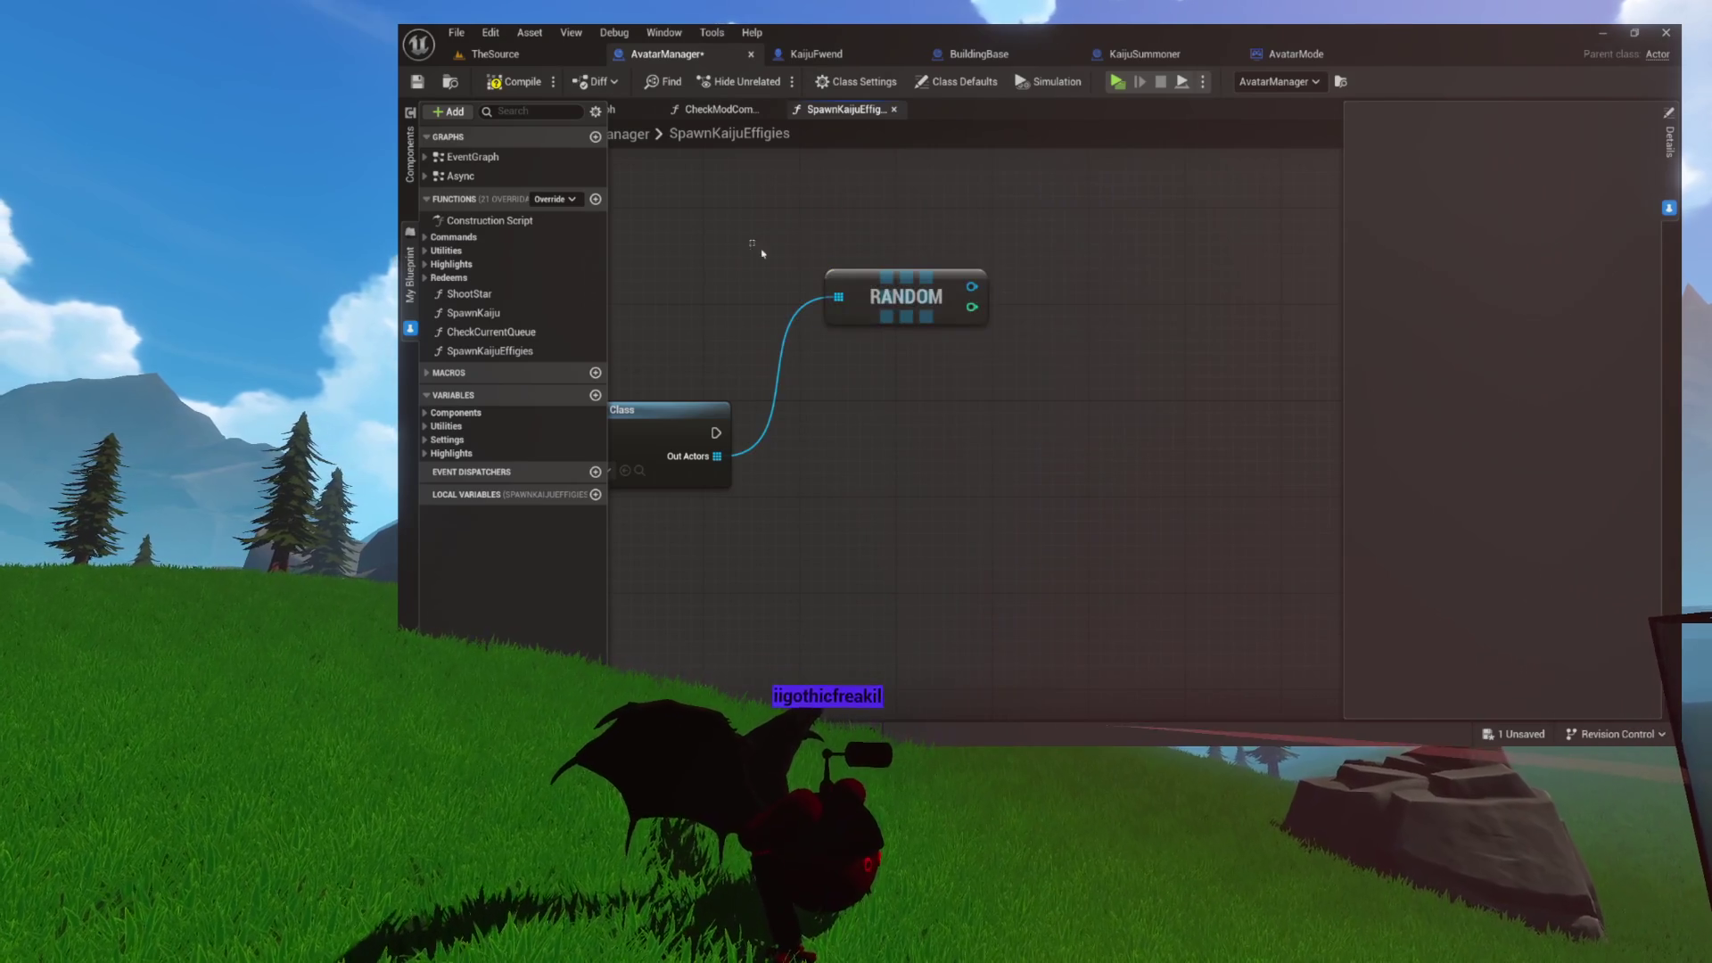
mouse_move(913, 325)
mouse_down()
mouse_move(950, 290)
mouse_move(795, 191)
mouse_move(843, 192)
mouse_move(921, 282)
mouse_up()
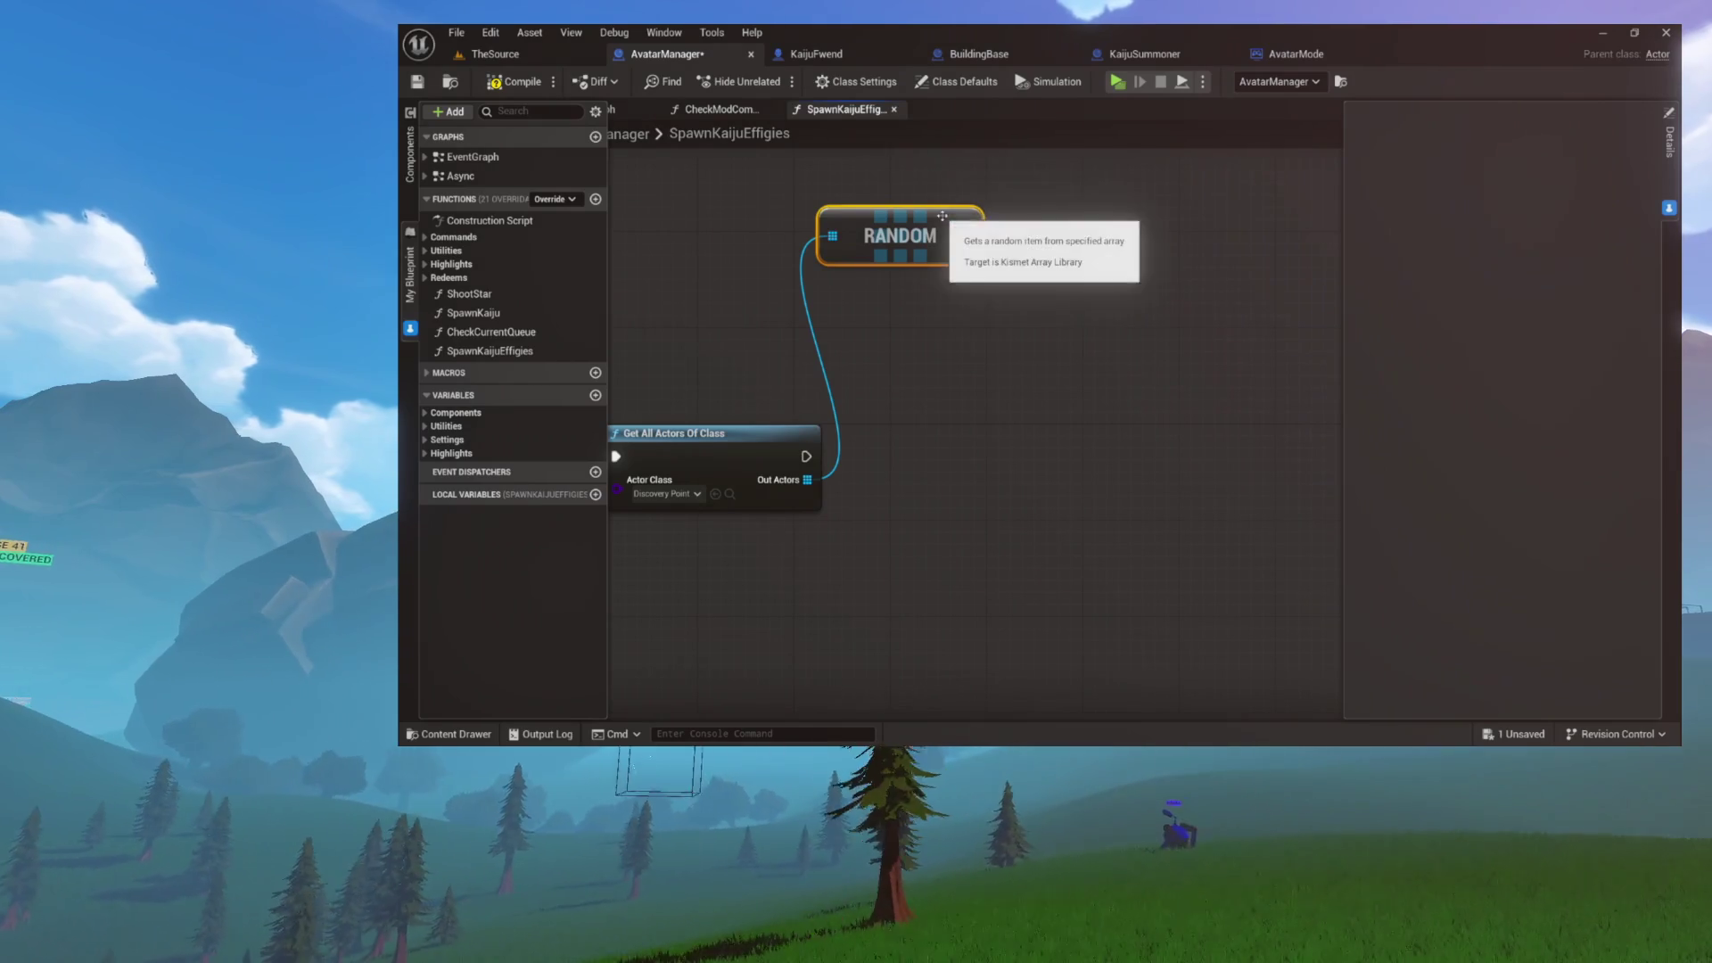
drag(981, 345, 980, 347)
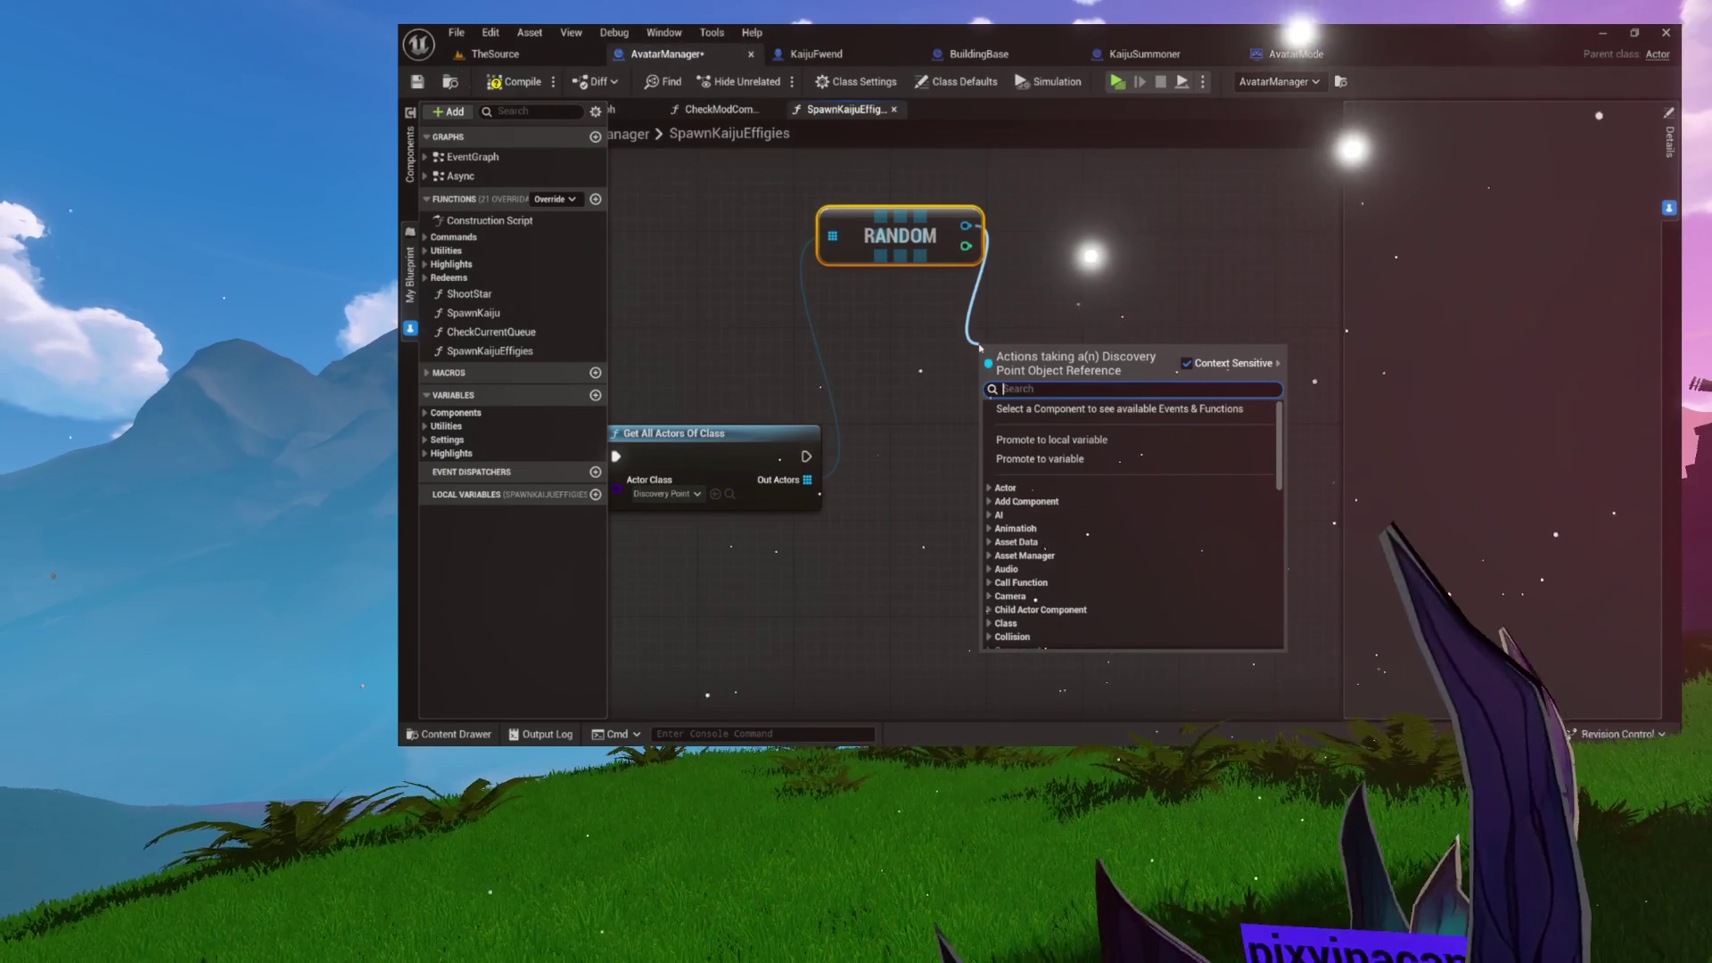
- Promote the Random node's Discovery Point output to a new local variable named ChosenDiscovery
click(899, 250)
drag(899, 249, 923, 322)
drag(917, 400, 967, 377)
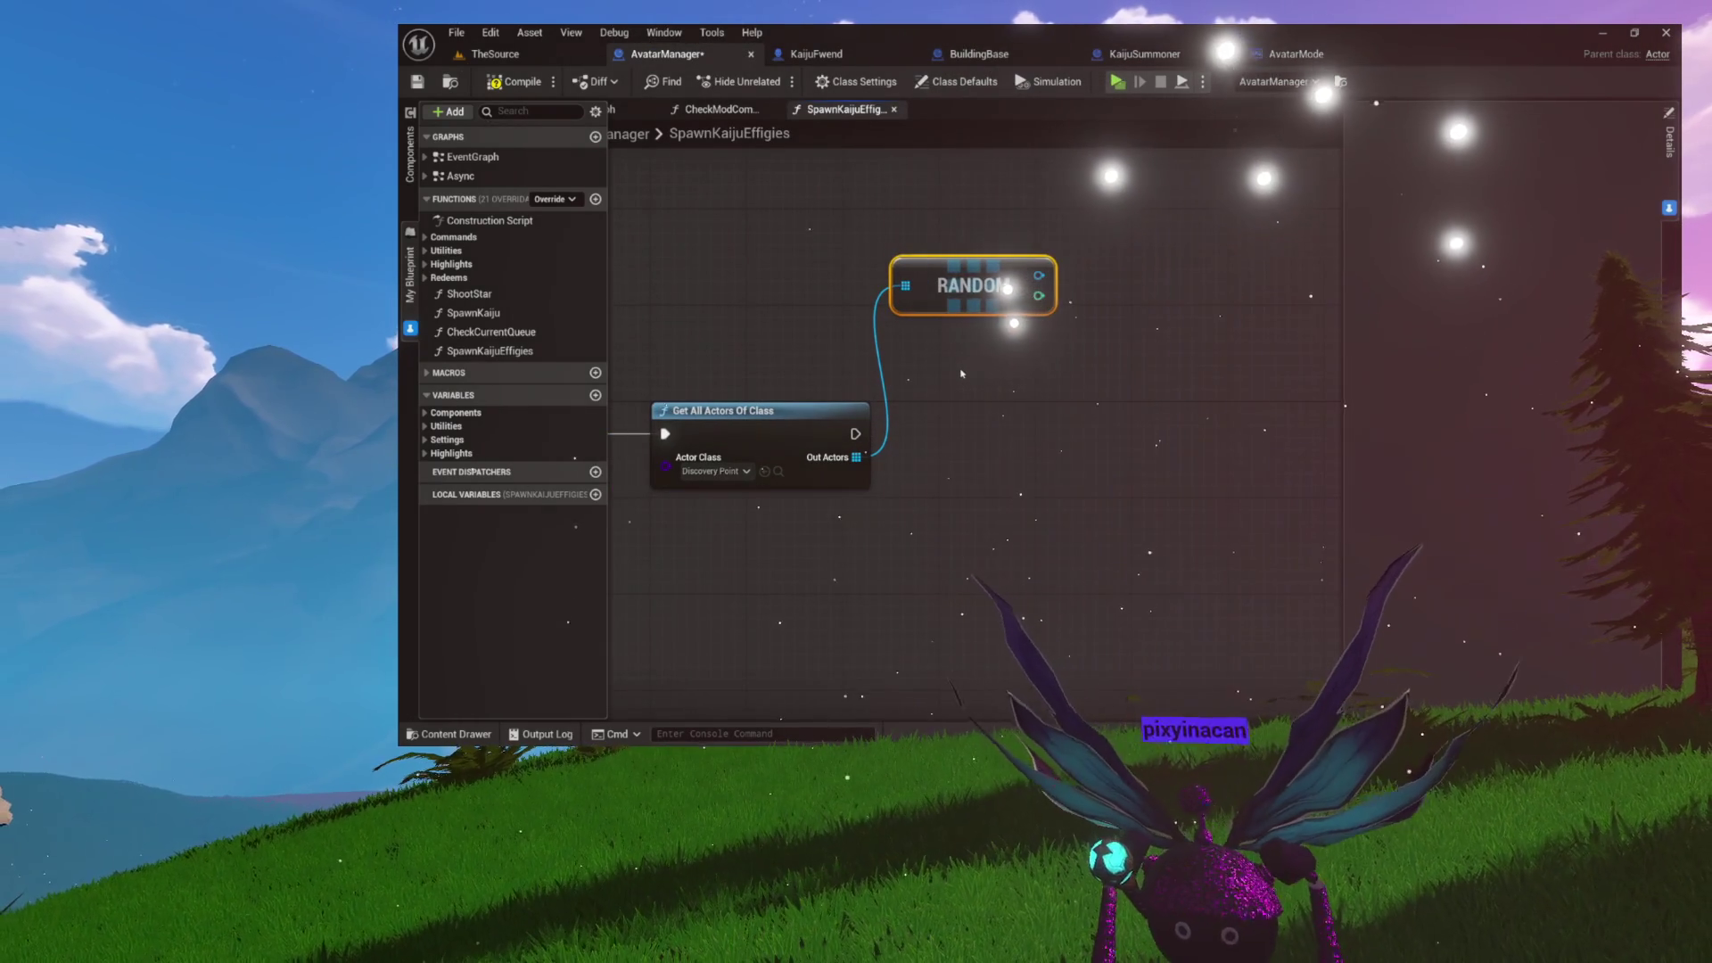
mouse_move(1038, 275)
mouse_down()
mouse_move(980, 415)
mouse_move(963, 408)
mouse_up()
click(1045, 505)
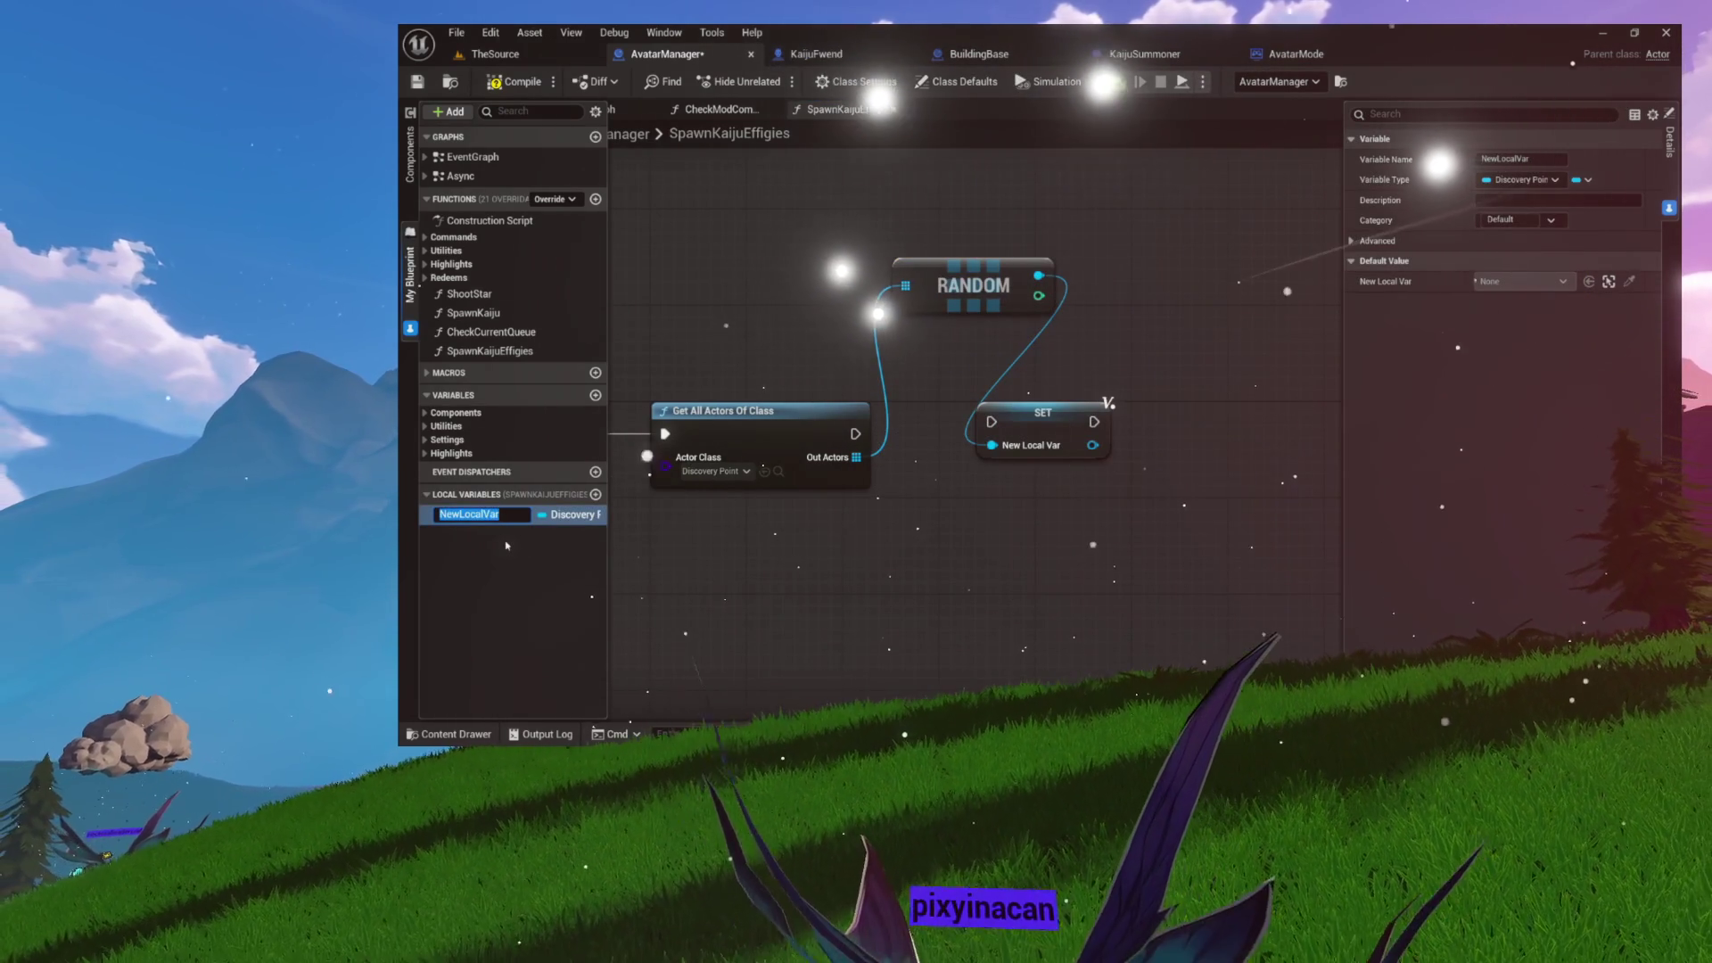
text(ChosenD)
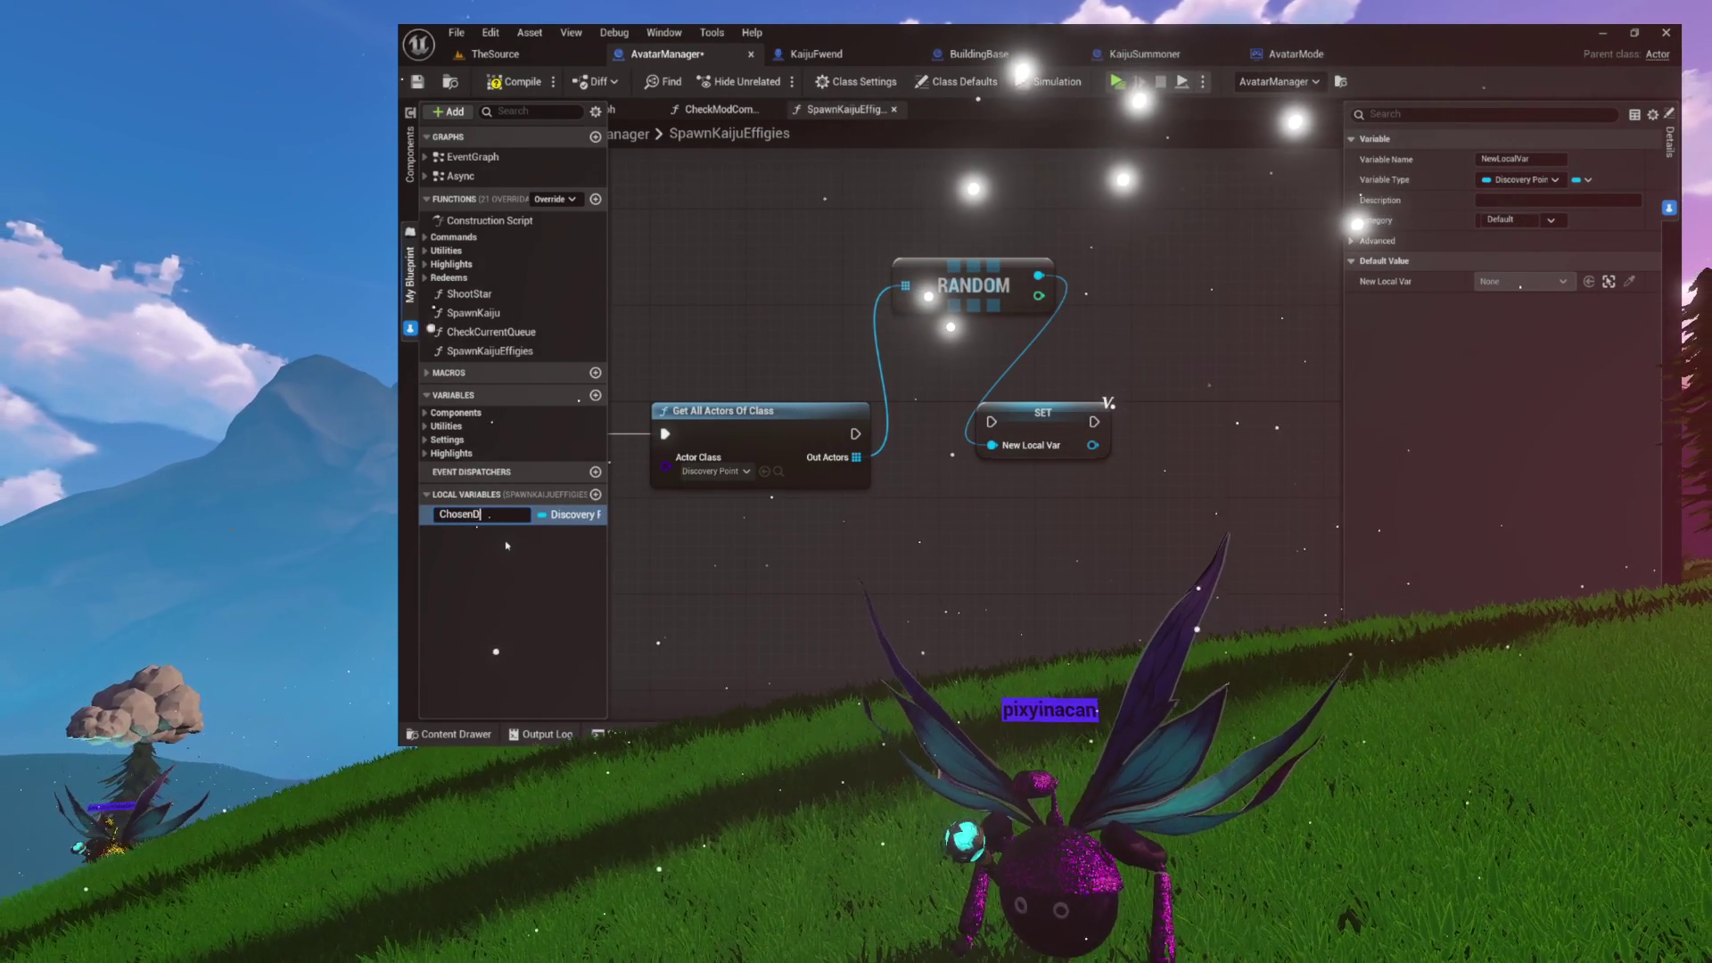
text(iscovery)
key(Return)
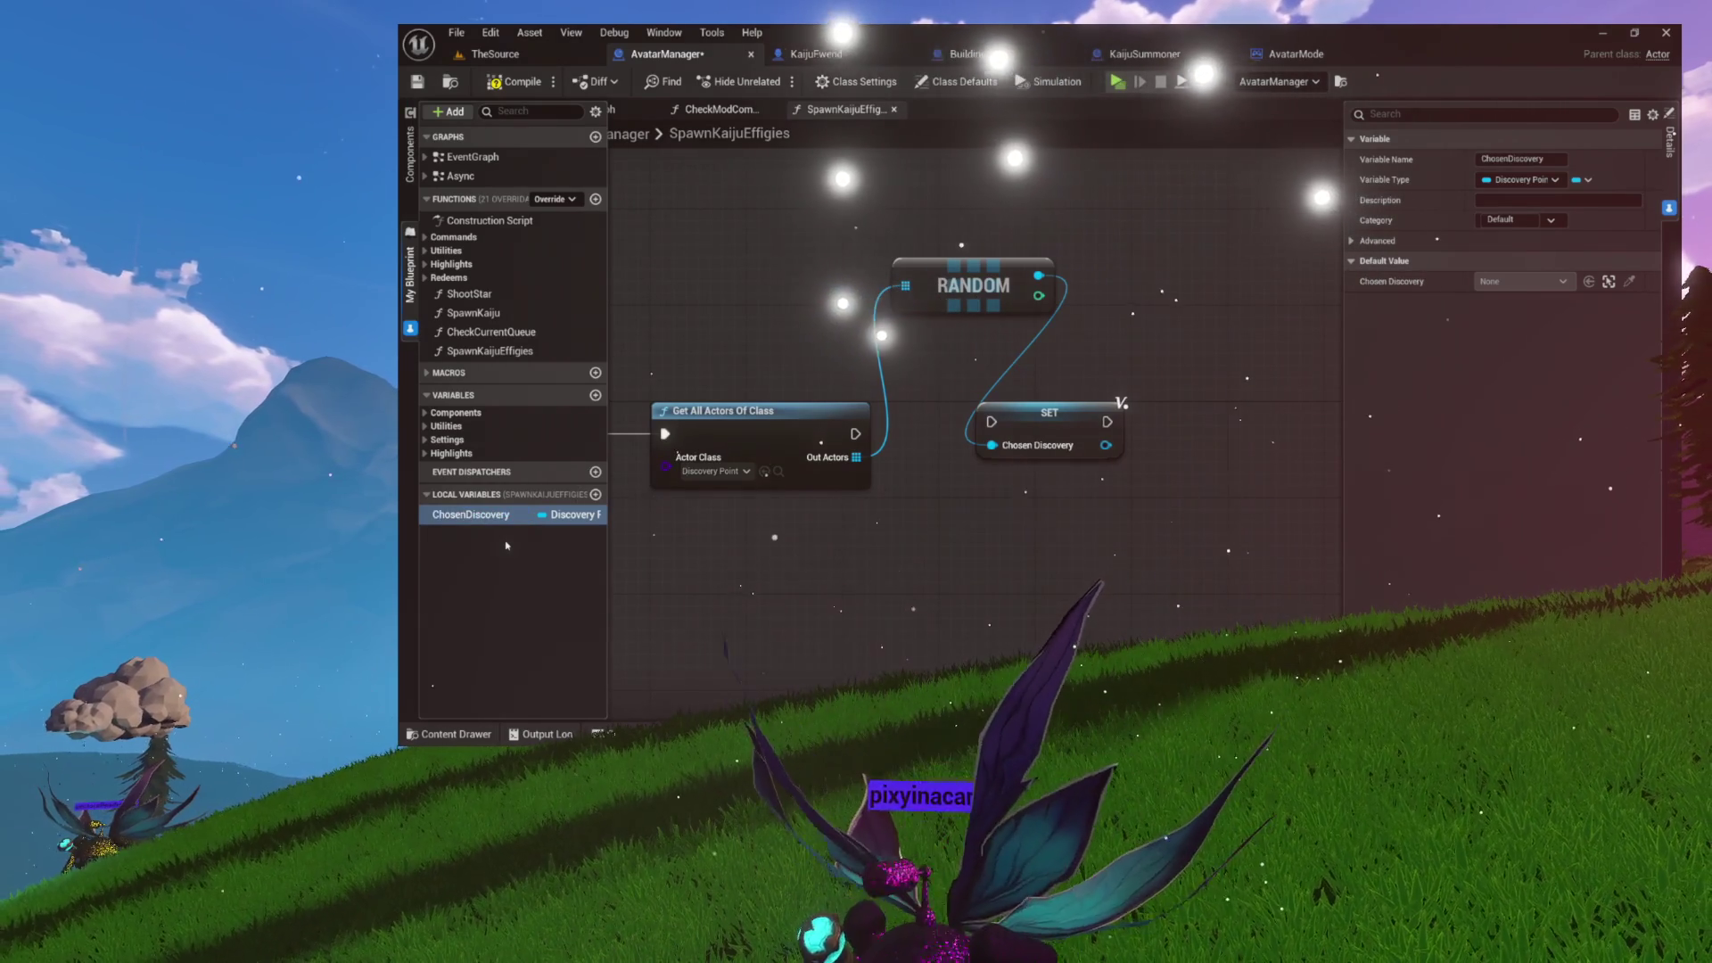
- Run the ChosenDiscovery SET after Get All Actors Of Class and place Random below it
mouse_move(855, 434)
mouse_down()
mouse_move(1025, 430)
mouse_move(988, 437)
mouse_up()
mouse_move(969, 287)
mouse_down()
mouse_move(1001, 540)
mouse_move(1005, 504)
mouse_up()
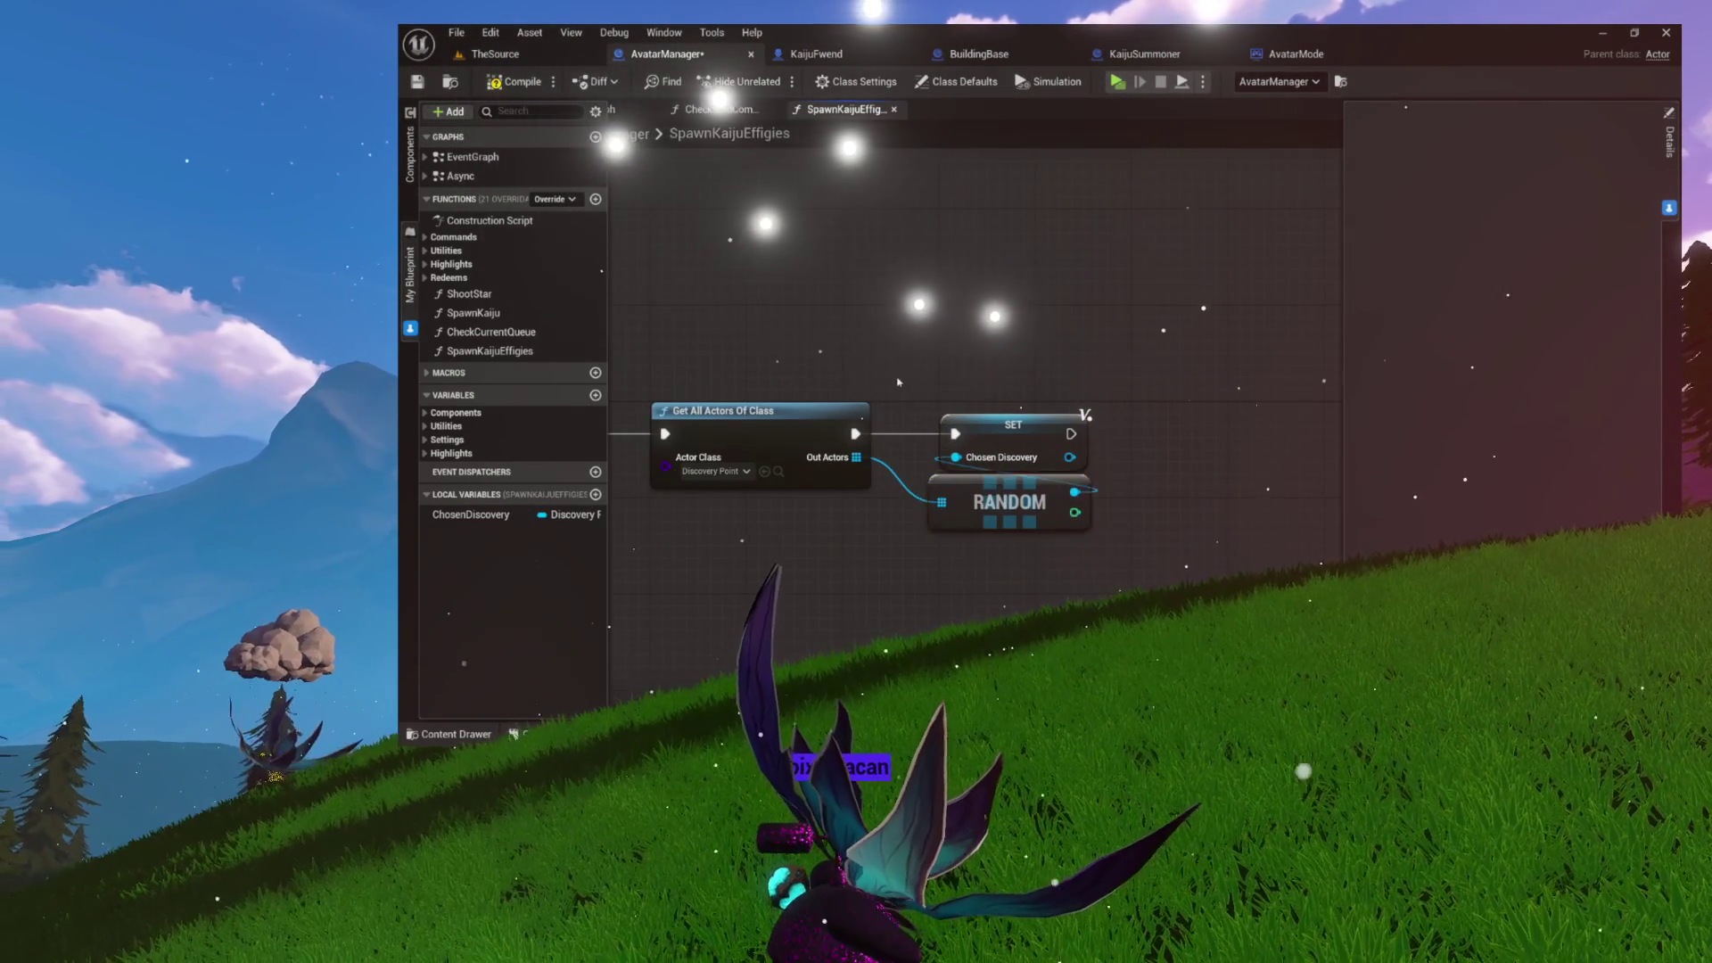
drag(801, 295, 1043, 500)
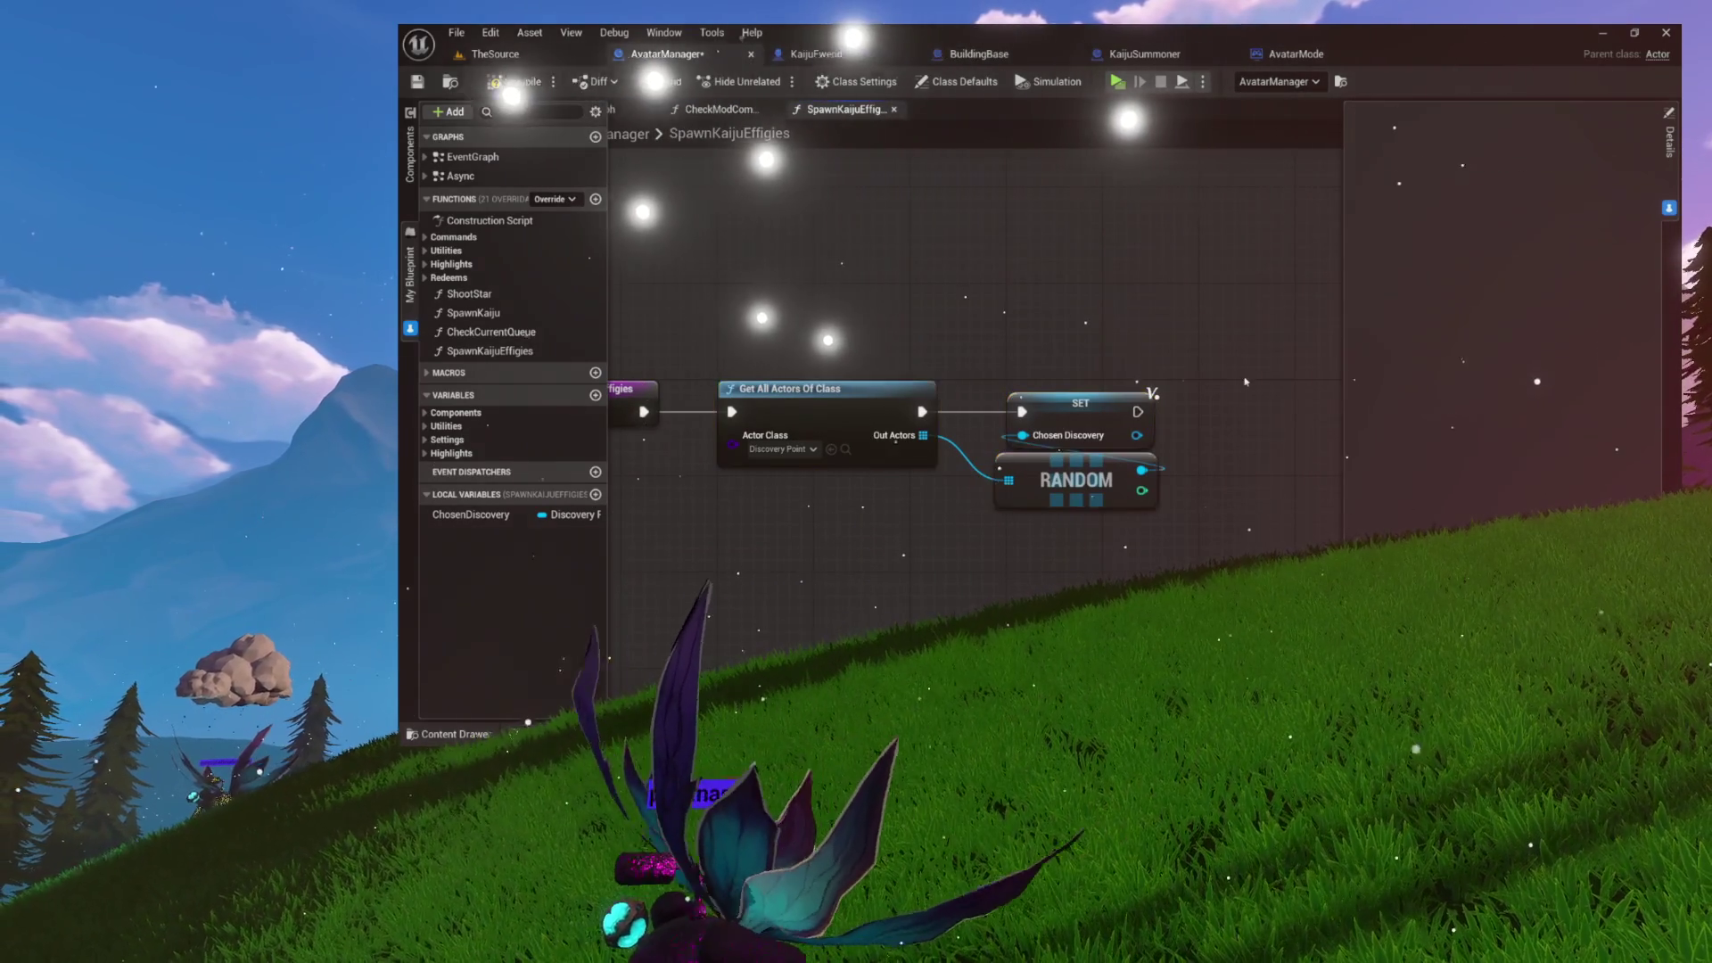
click(1141, 349)
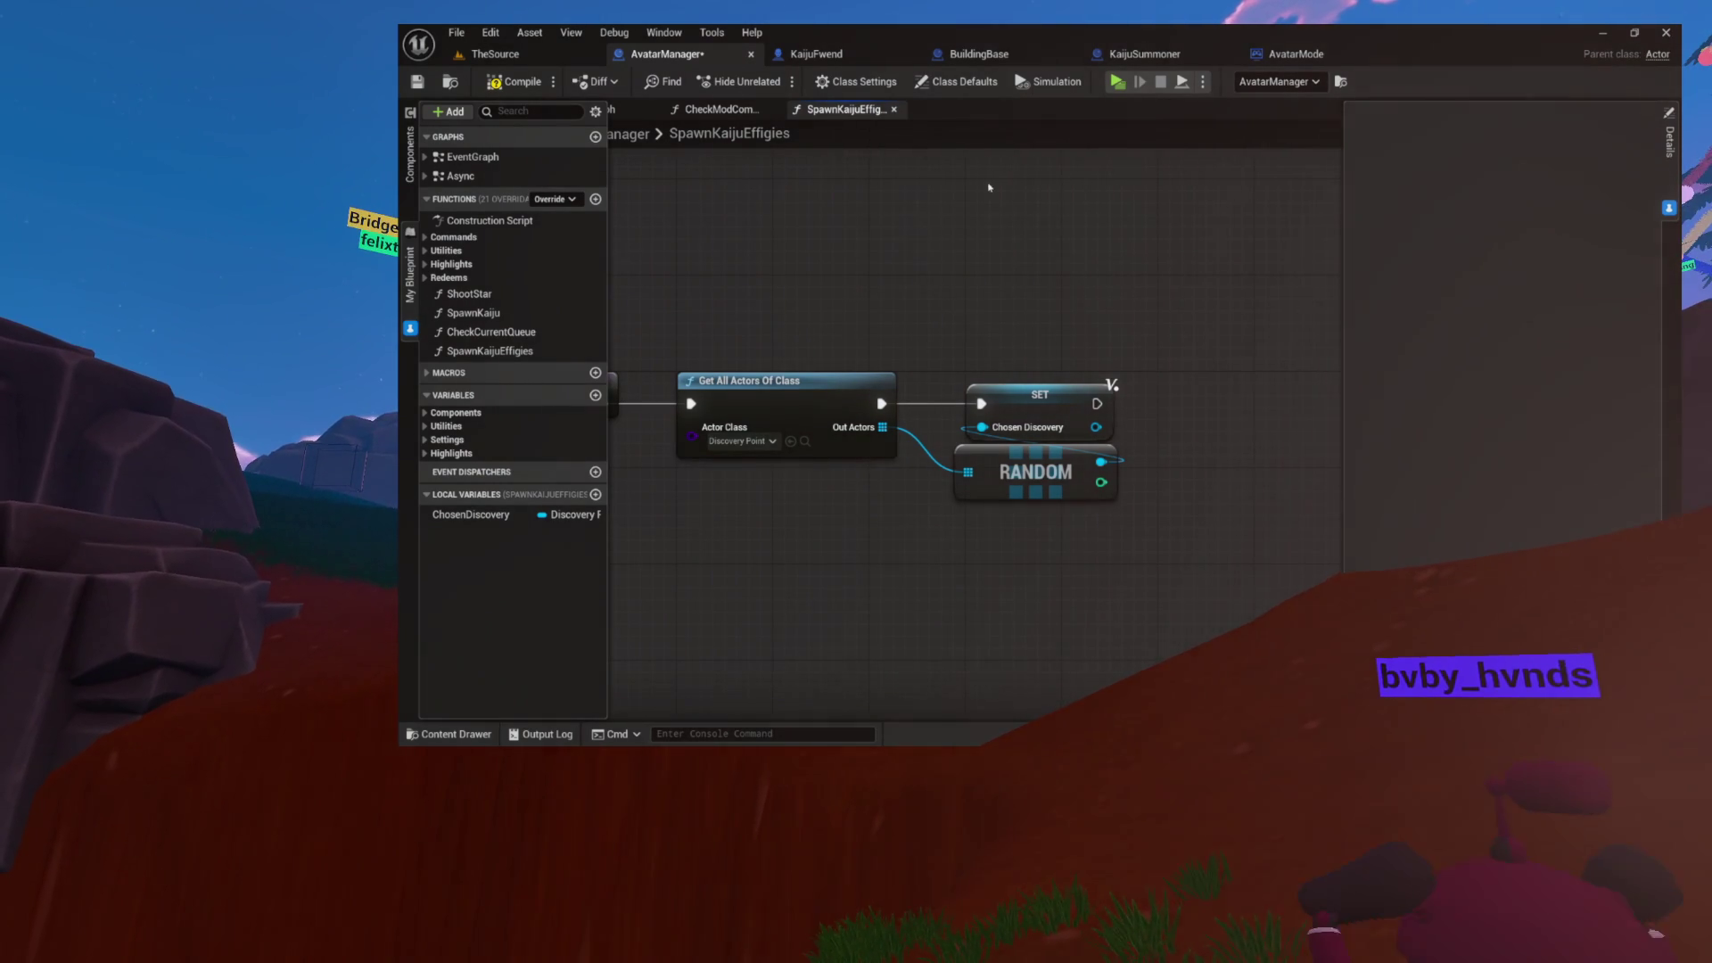
drag(772, 308, 1128, 544)
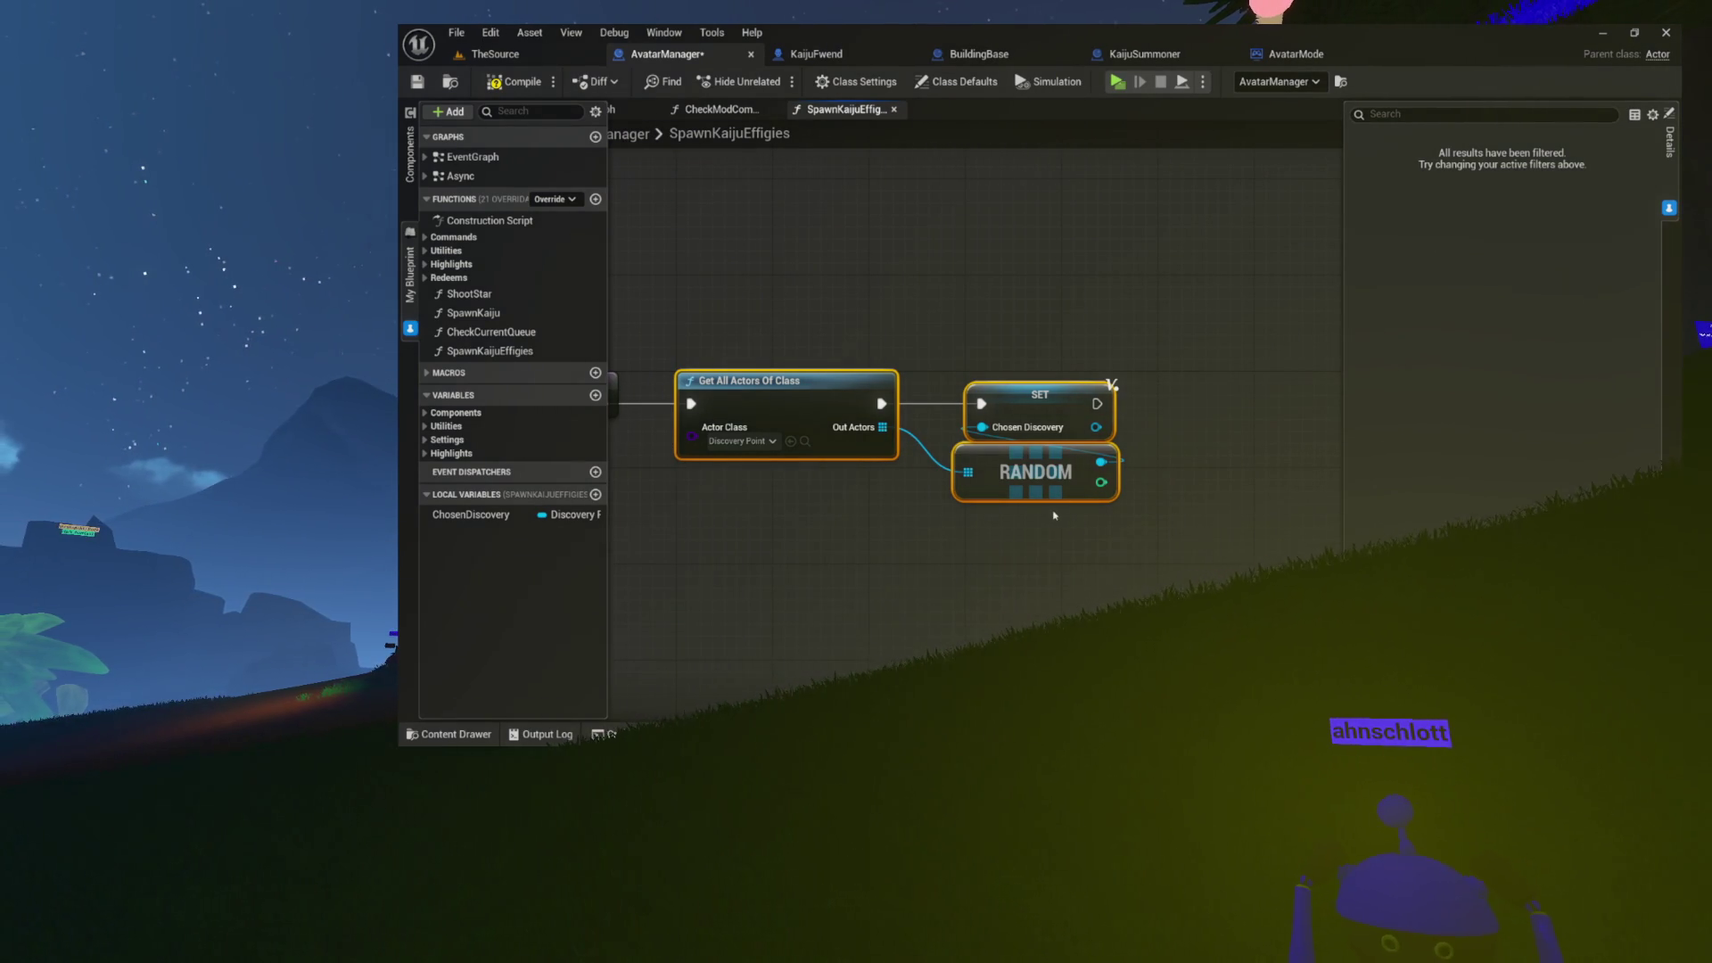
- Switch to the KaijuSummoner blueprint to view its graph and class defaults
click(1122, 53)
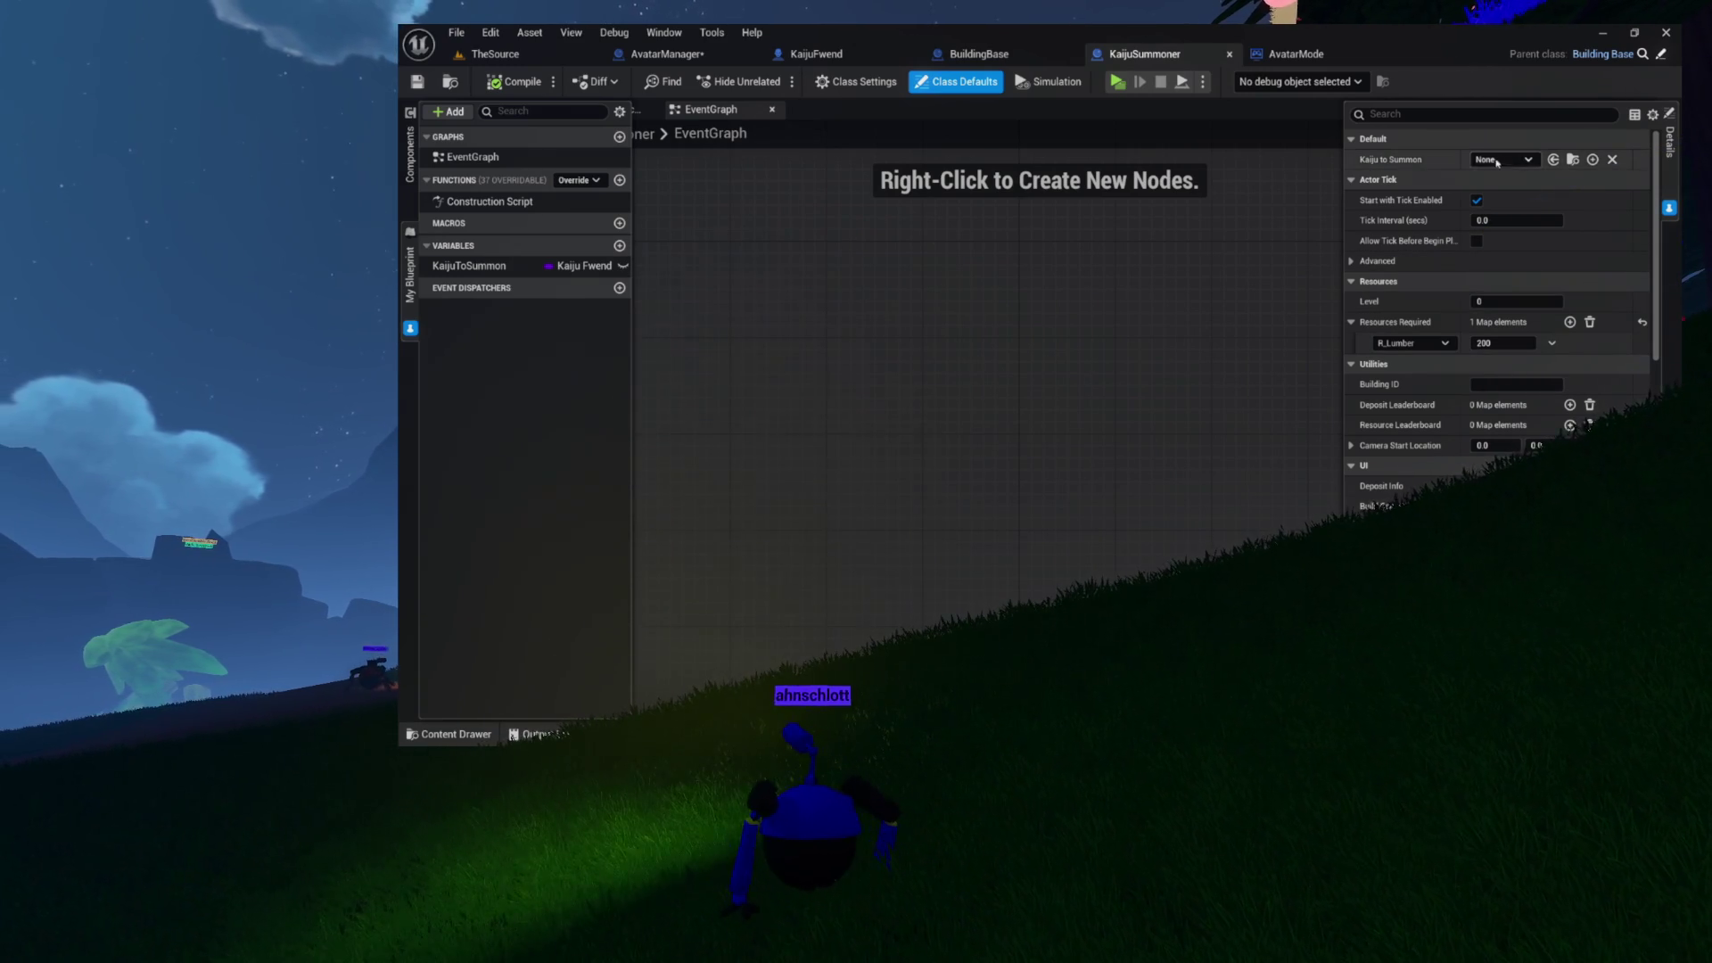
- Put KaijuToSummon in a Settings category, then bring up actions for KaijuSummoner in the Buildings folder
click(479, 268)
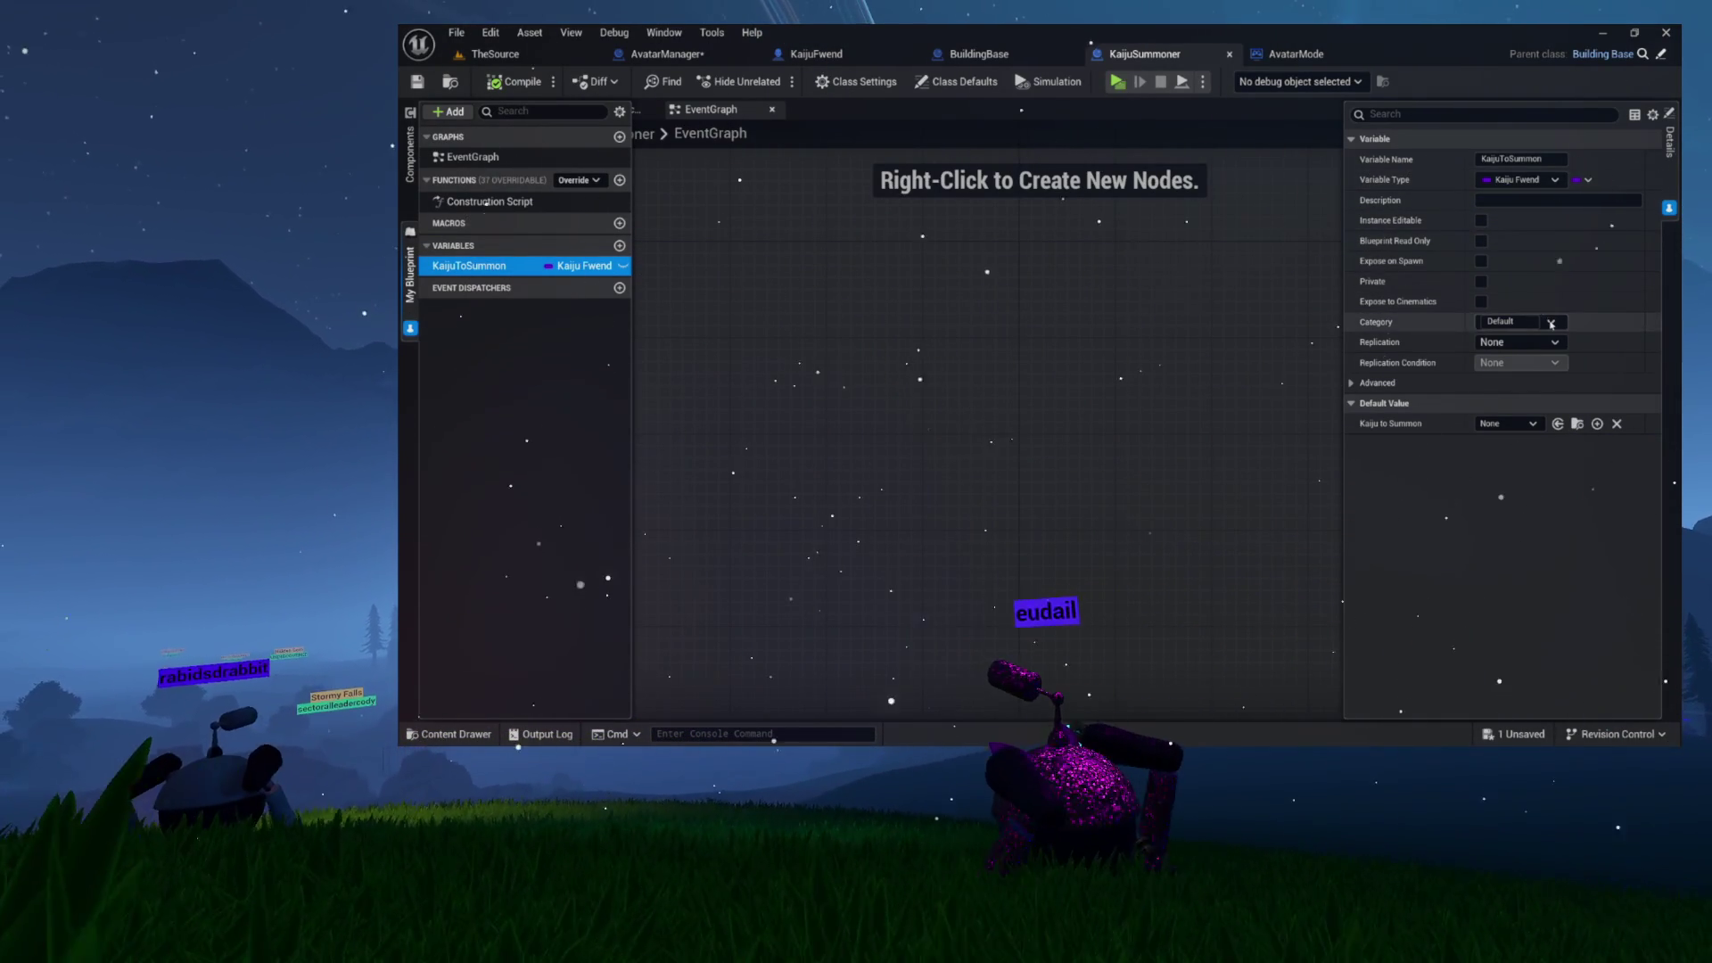
click(1516, 322)
text(Settings)
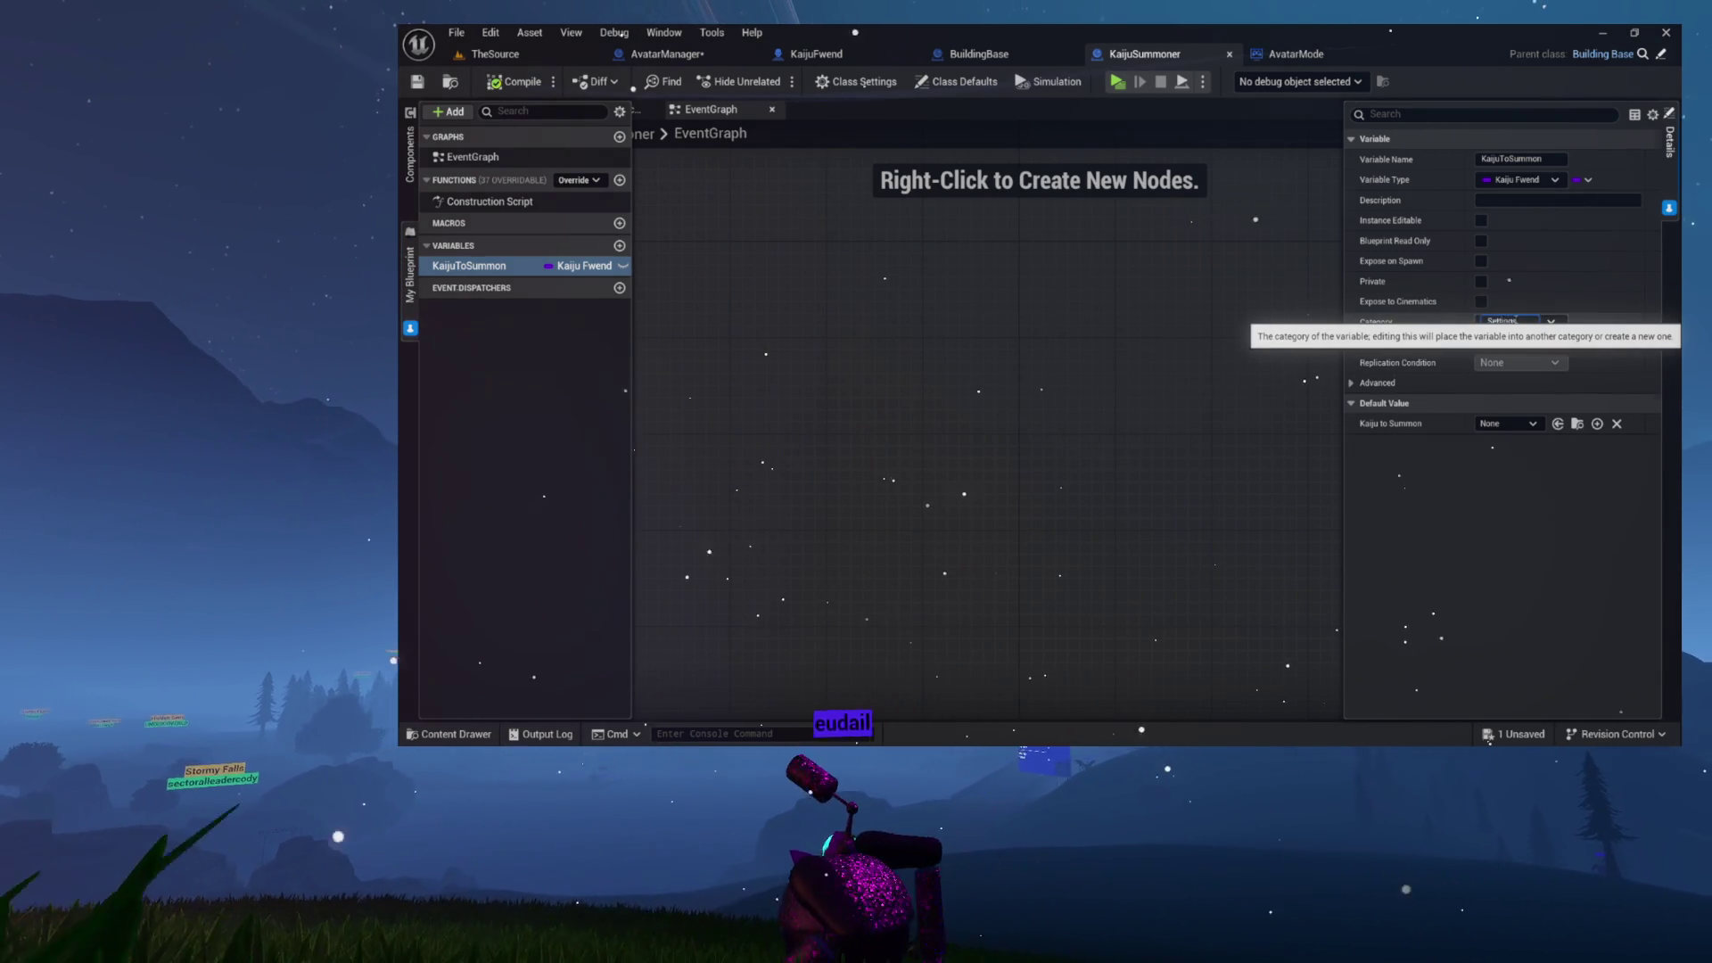
key(Return)
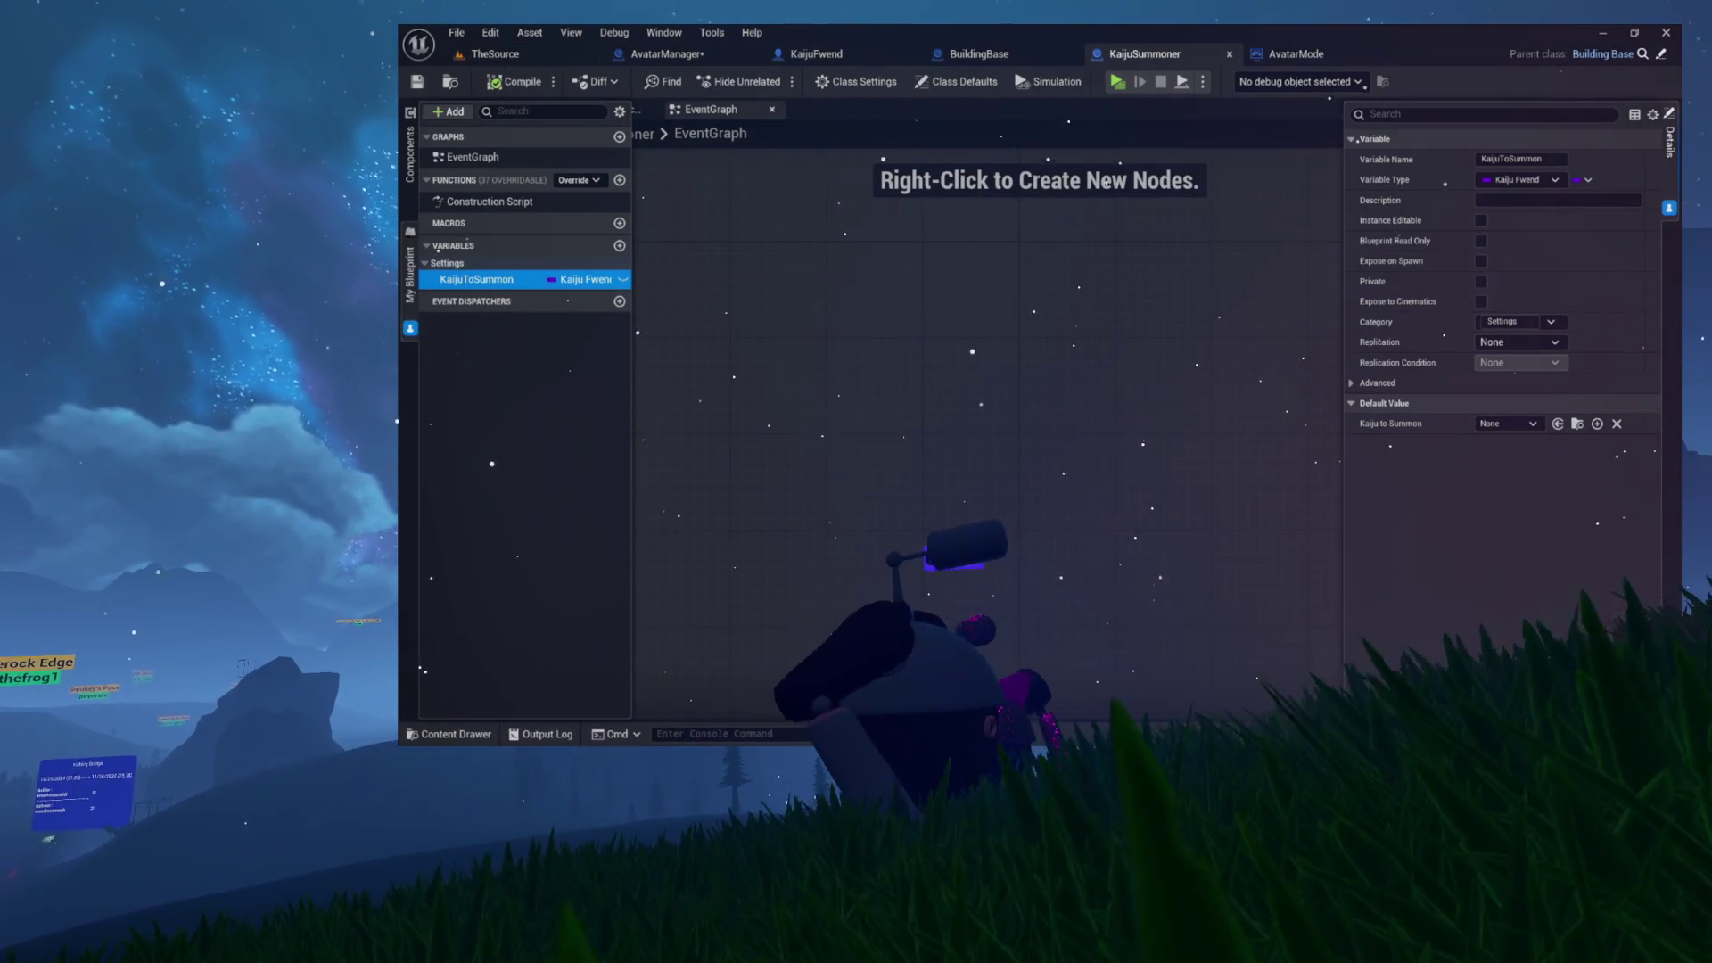
click(451, 81)
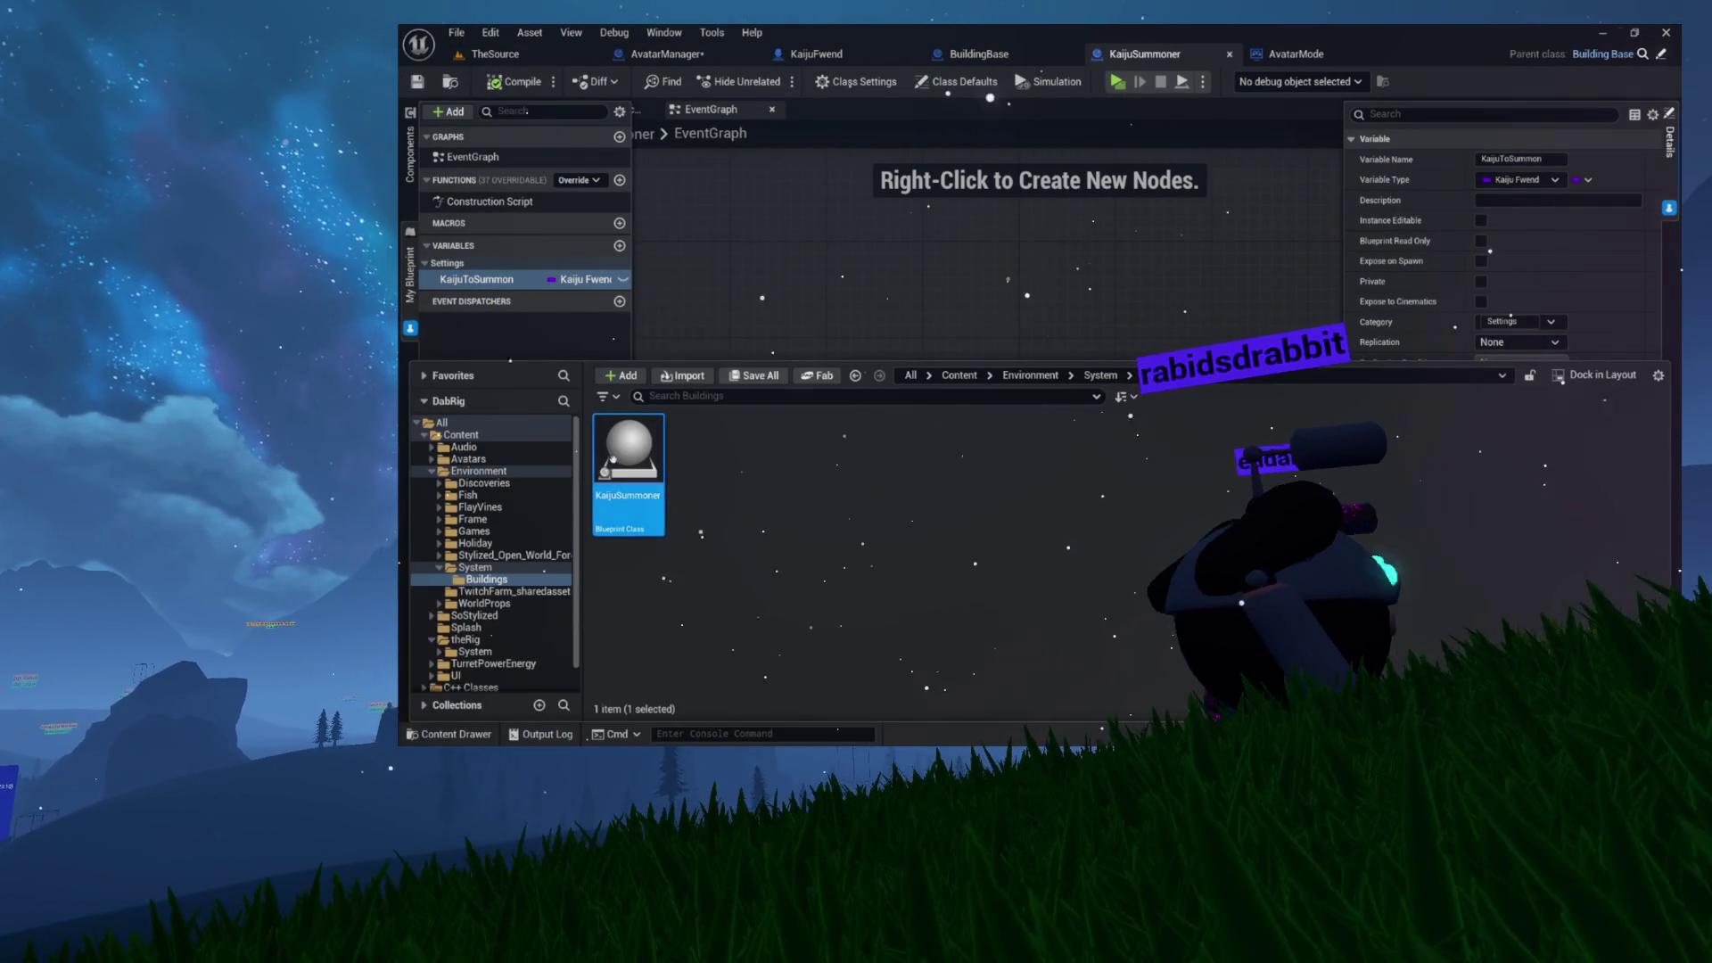
right_click(626, 526)
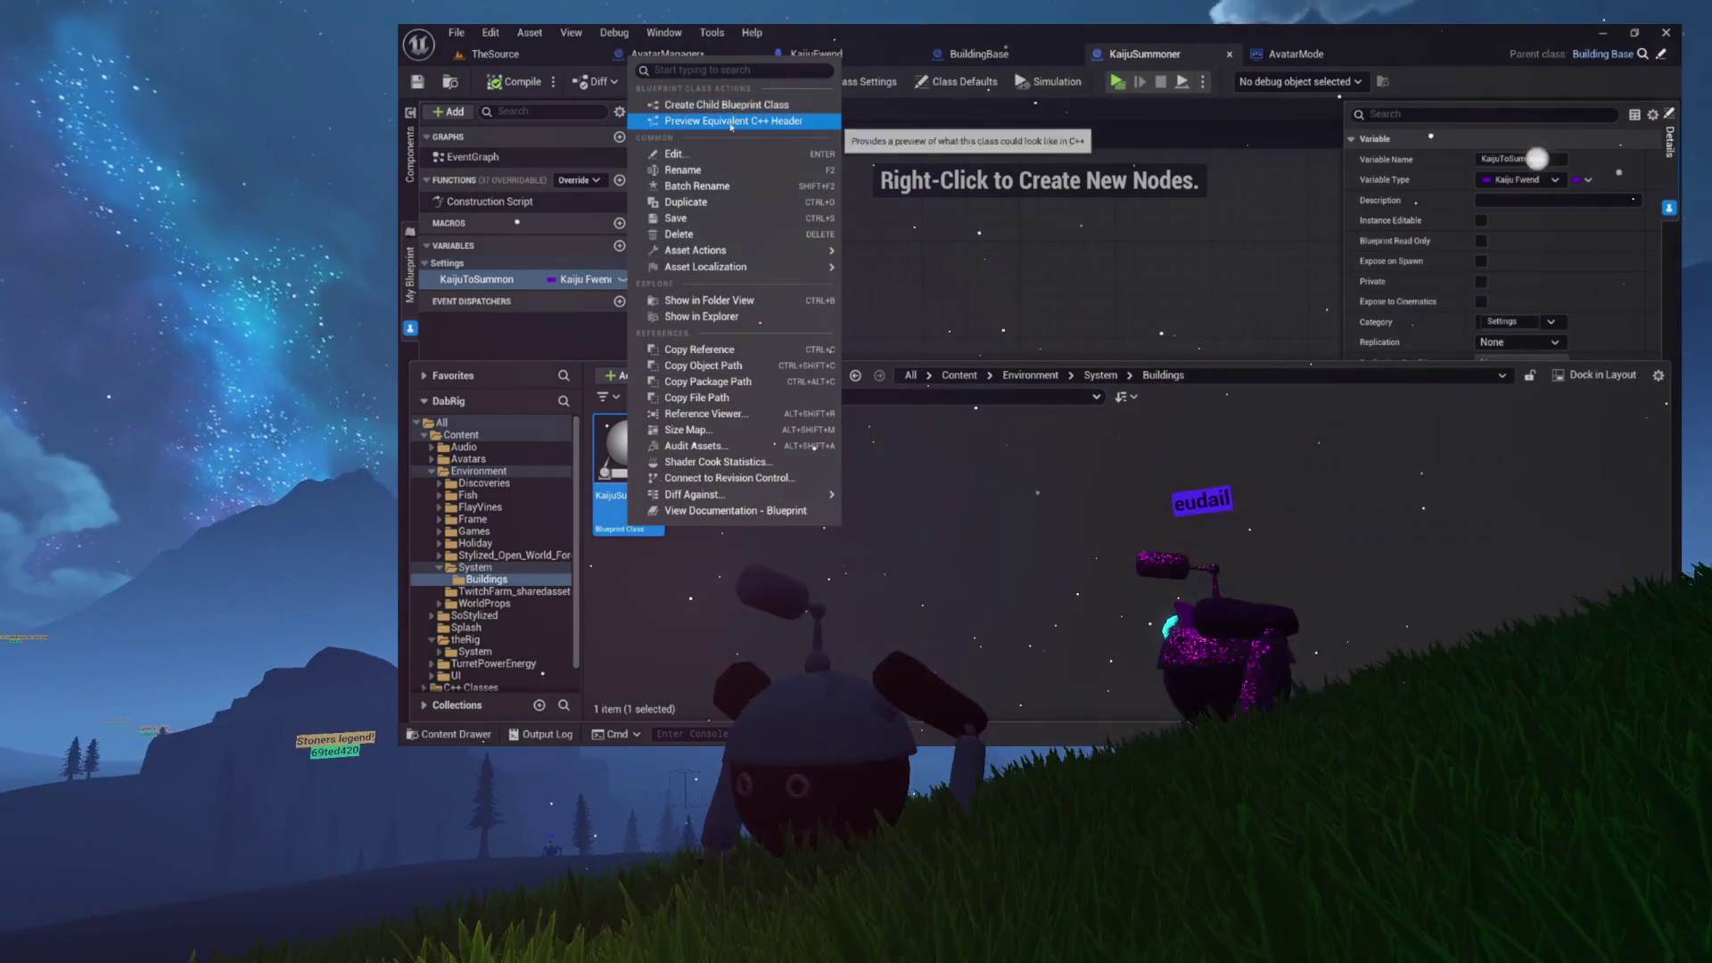
- Create TerrySummoner as a child blueprint of KaijuSummoner and open it for editing
click(733, 107)
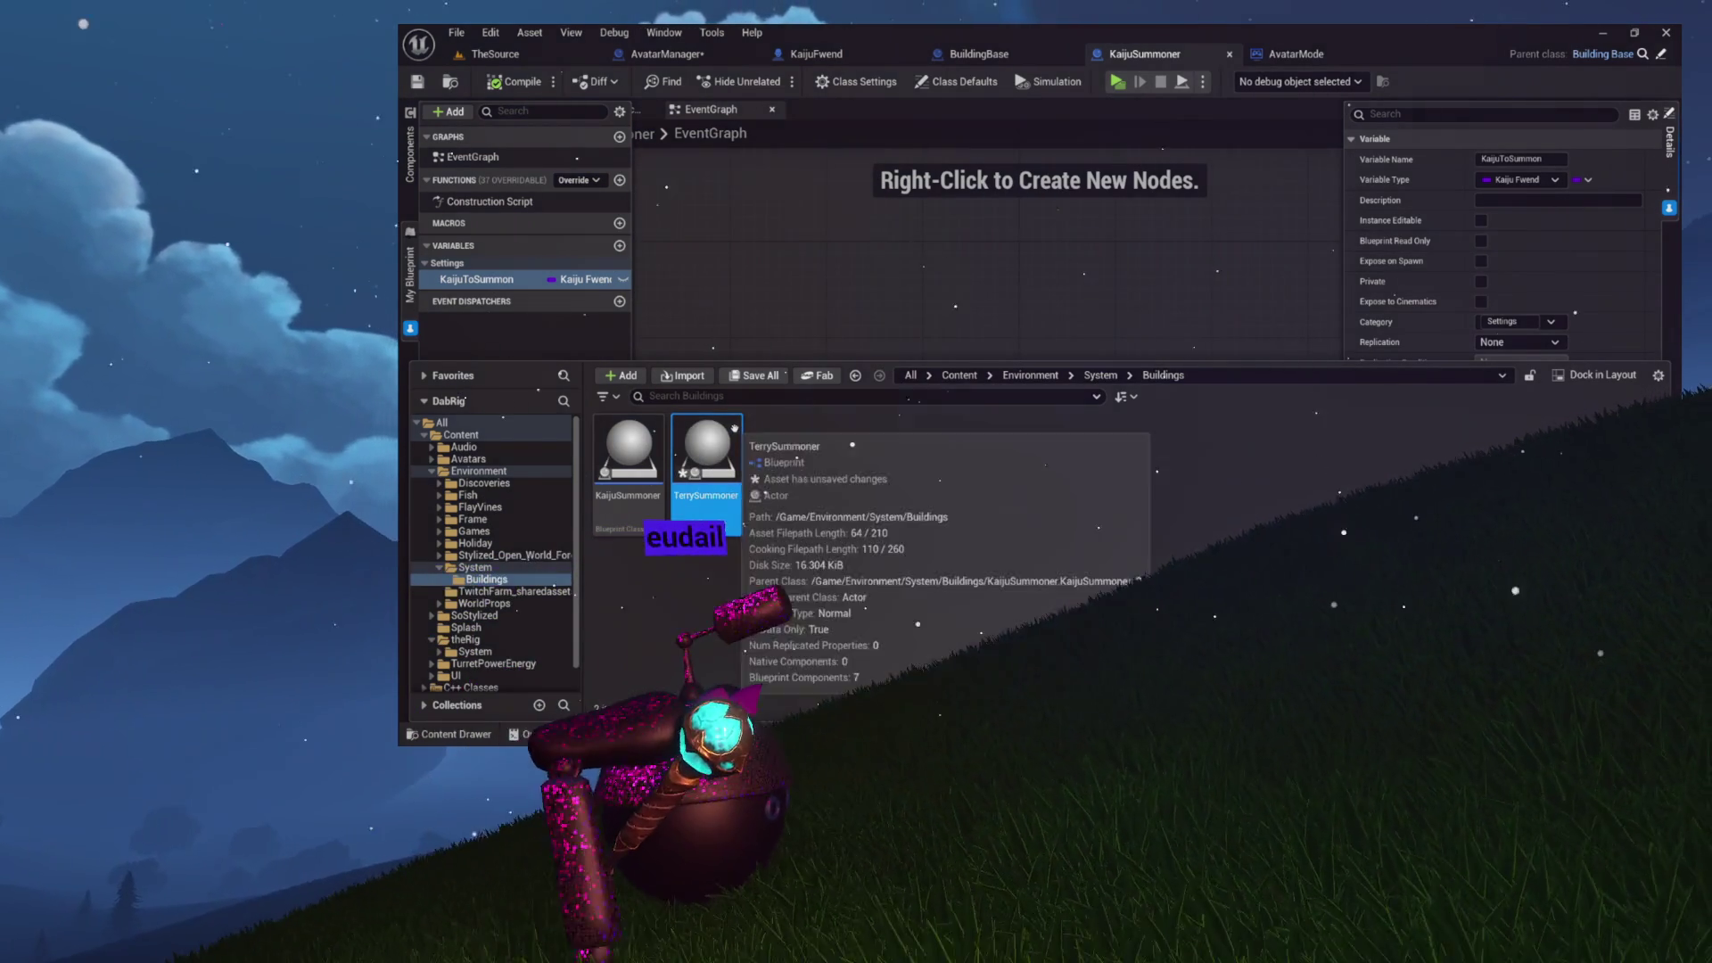
double_click(706, 454)
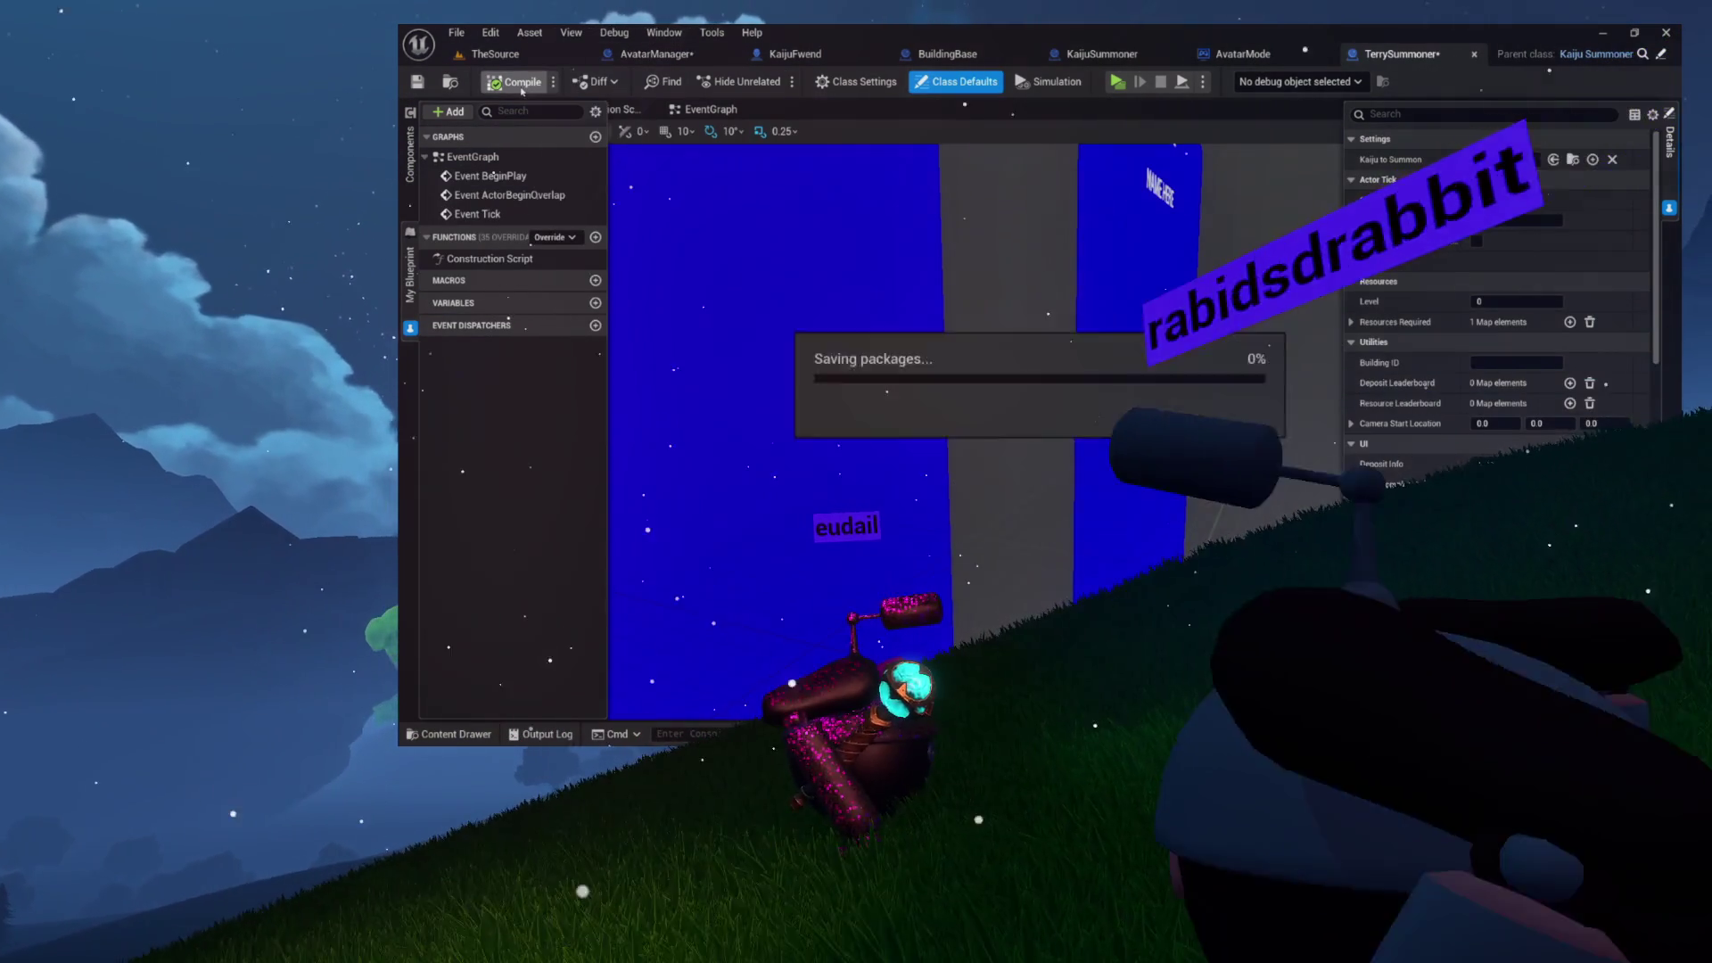
- Set TerrySummoner's kaiju to Kaiju_Fwend, compile, and list resource types for its R_Lumber requirement
click(522, 85)
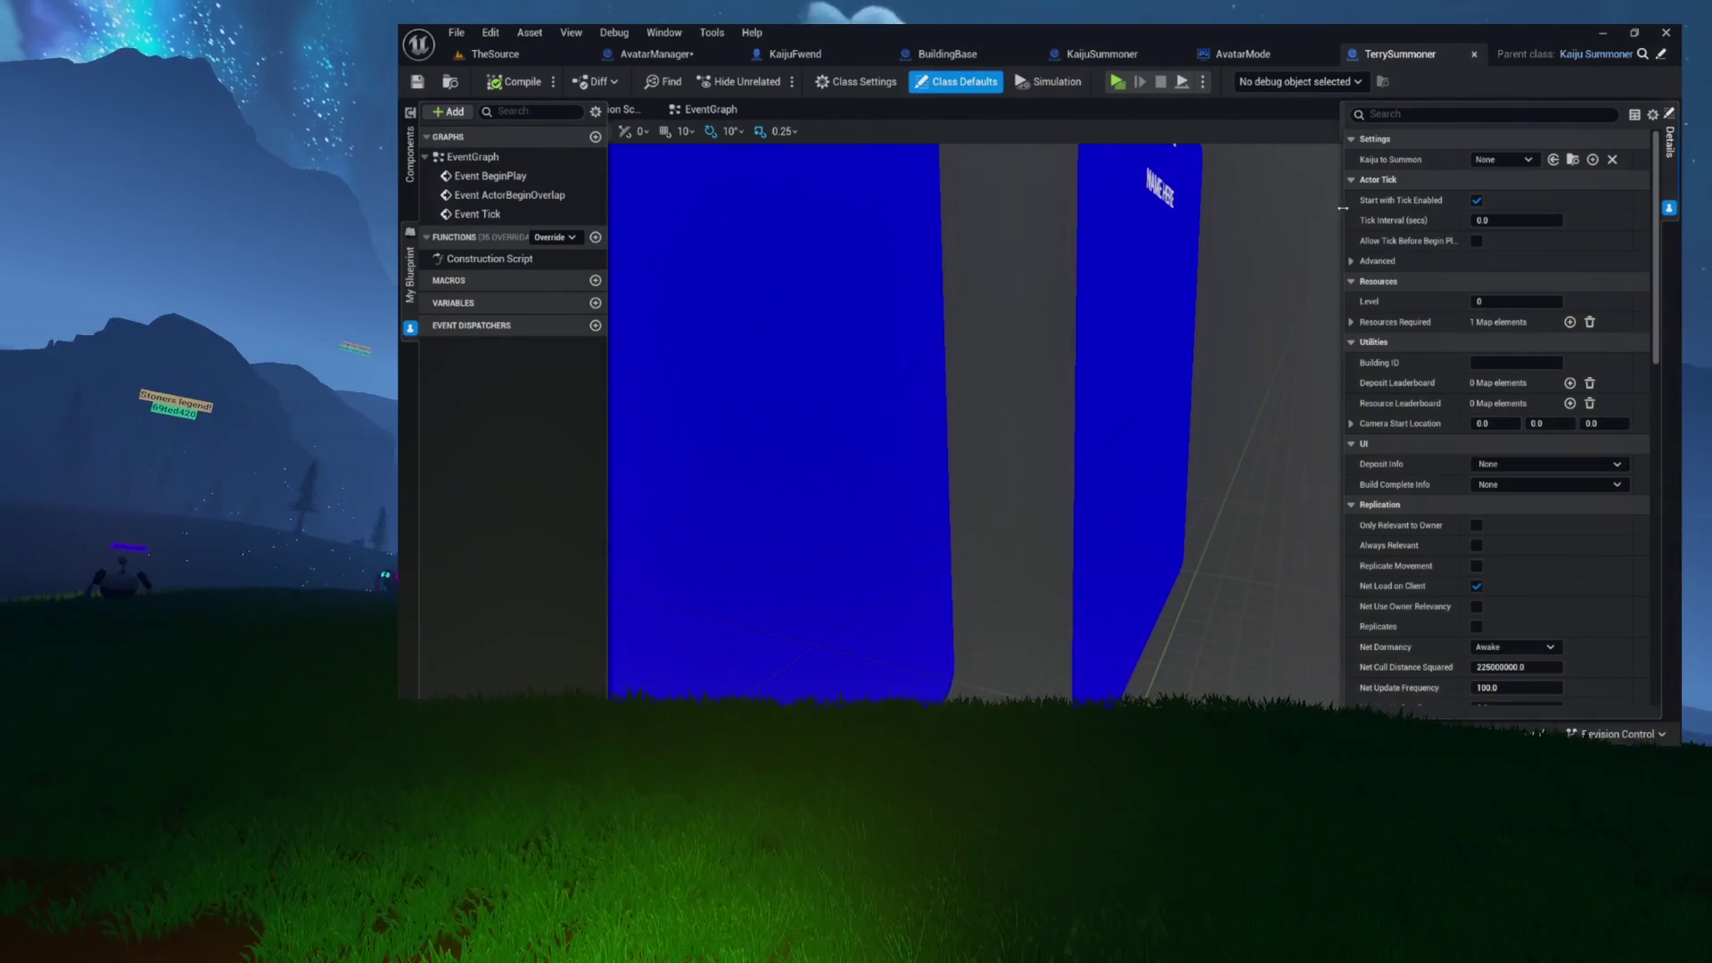
click(1350, 323)
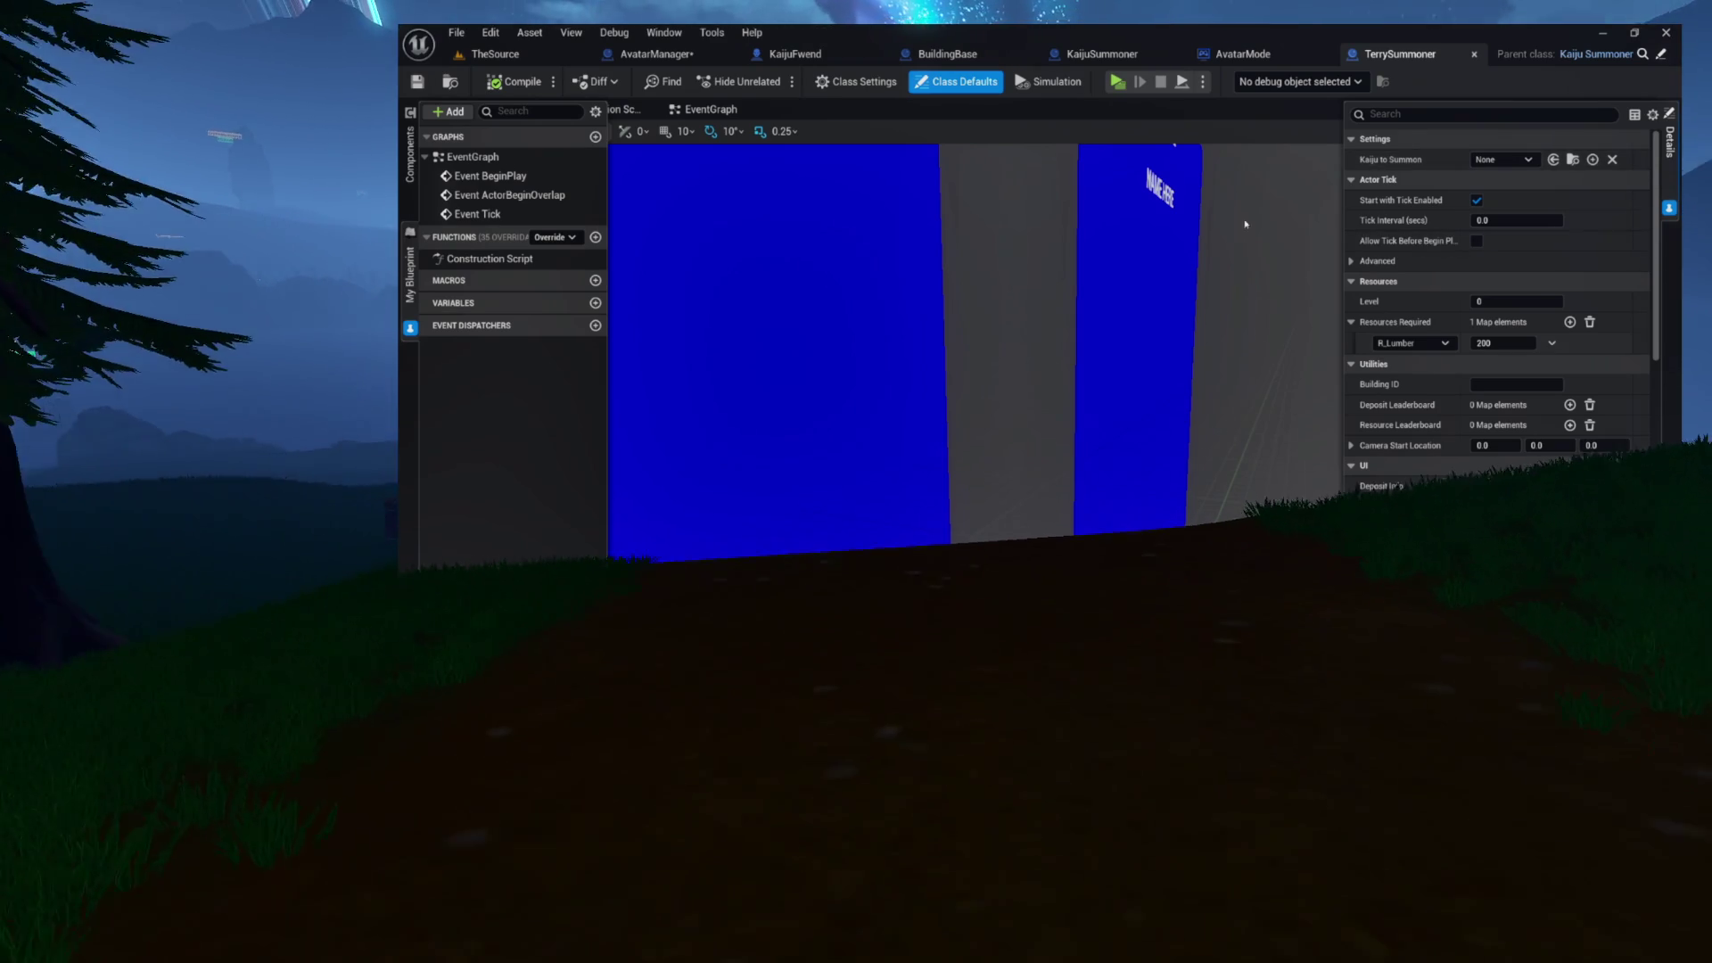
click(1503, 160)
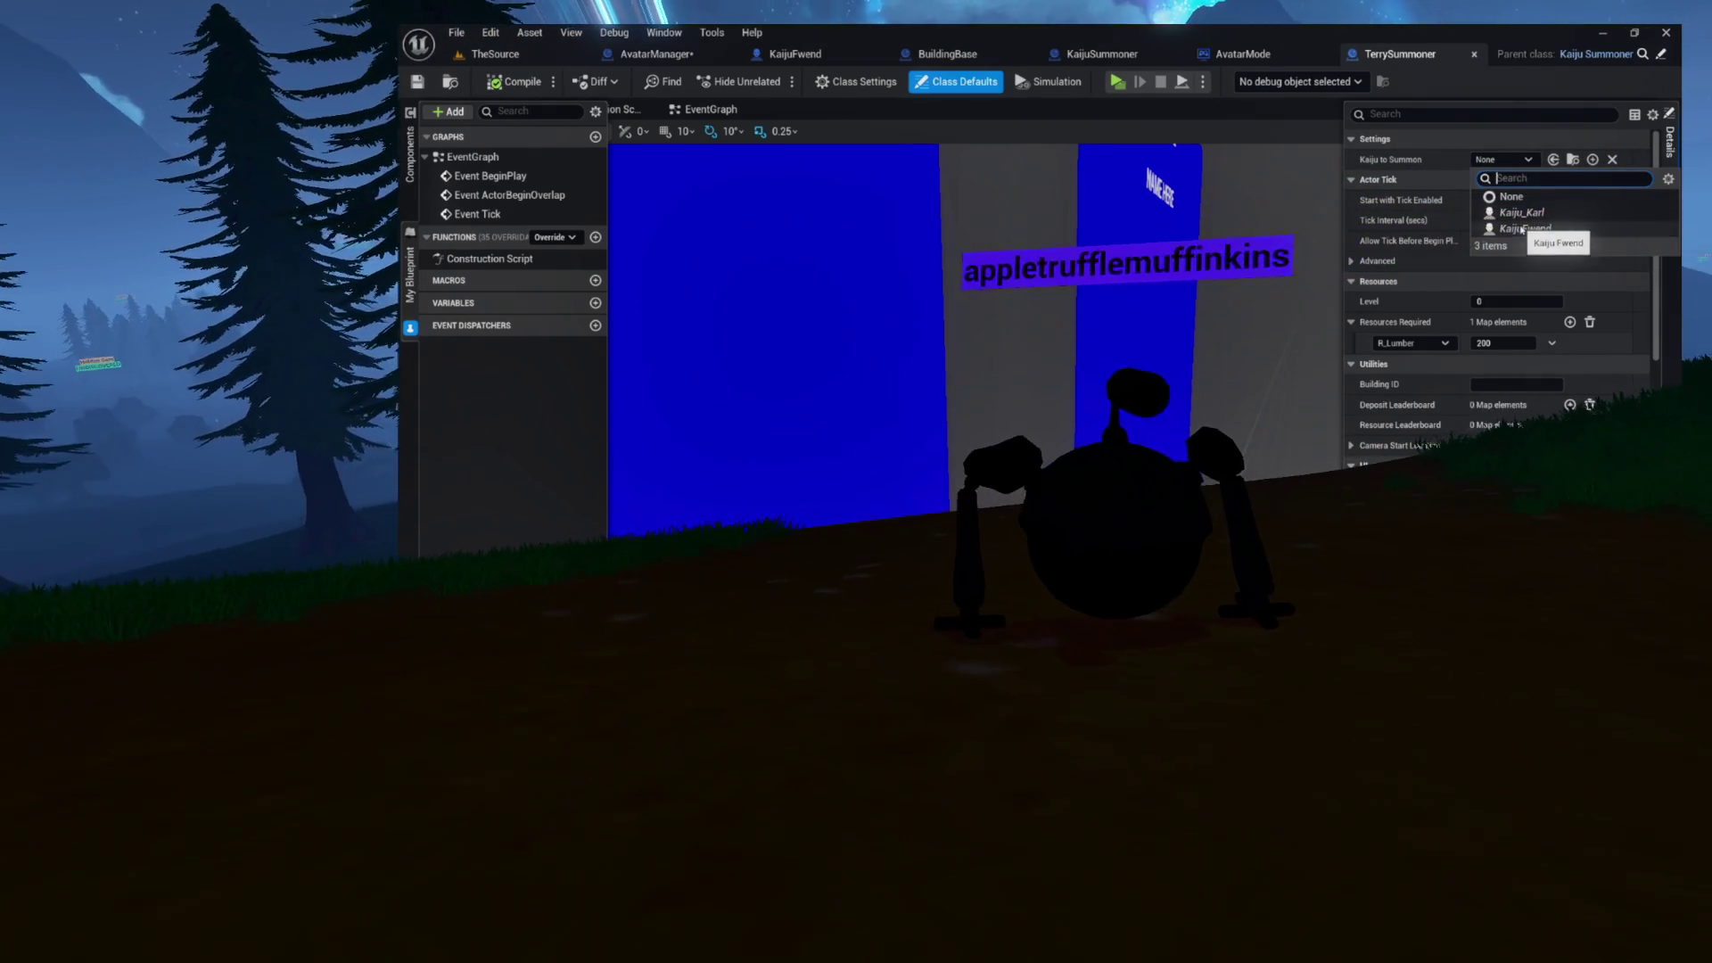
click(1523, 228)
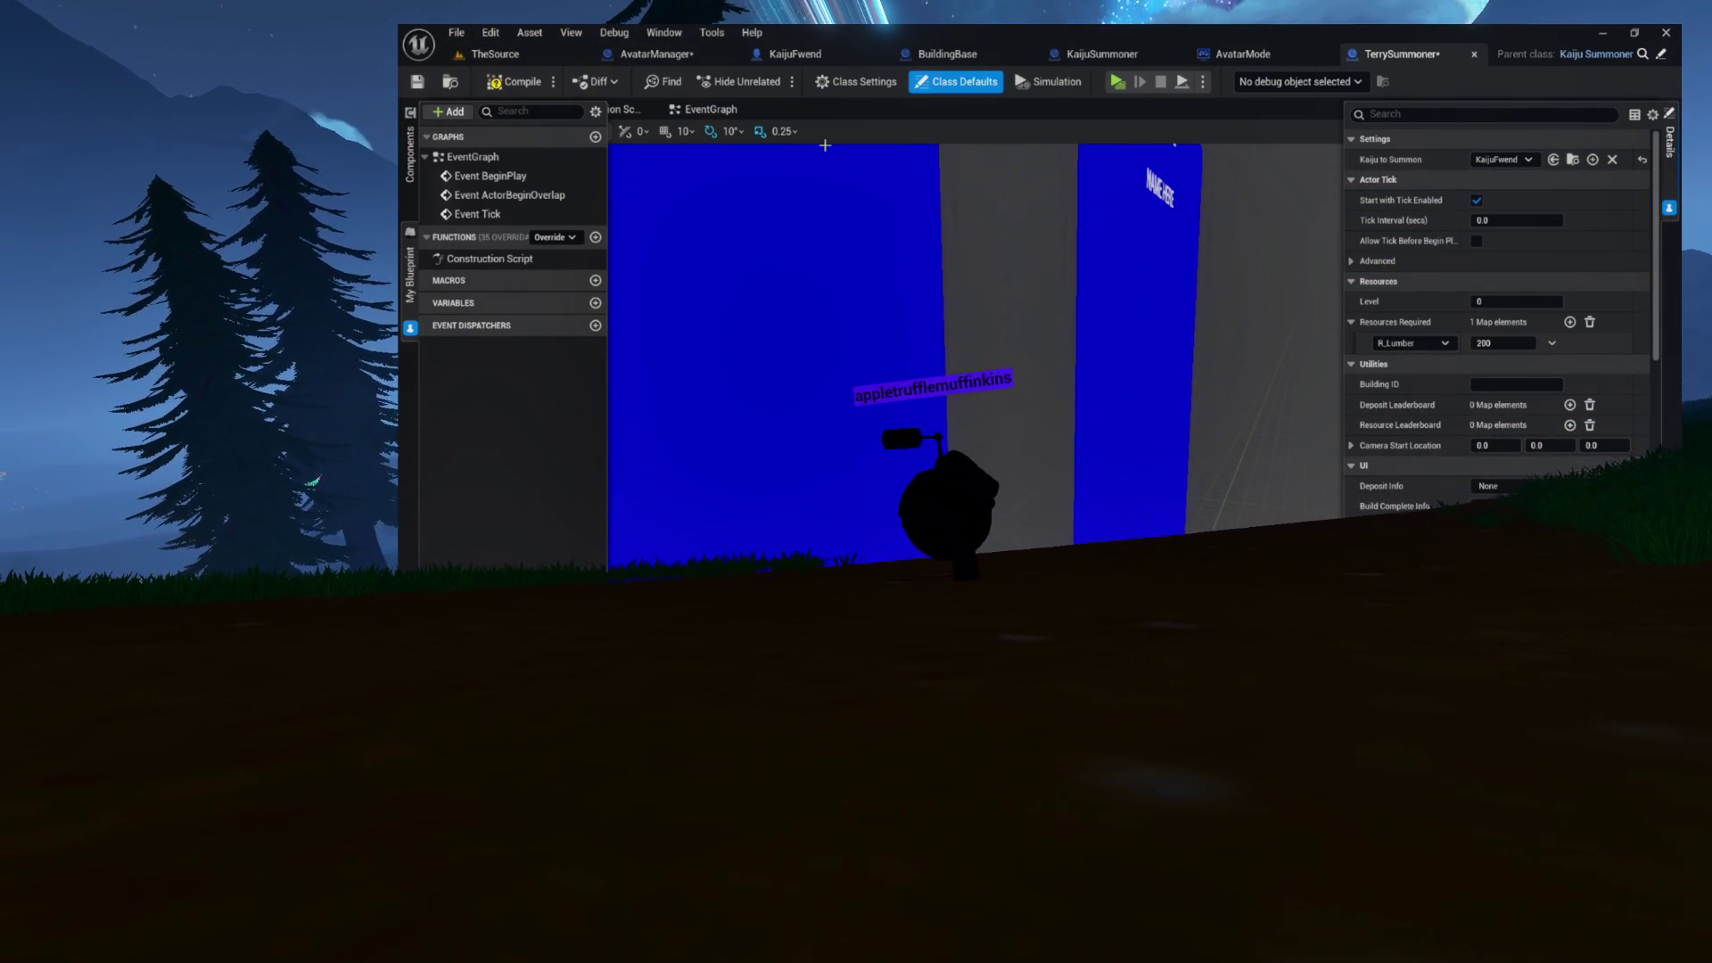
click(518, 83)
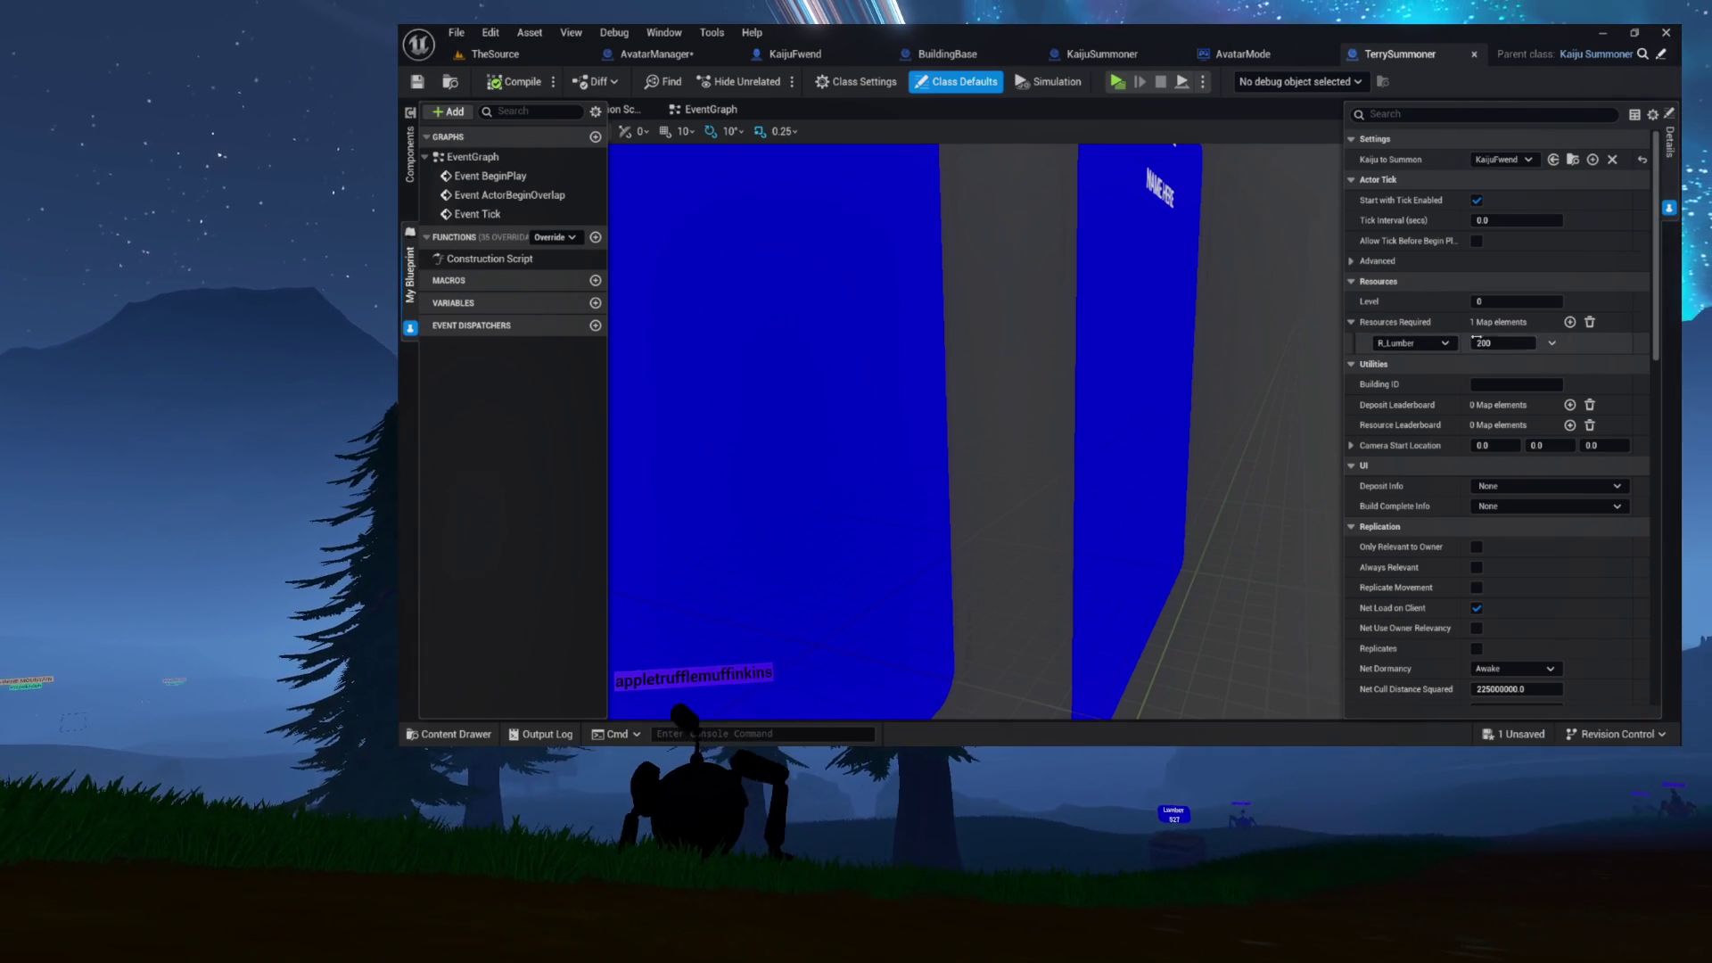
click(1445, 343)
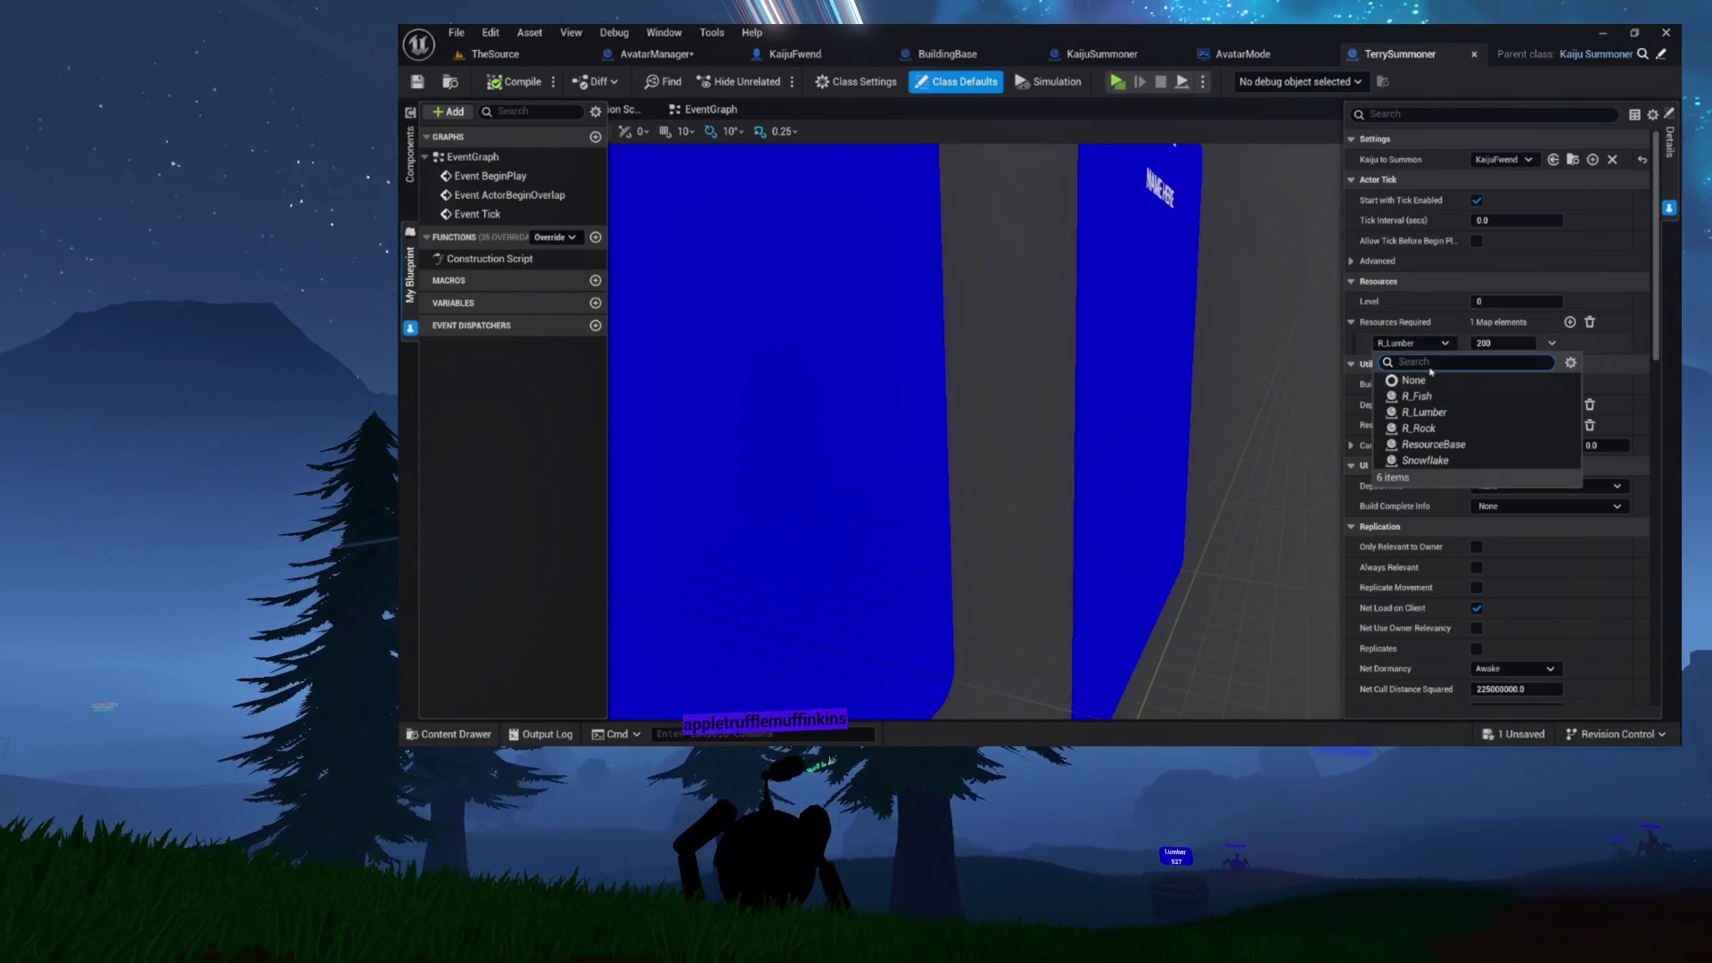
click(1454, 62)
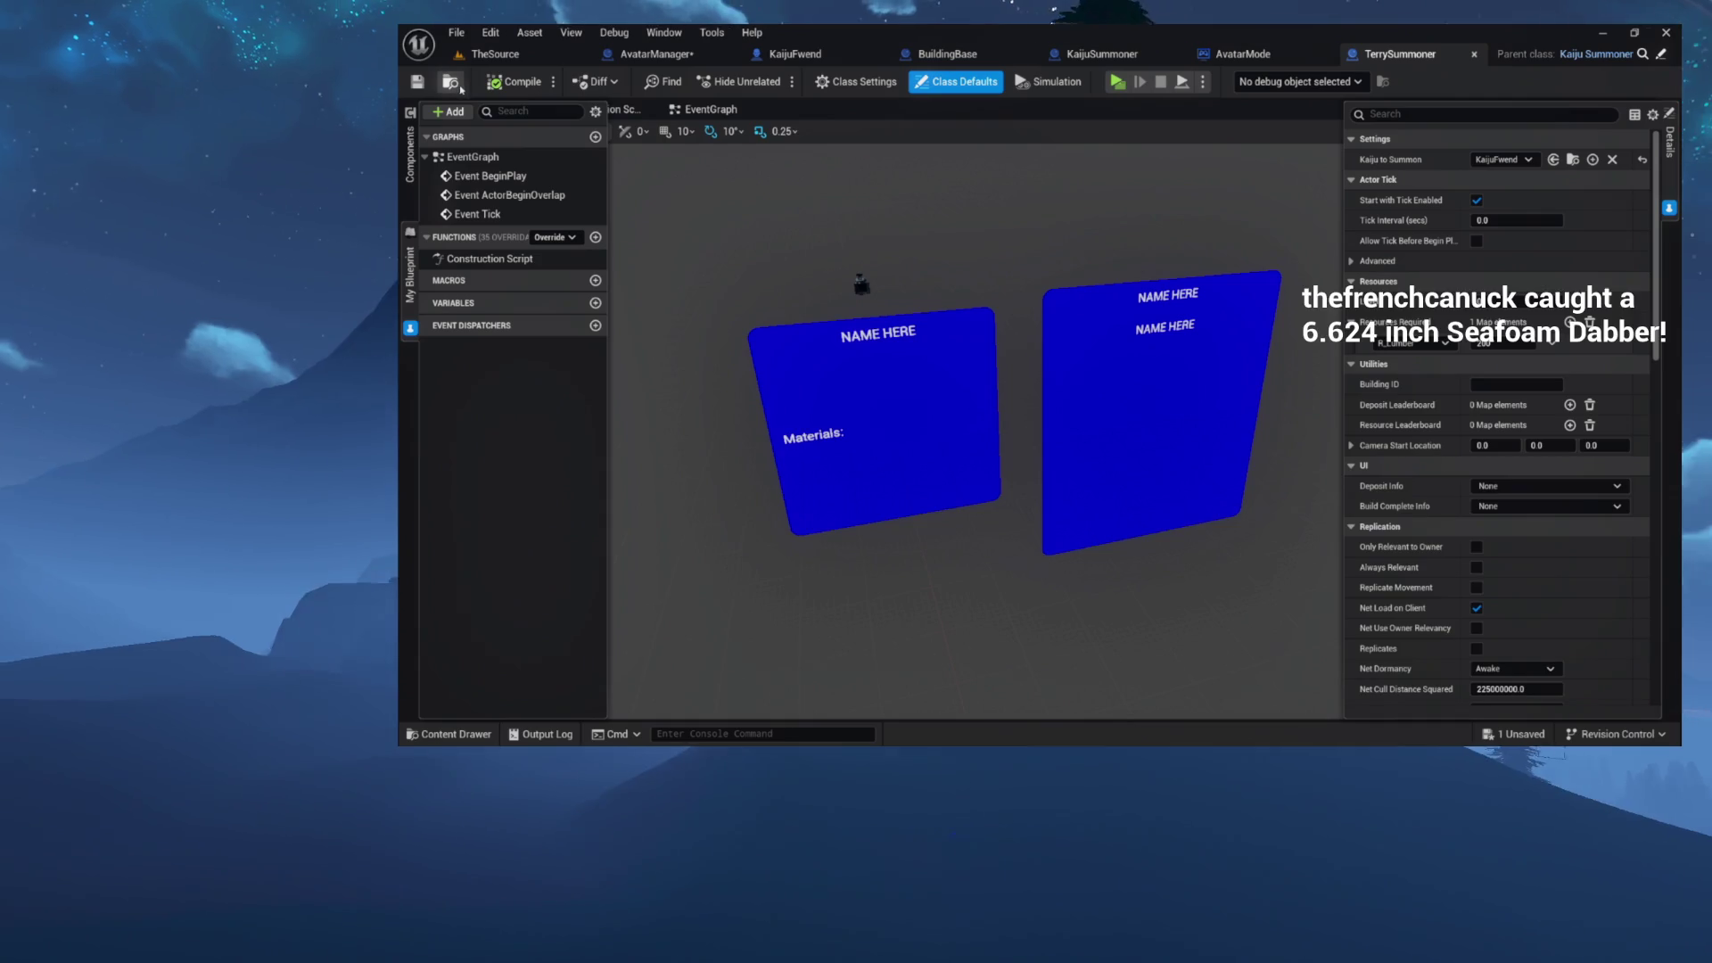
- Browse the Buildings assets and TheSource level, then return to the AvatarManager graph
key(ctrl+space)
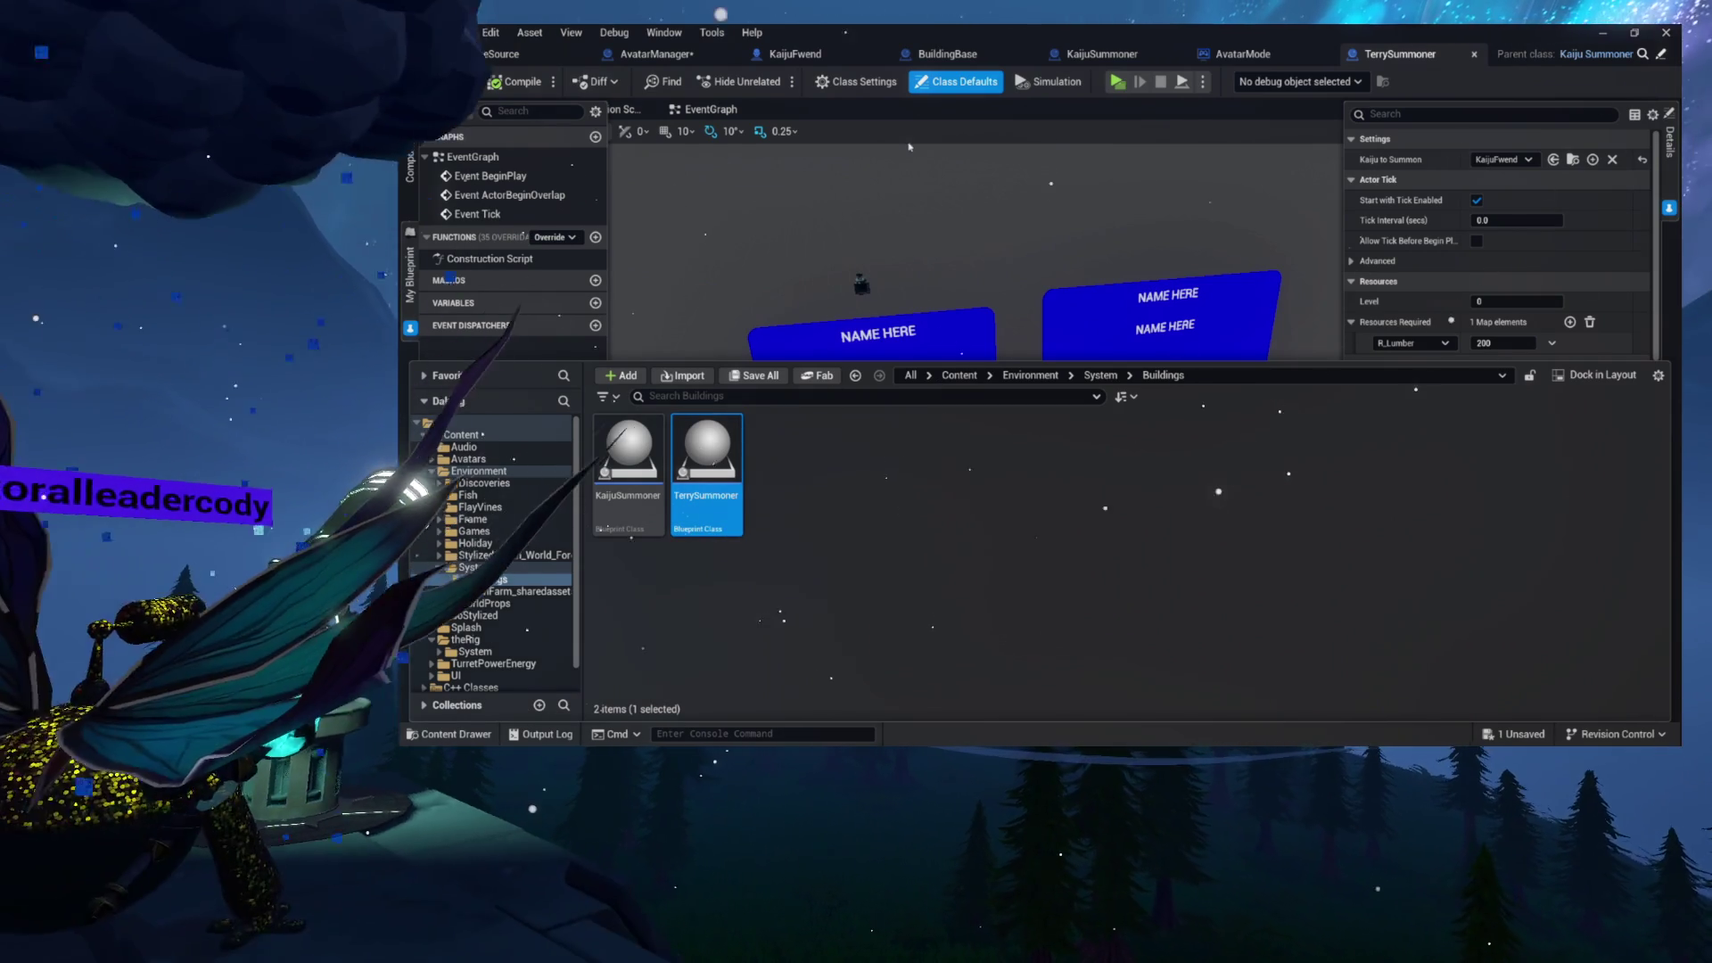
click(495, 53)
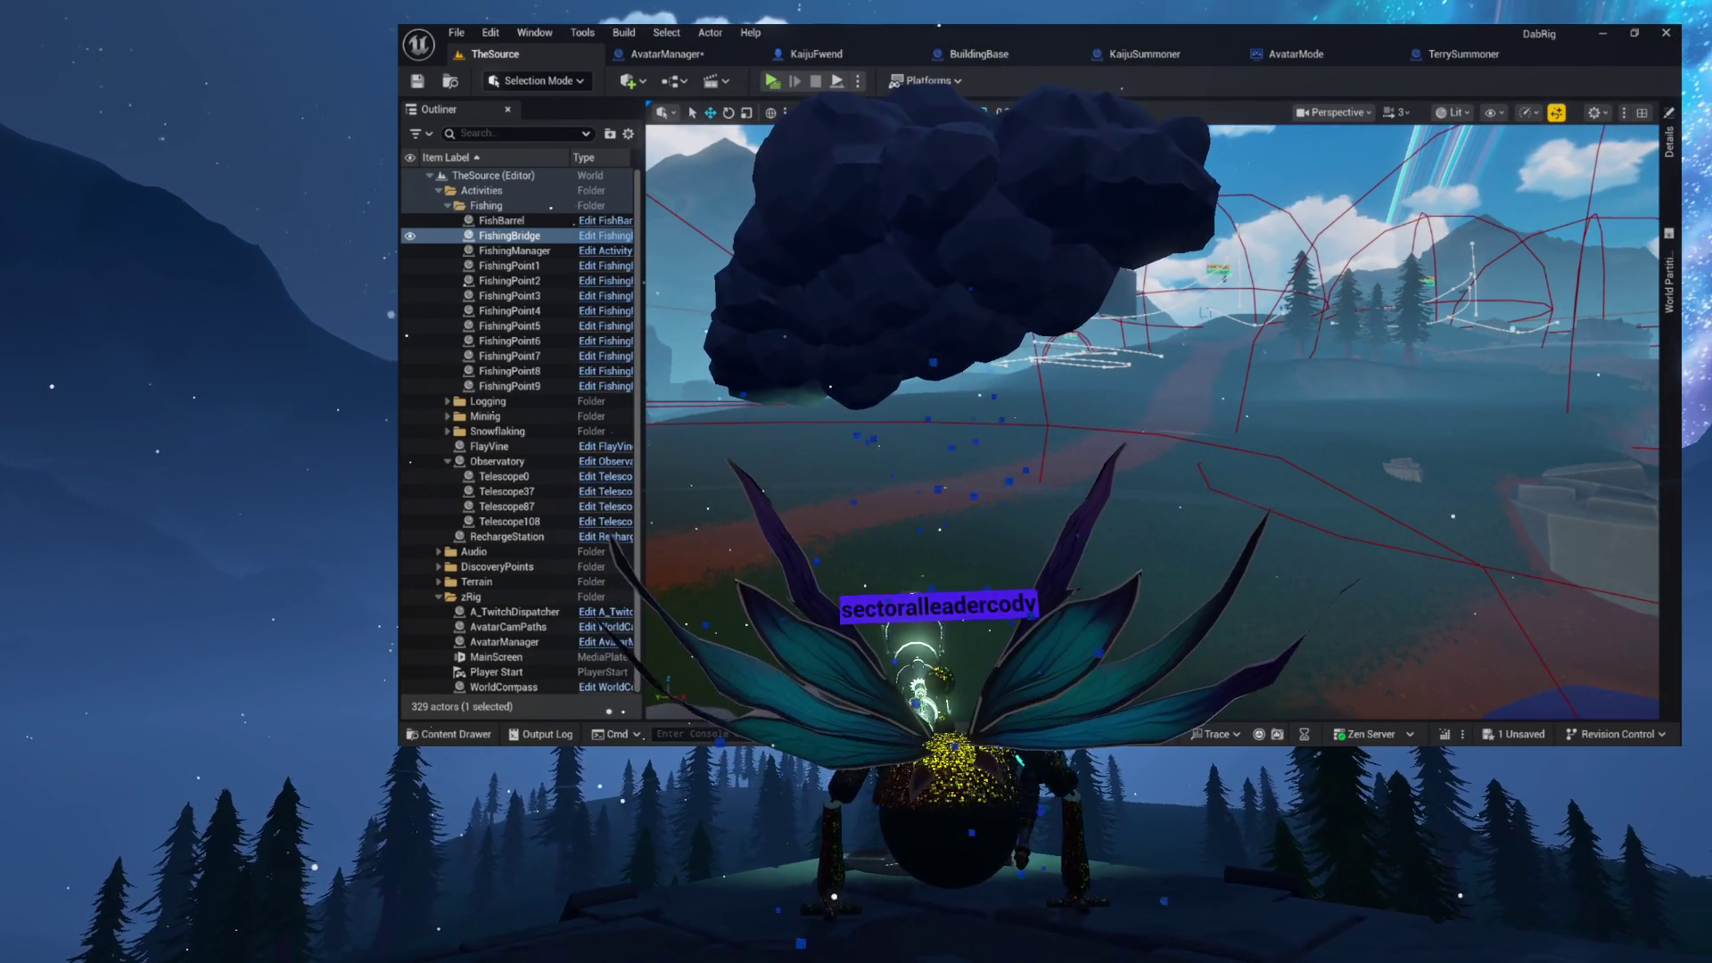
click(667, 54)
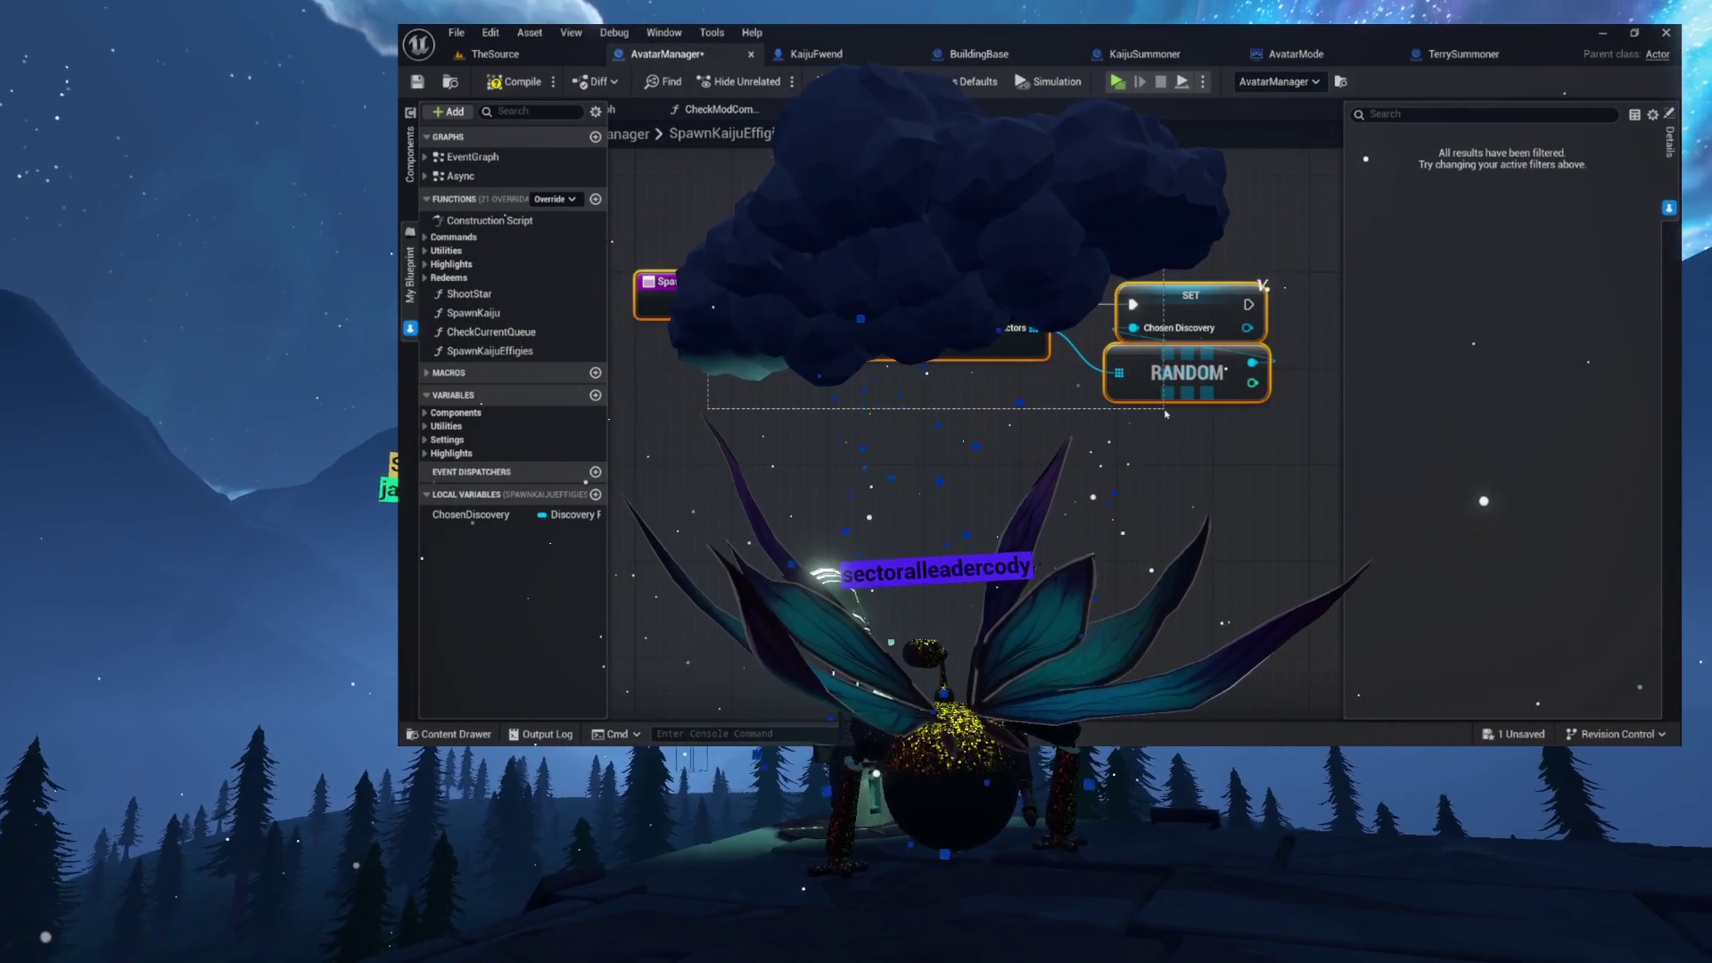
- Print 'KAIJU SUMMON:' with ChosenDiscovery's display name, compile AvatarManager, and shift all nodes right
click(1171, 276)
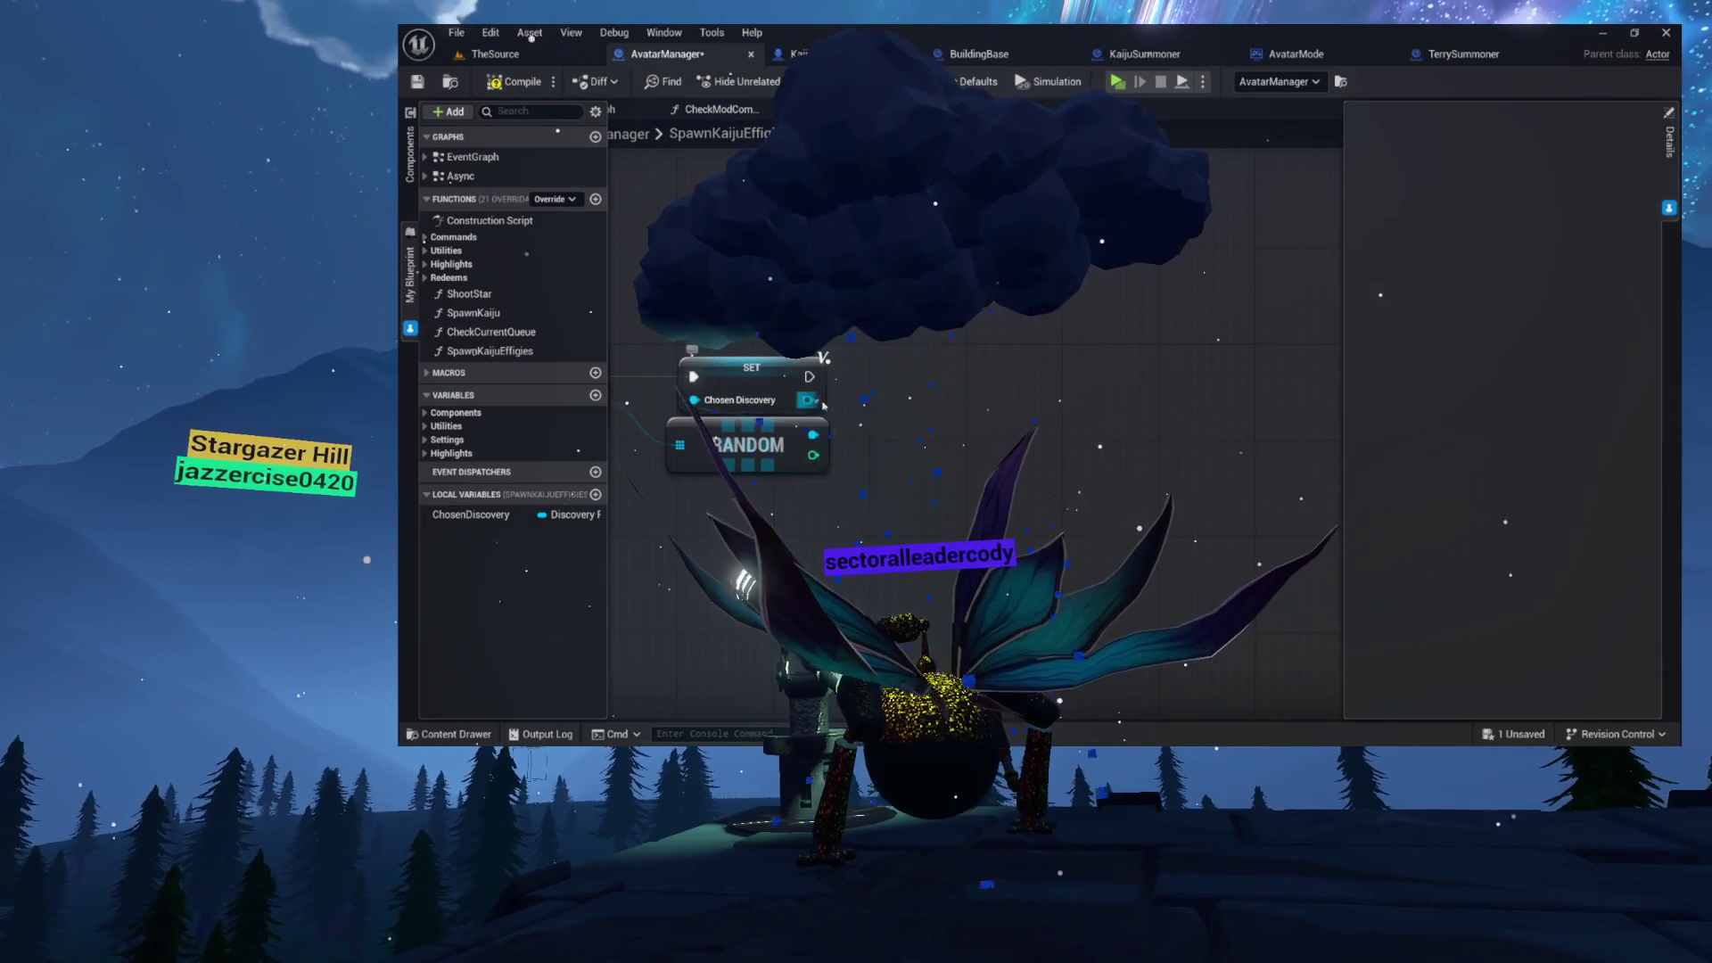
drag(807, 401, 889, 398)
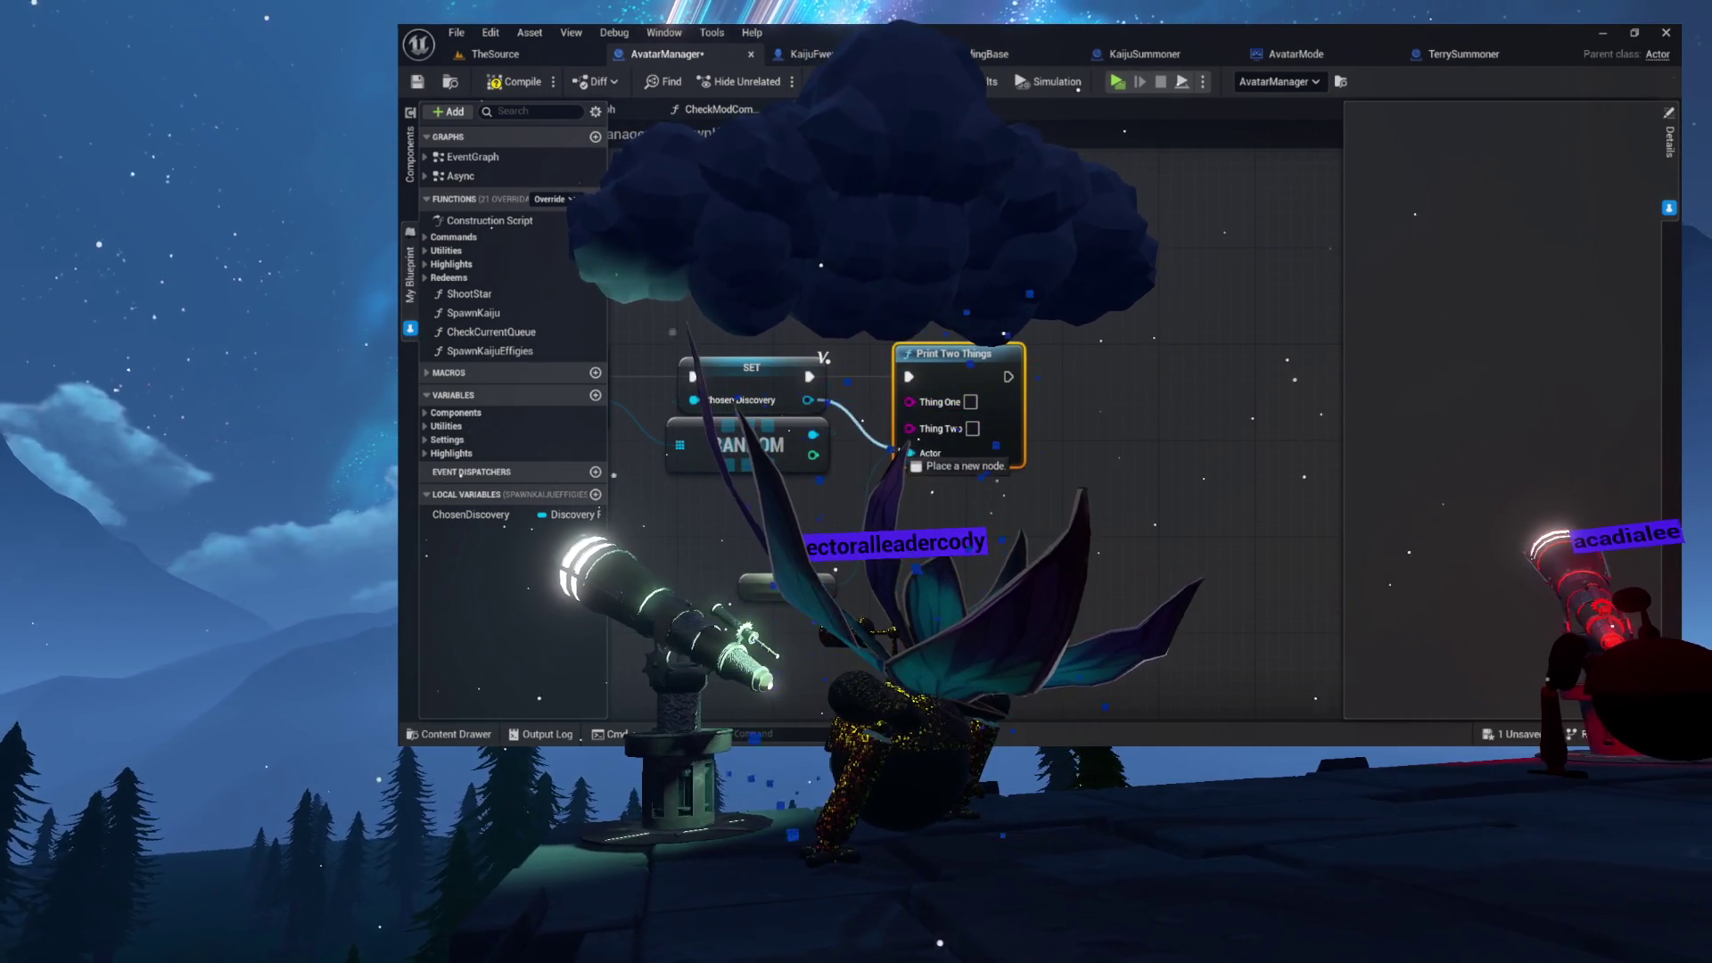
key(q)
text(KAIJU)
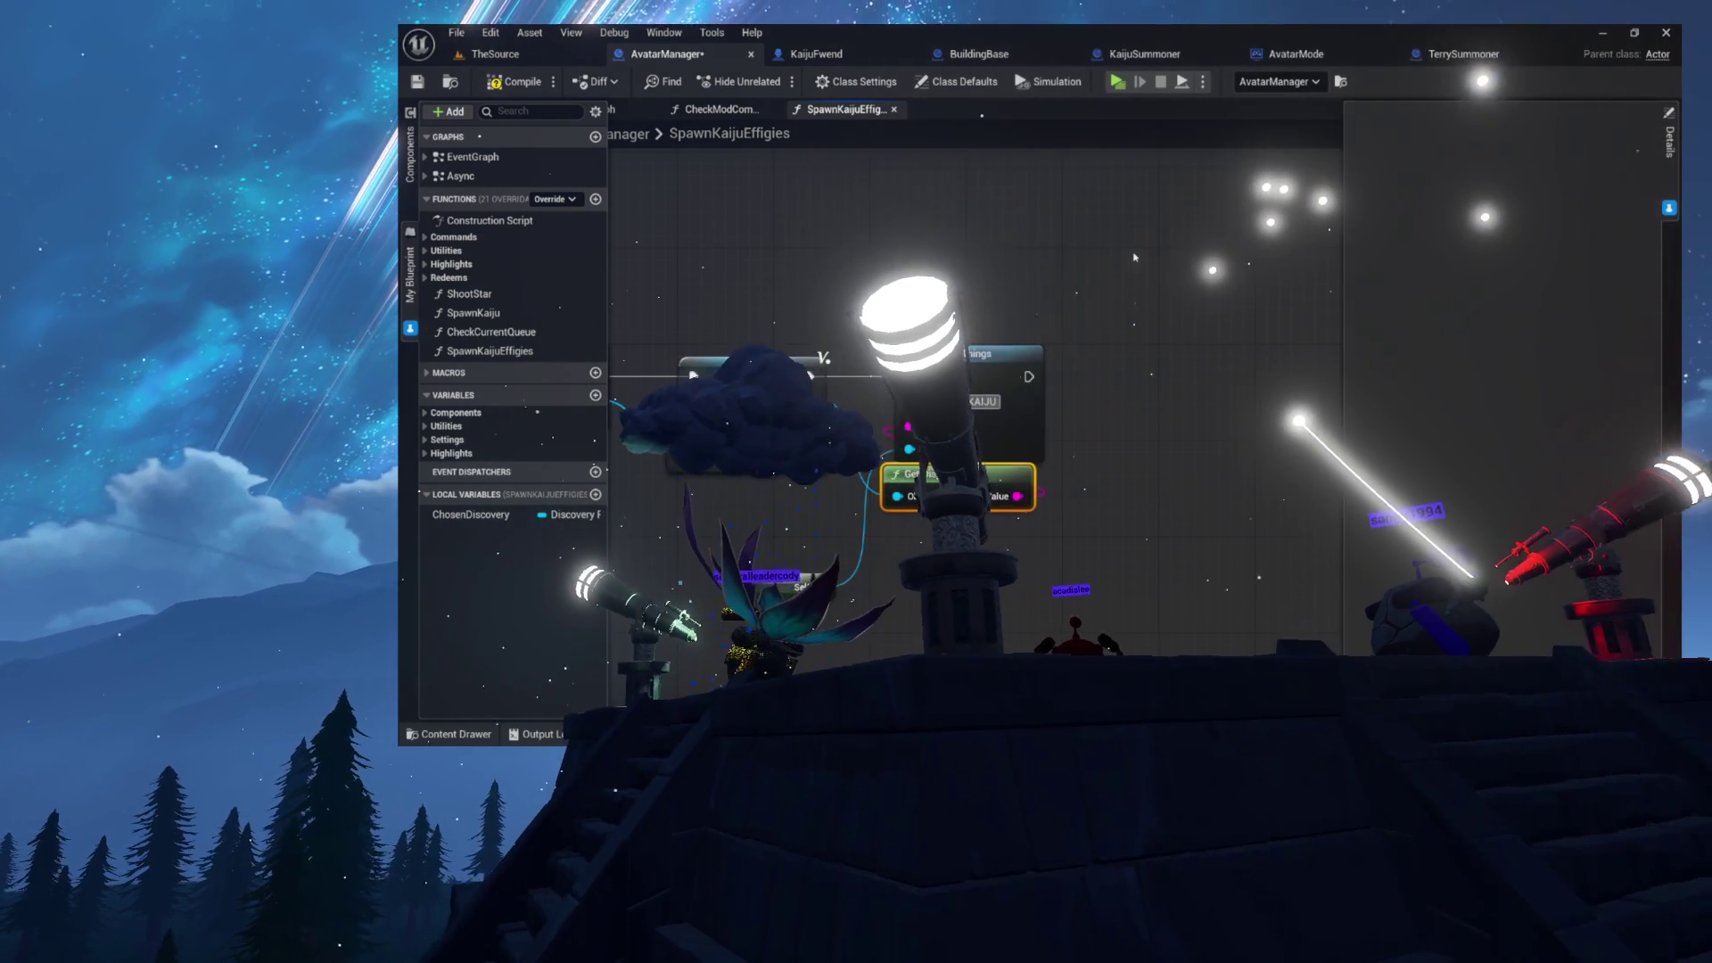
text(SUMMON:)
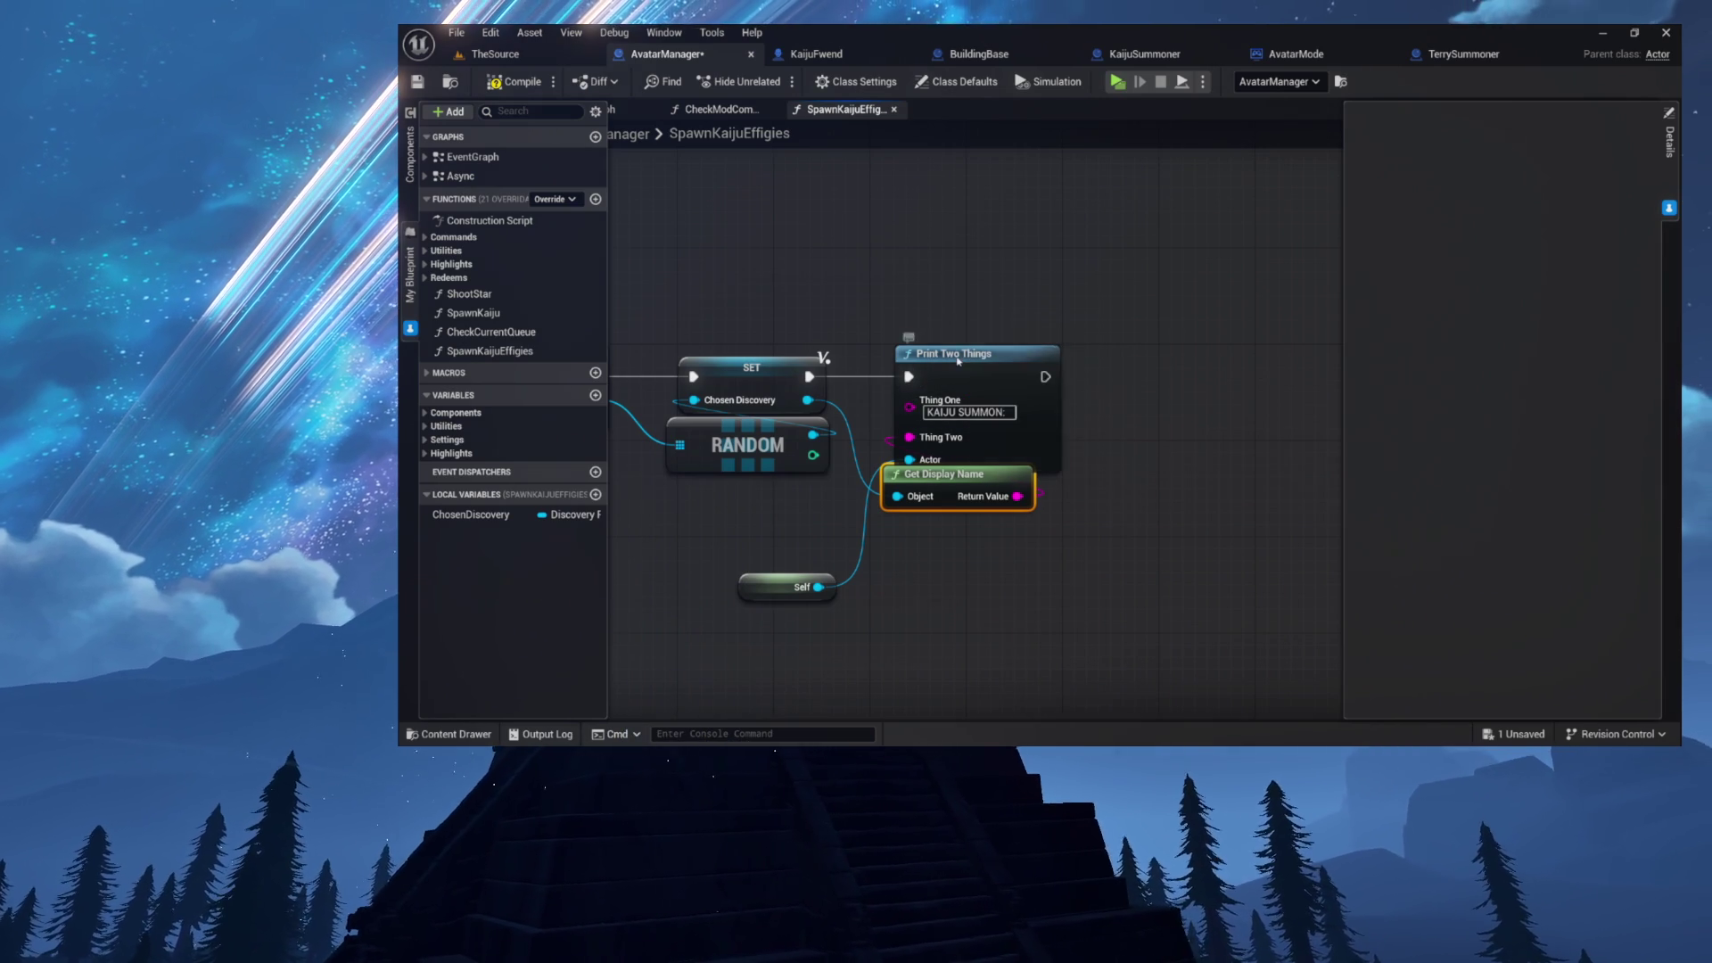
drag(951, 481, 948, 486)
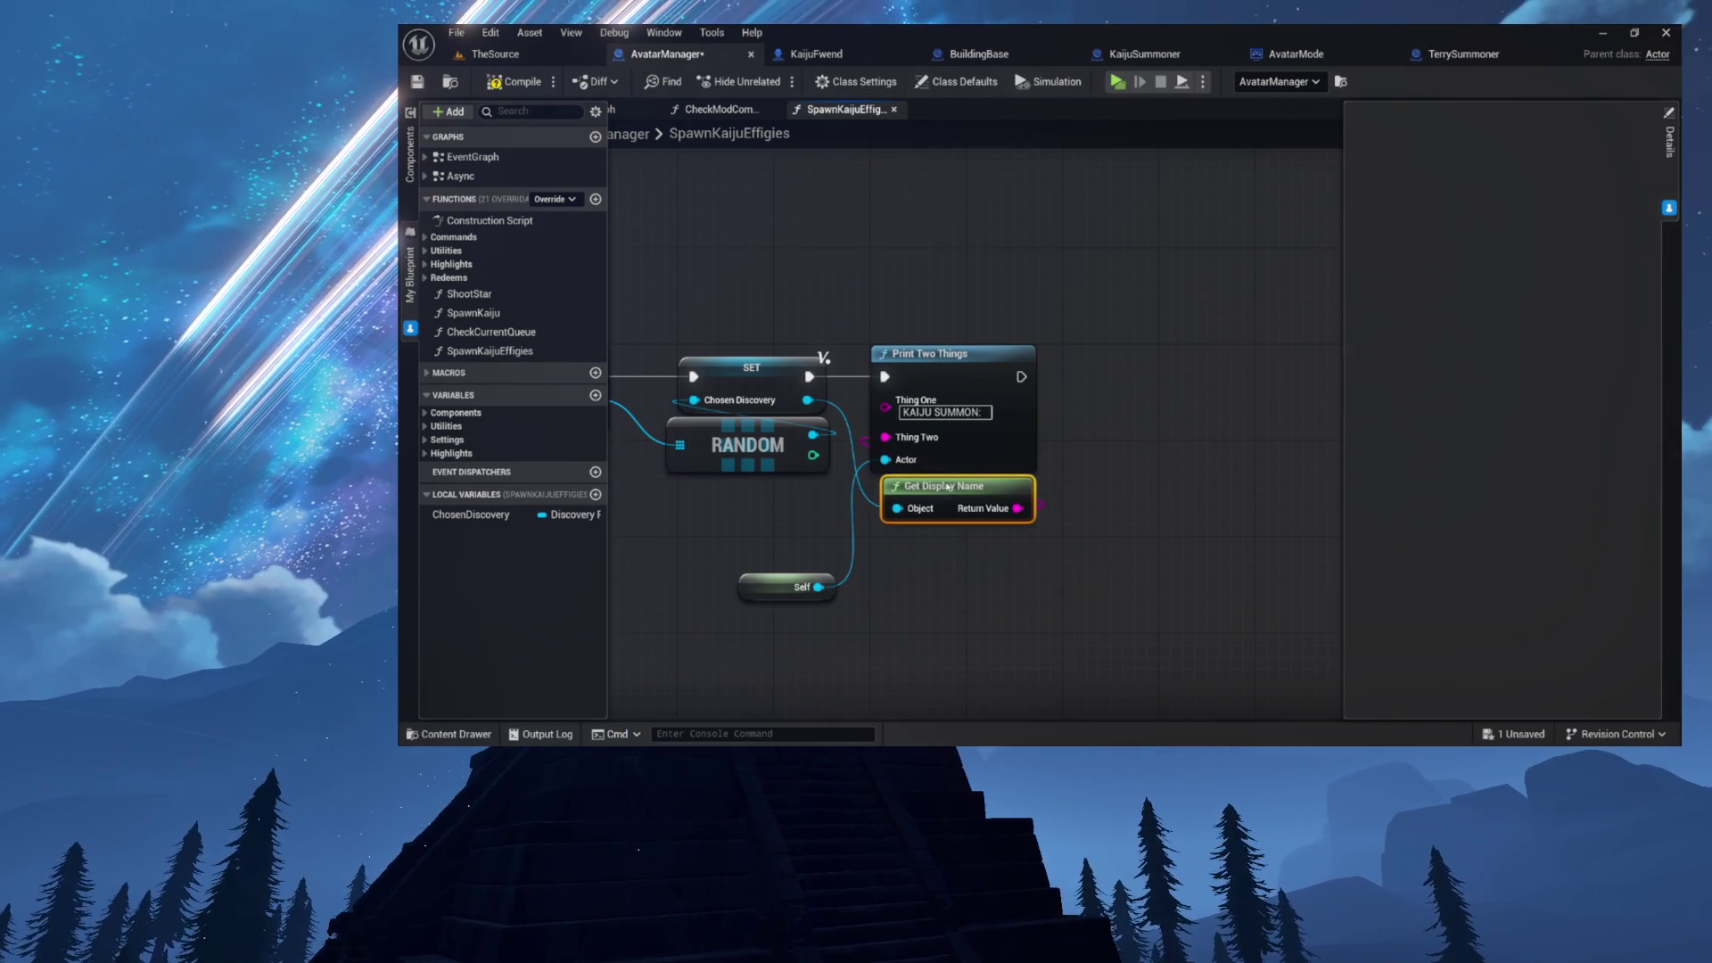
click(505, 79)
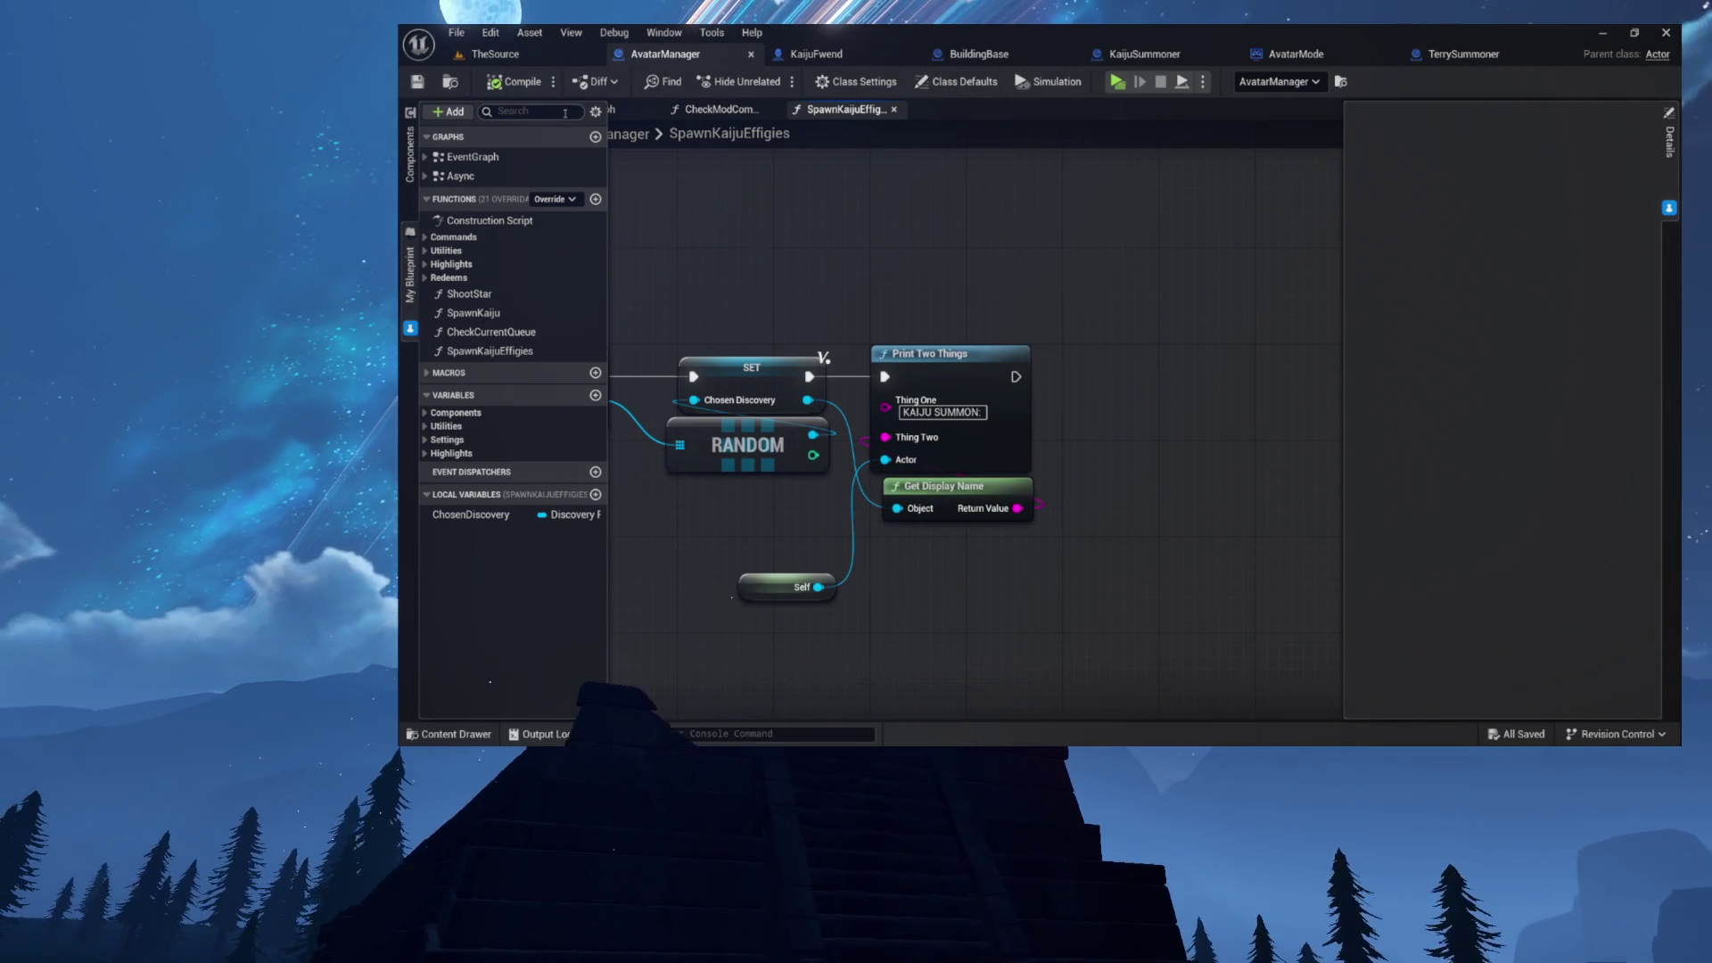
key(ctrl+a)
drag(918, 346, 1099, 365)
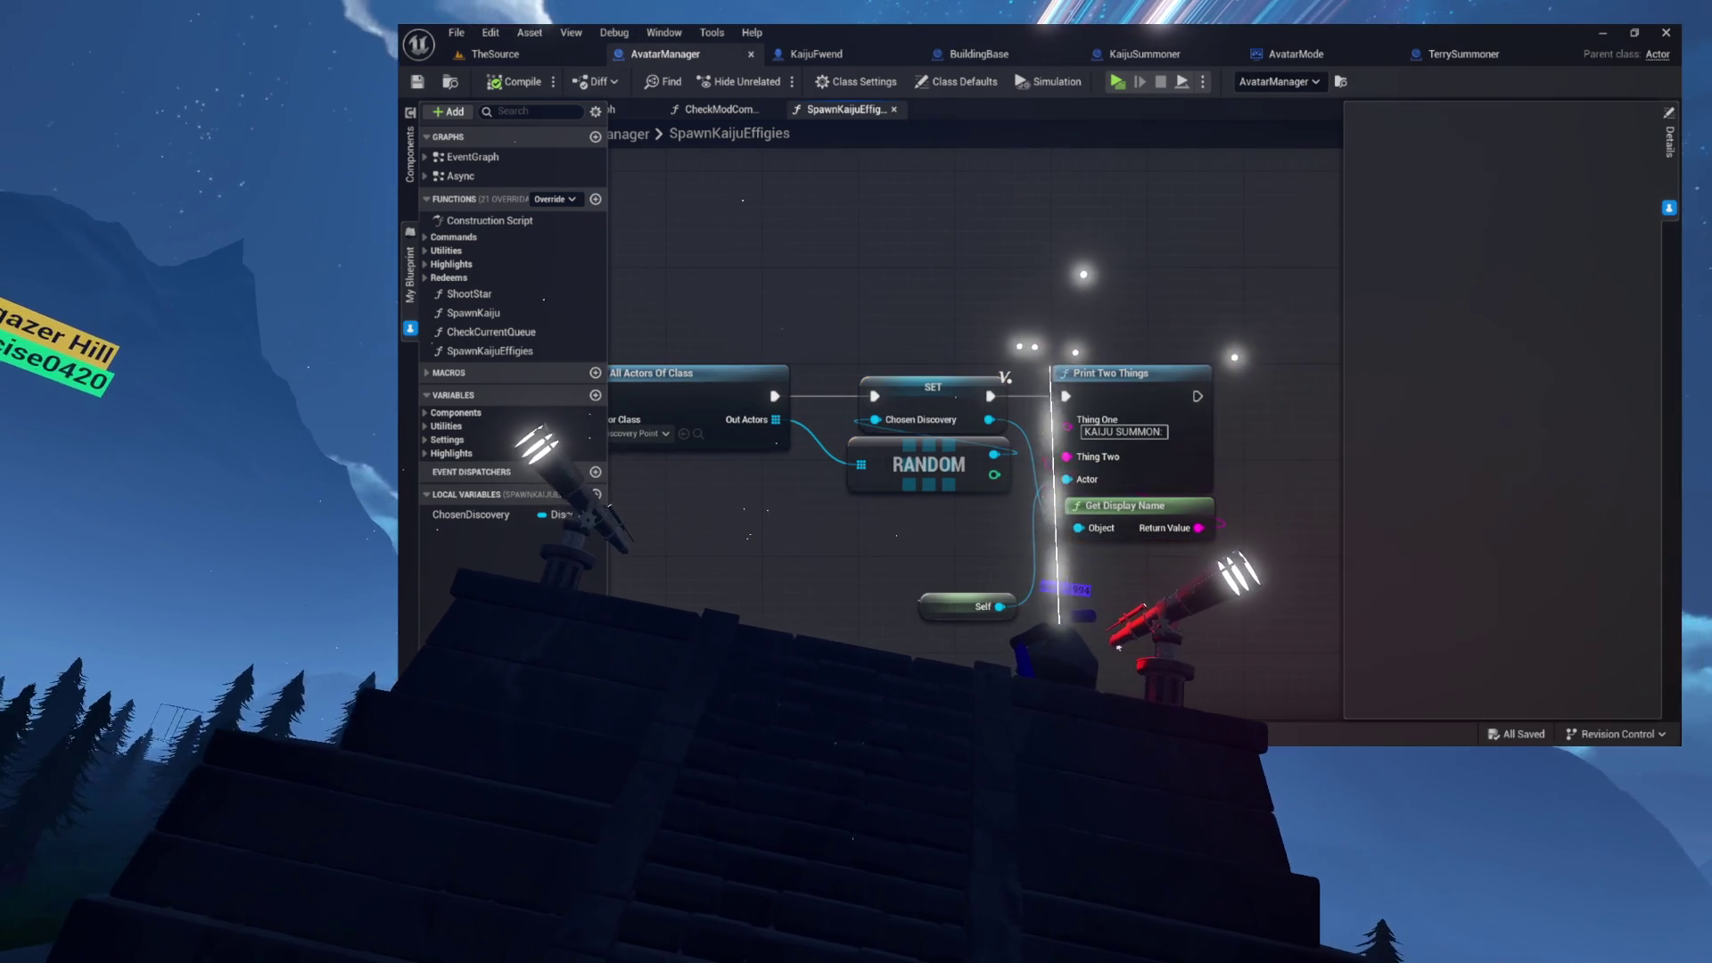
- Add a Spawn Actor from Class node for TerrySummoner after Print Two Things
drag(949, 610, 925, 526)
drag(1283, 389, 1124, 383)
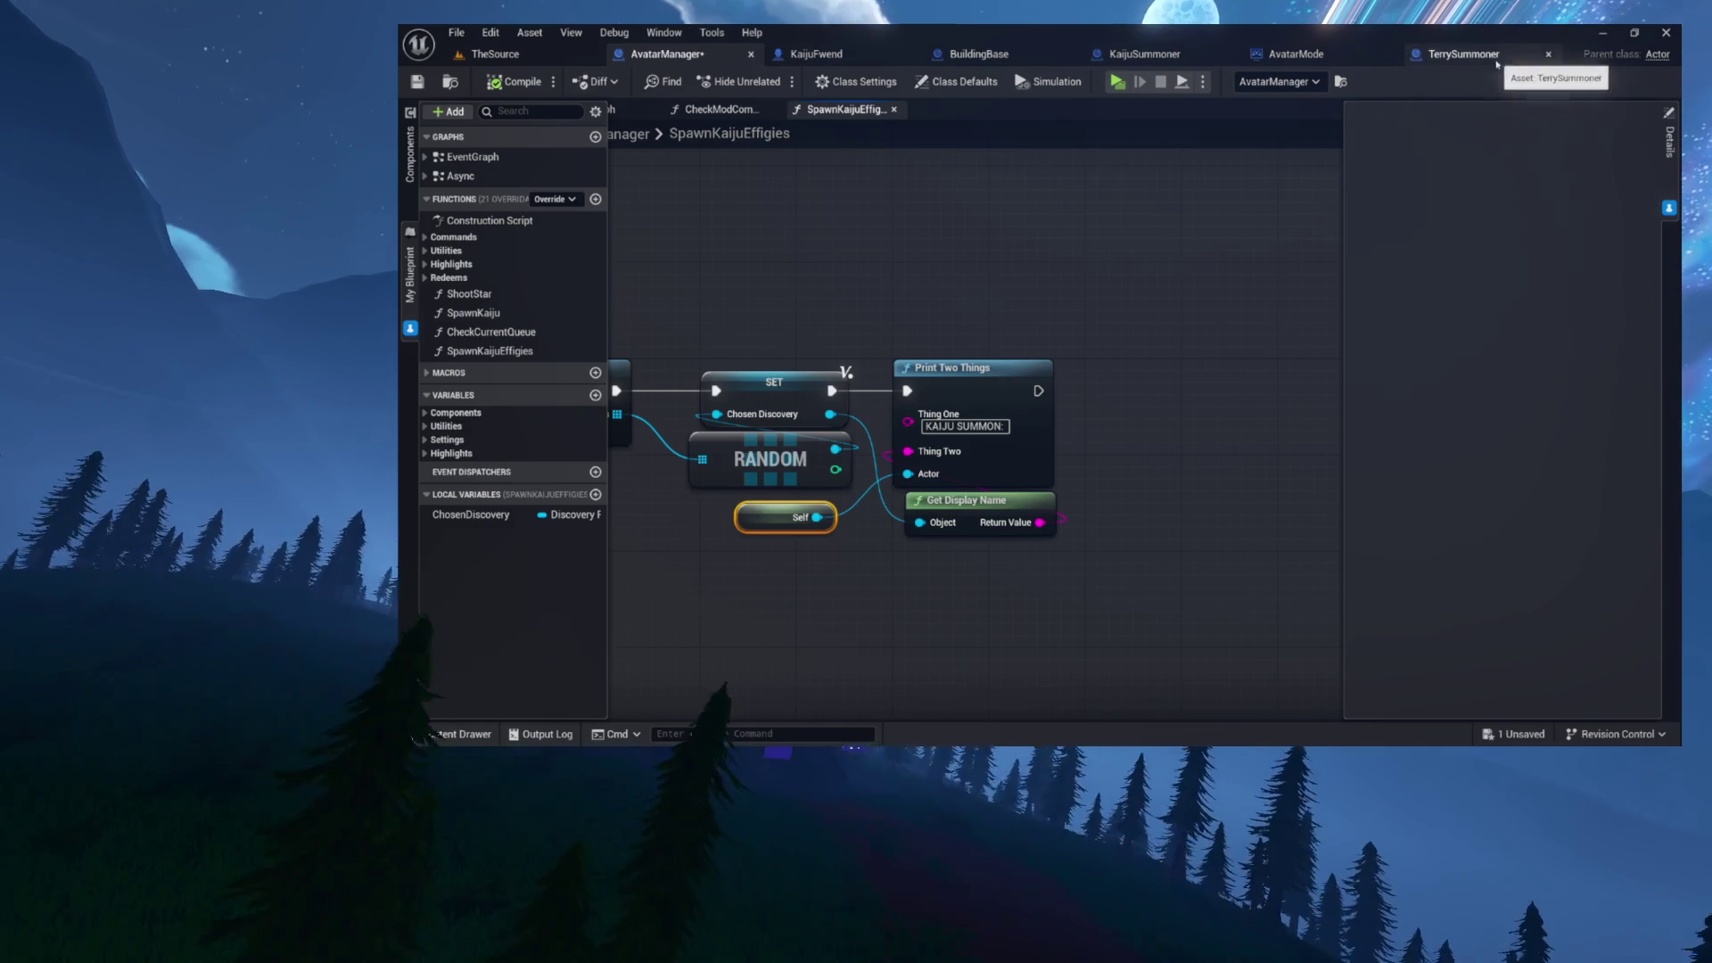
click(1463, 53)
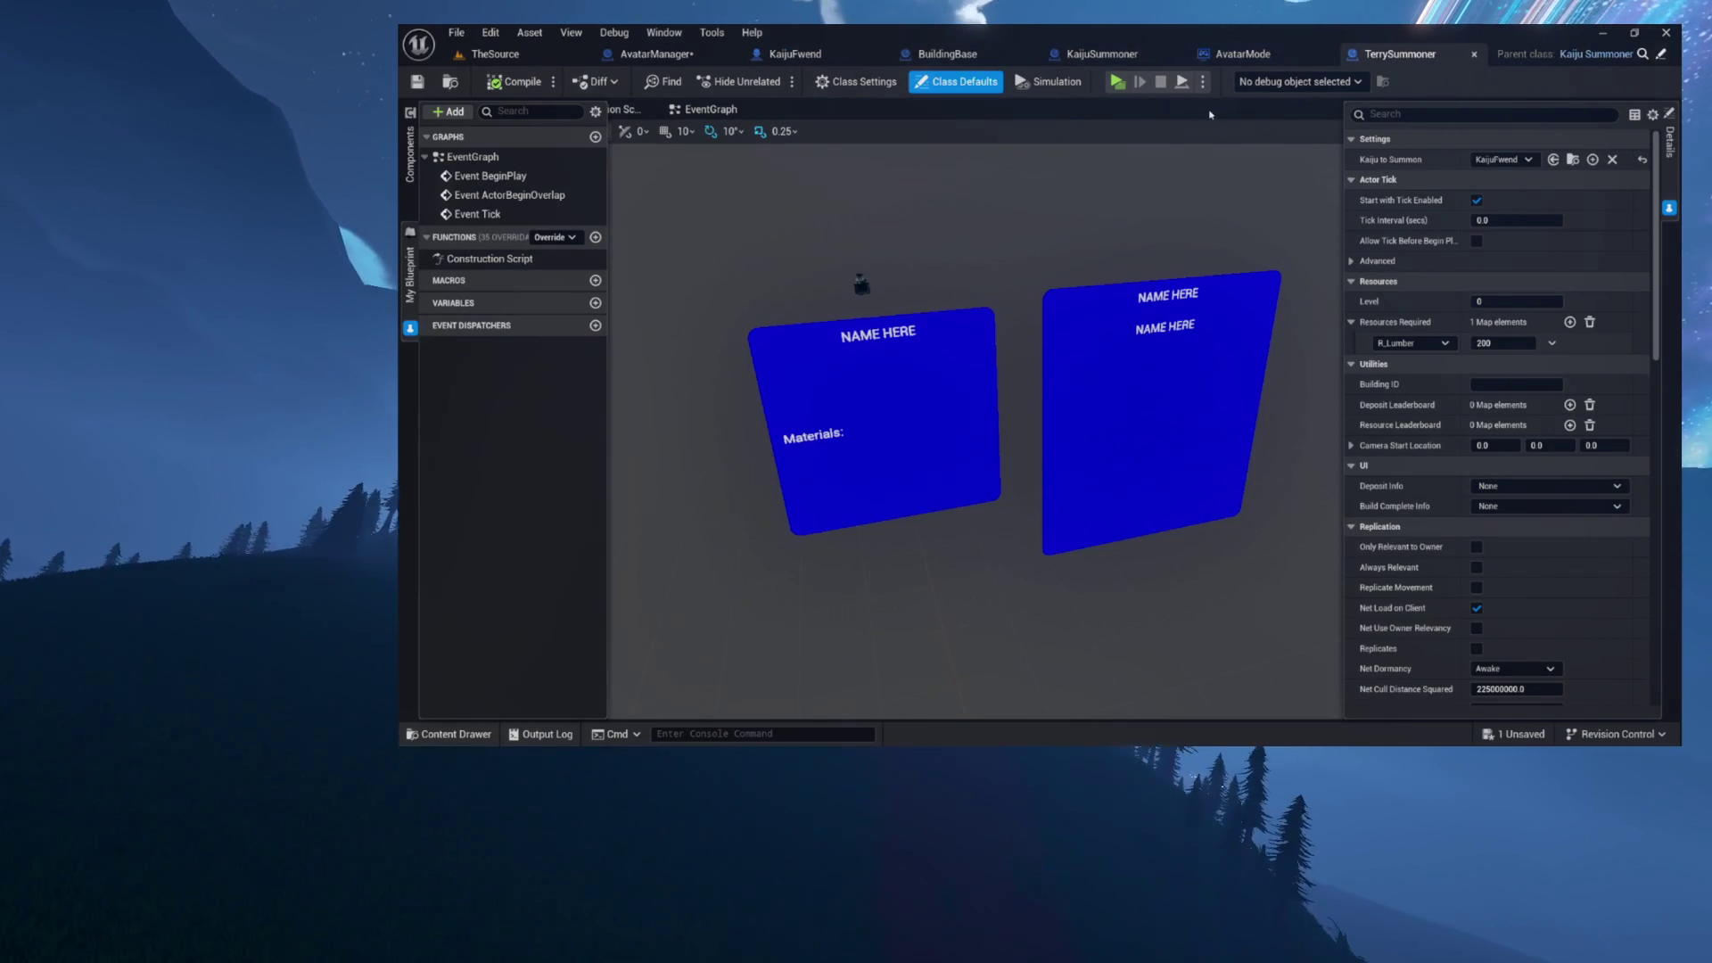
key(ctrl+Tab)
drag(846, 390, 1028, 392)
text(spa)
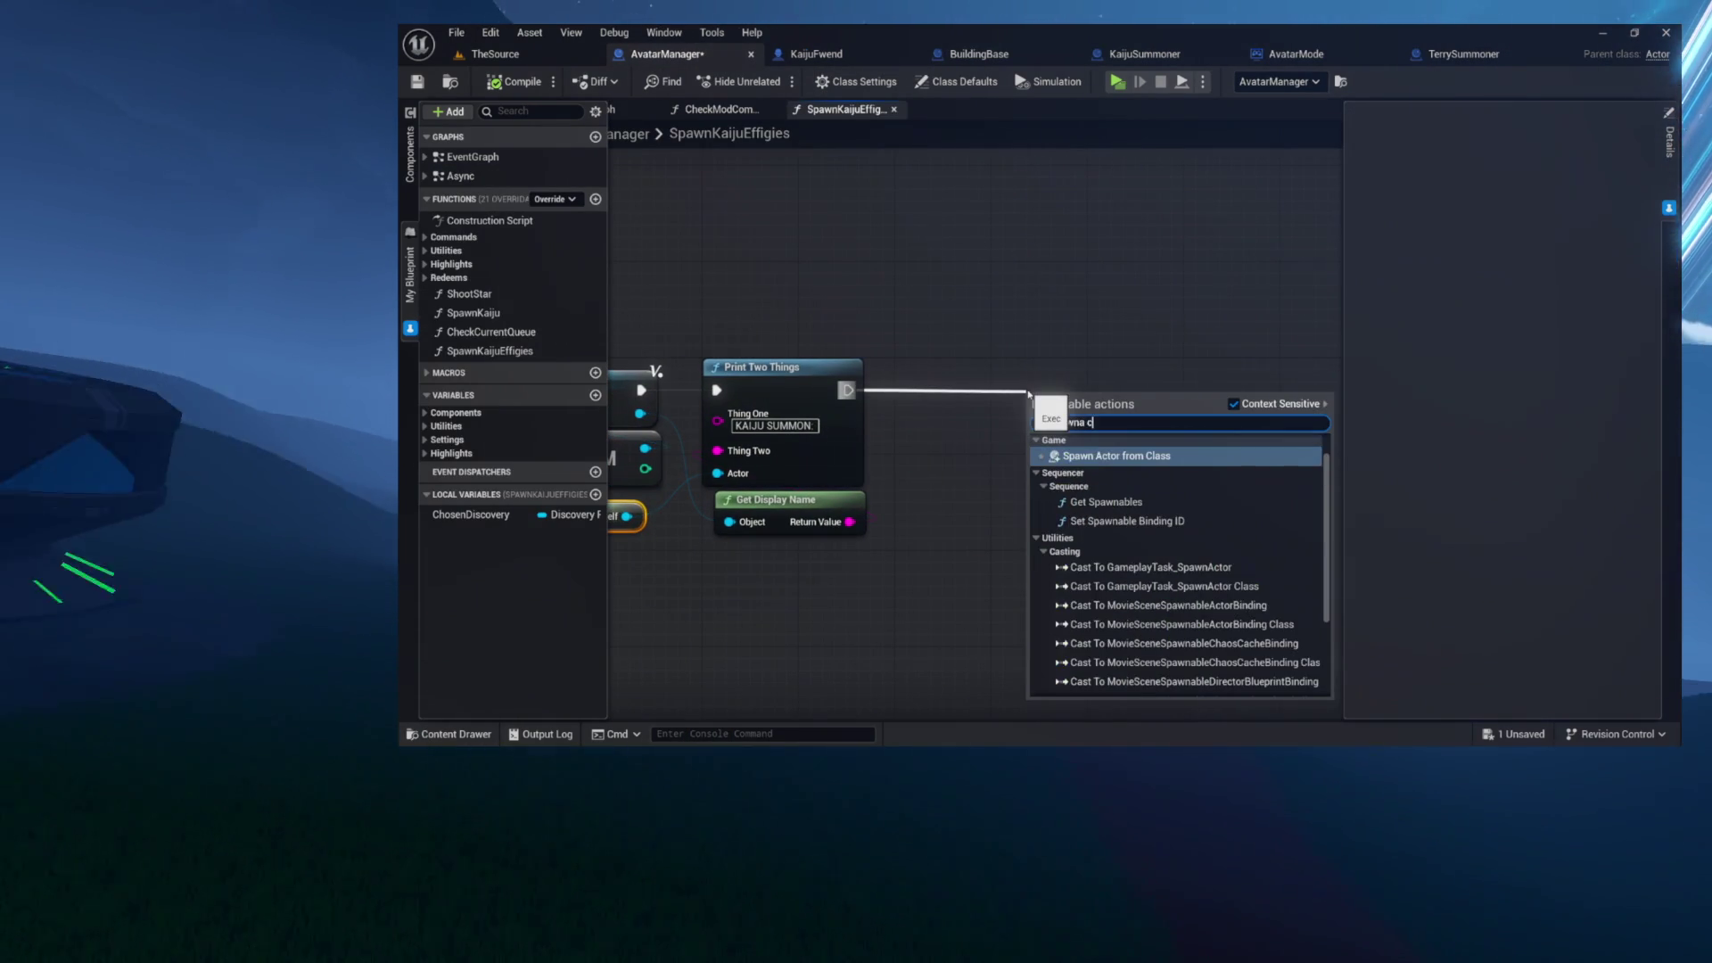
key(Return)
click(1060, 427)
text(terry)
key(Return)
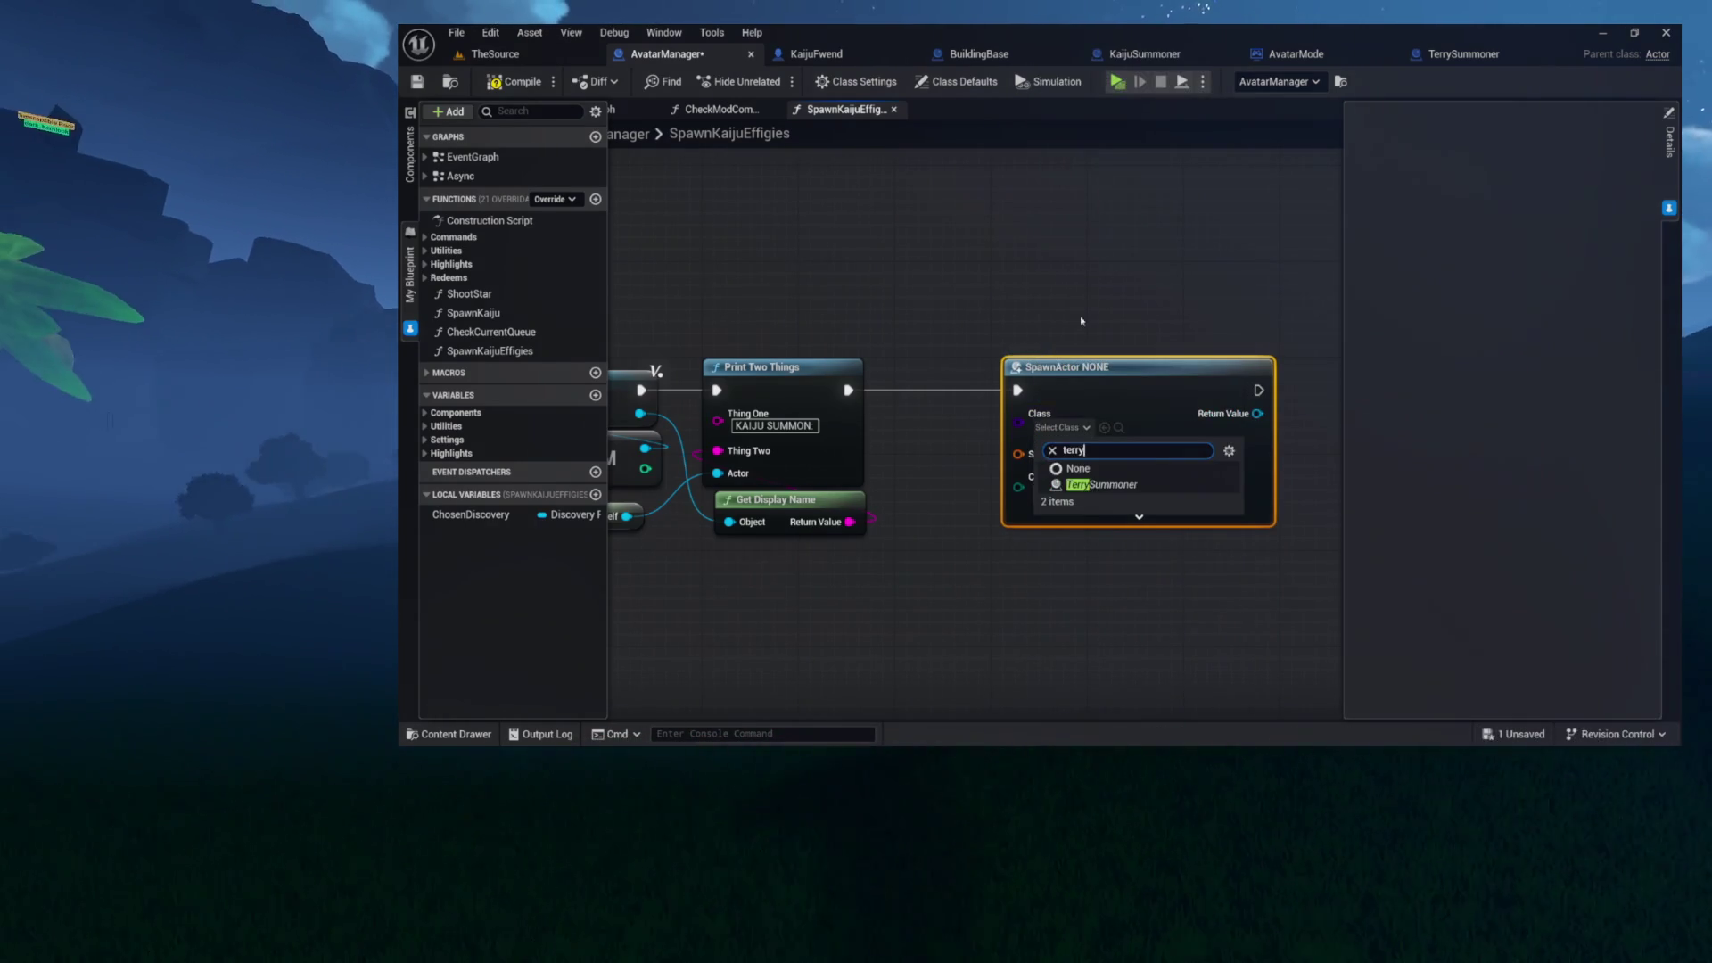
- Frame the spawn node and pull a wire from its Building ID input
drag(952, 515, 988, 460)
scroll(987, 460, up, 3)
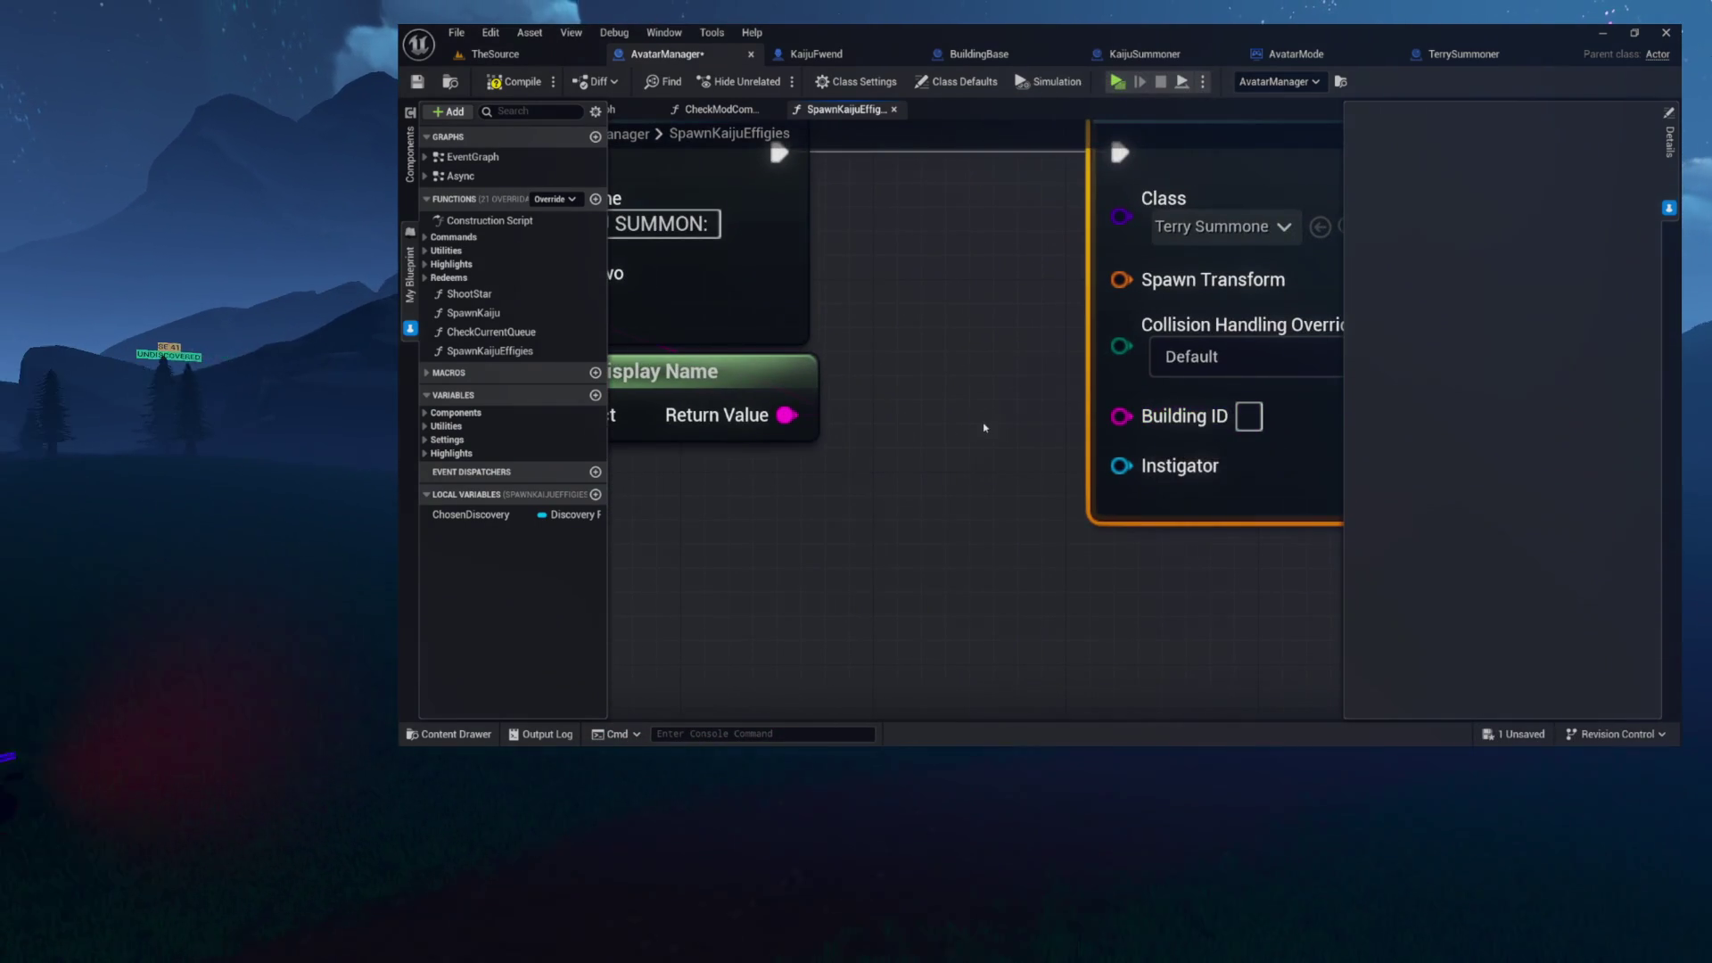
scroll(985, 428, down, 2)
mouse_move(1088, 422)
mouse_down()
mouse_move(814, 508)
mouse_move(972, 412)
mouse_up()
click(964, 389)
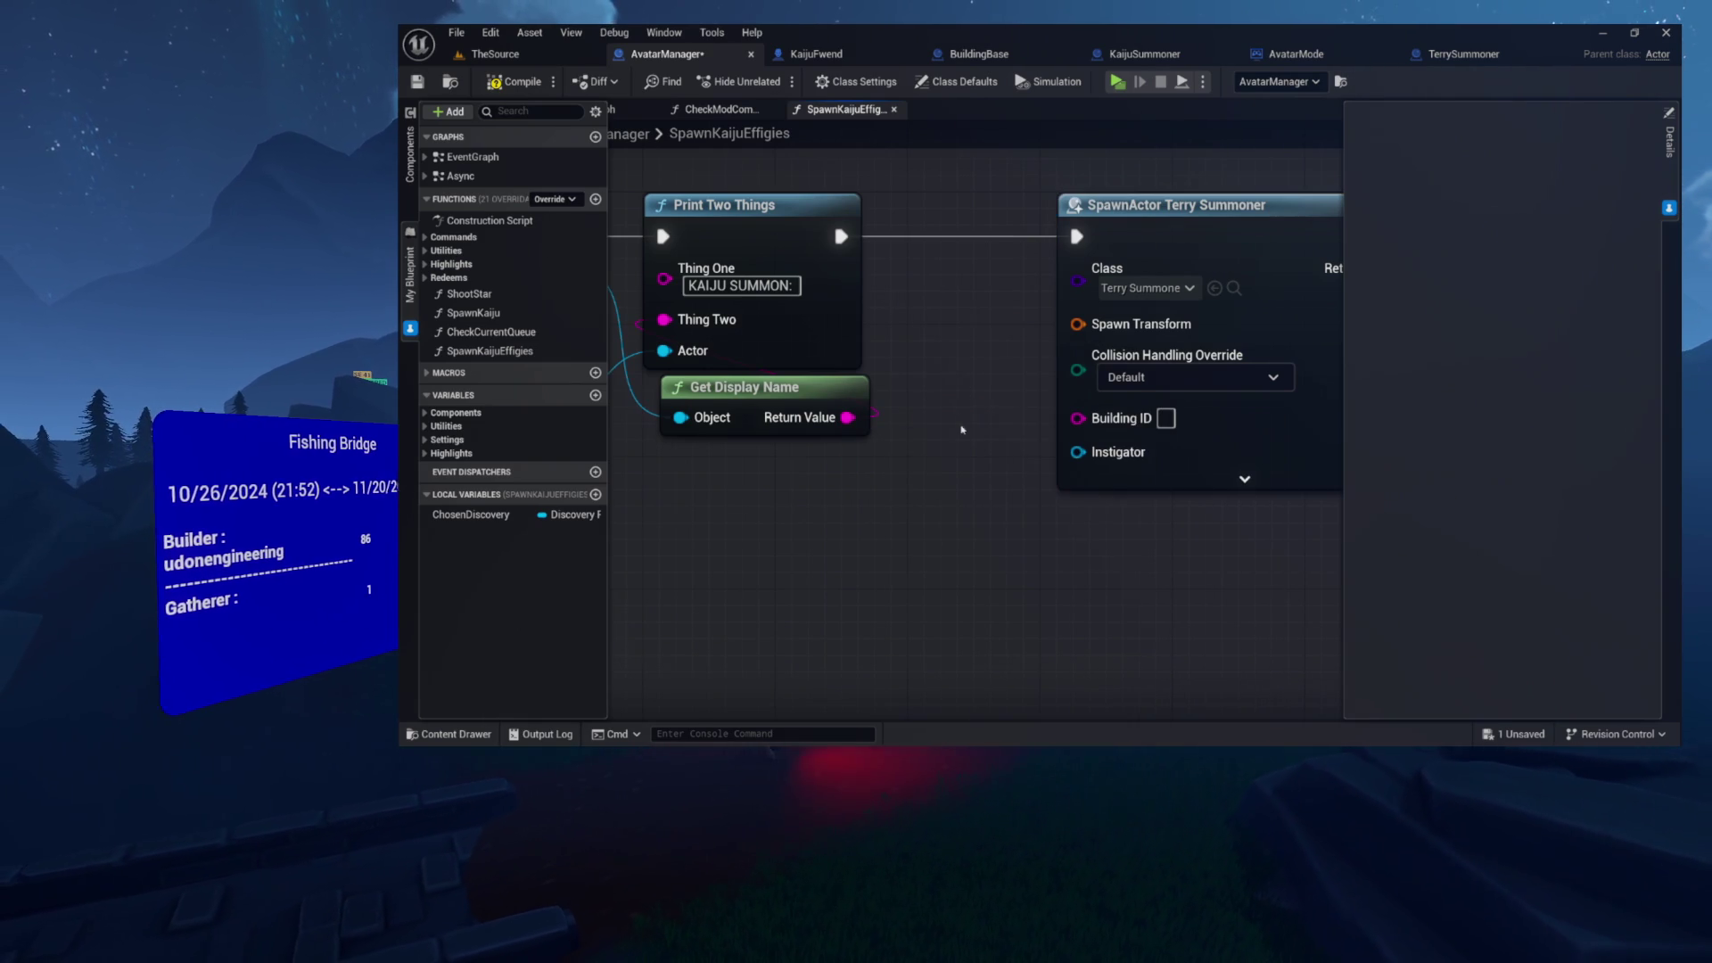
drag(1017, 533, 1129, 537)
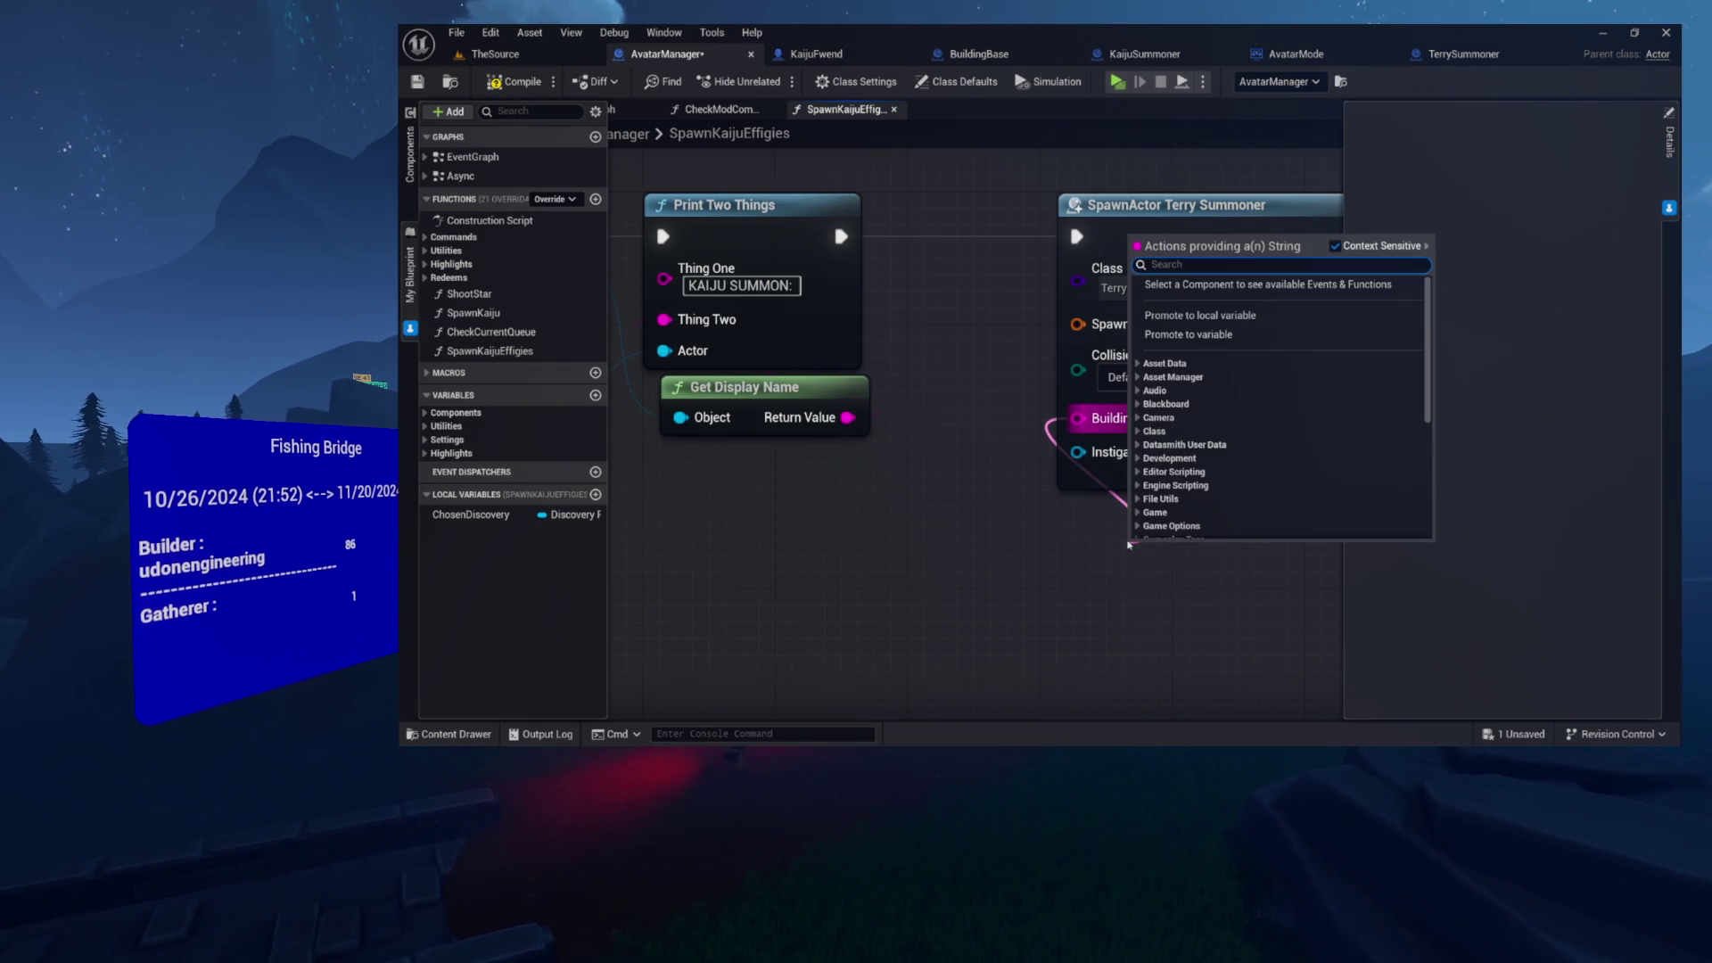
text(append)
key(Return)
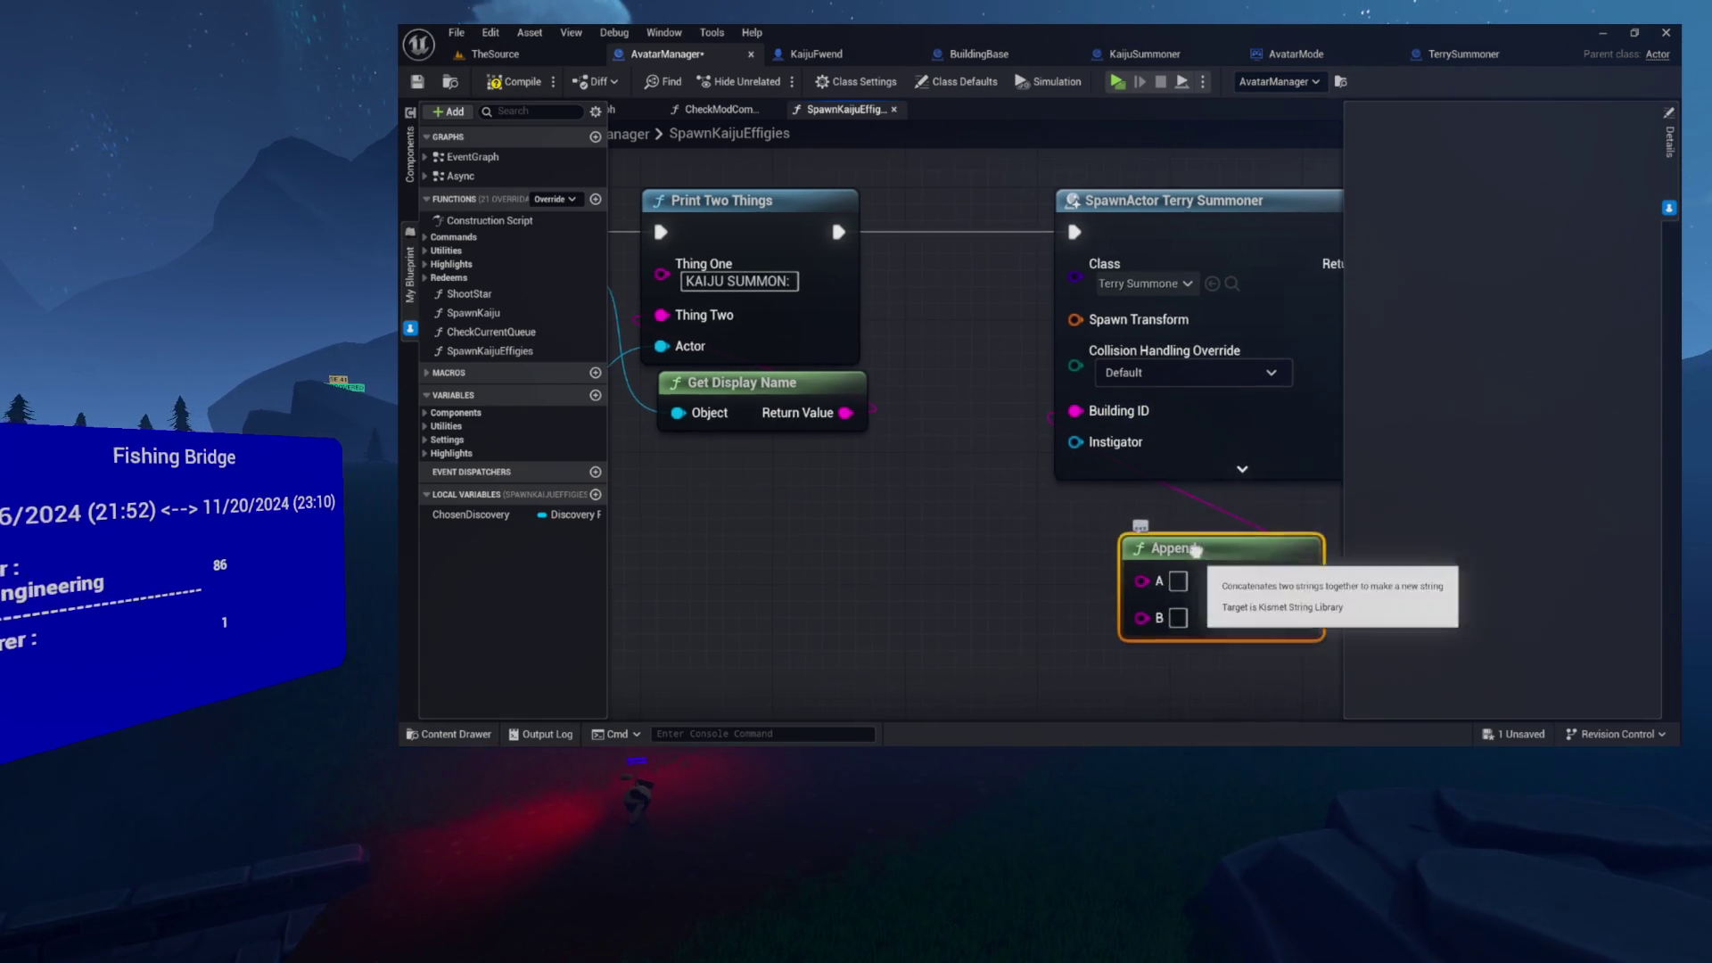
mouse_move(1061, 472)
mouse_down()
mouse_move(871, 478)
mouse_move(724, 406)
mouse_up()
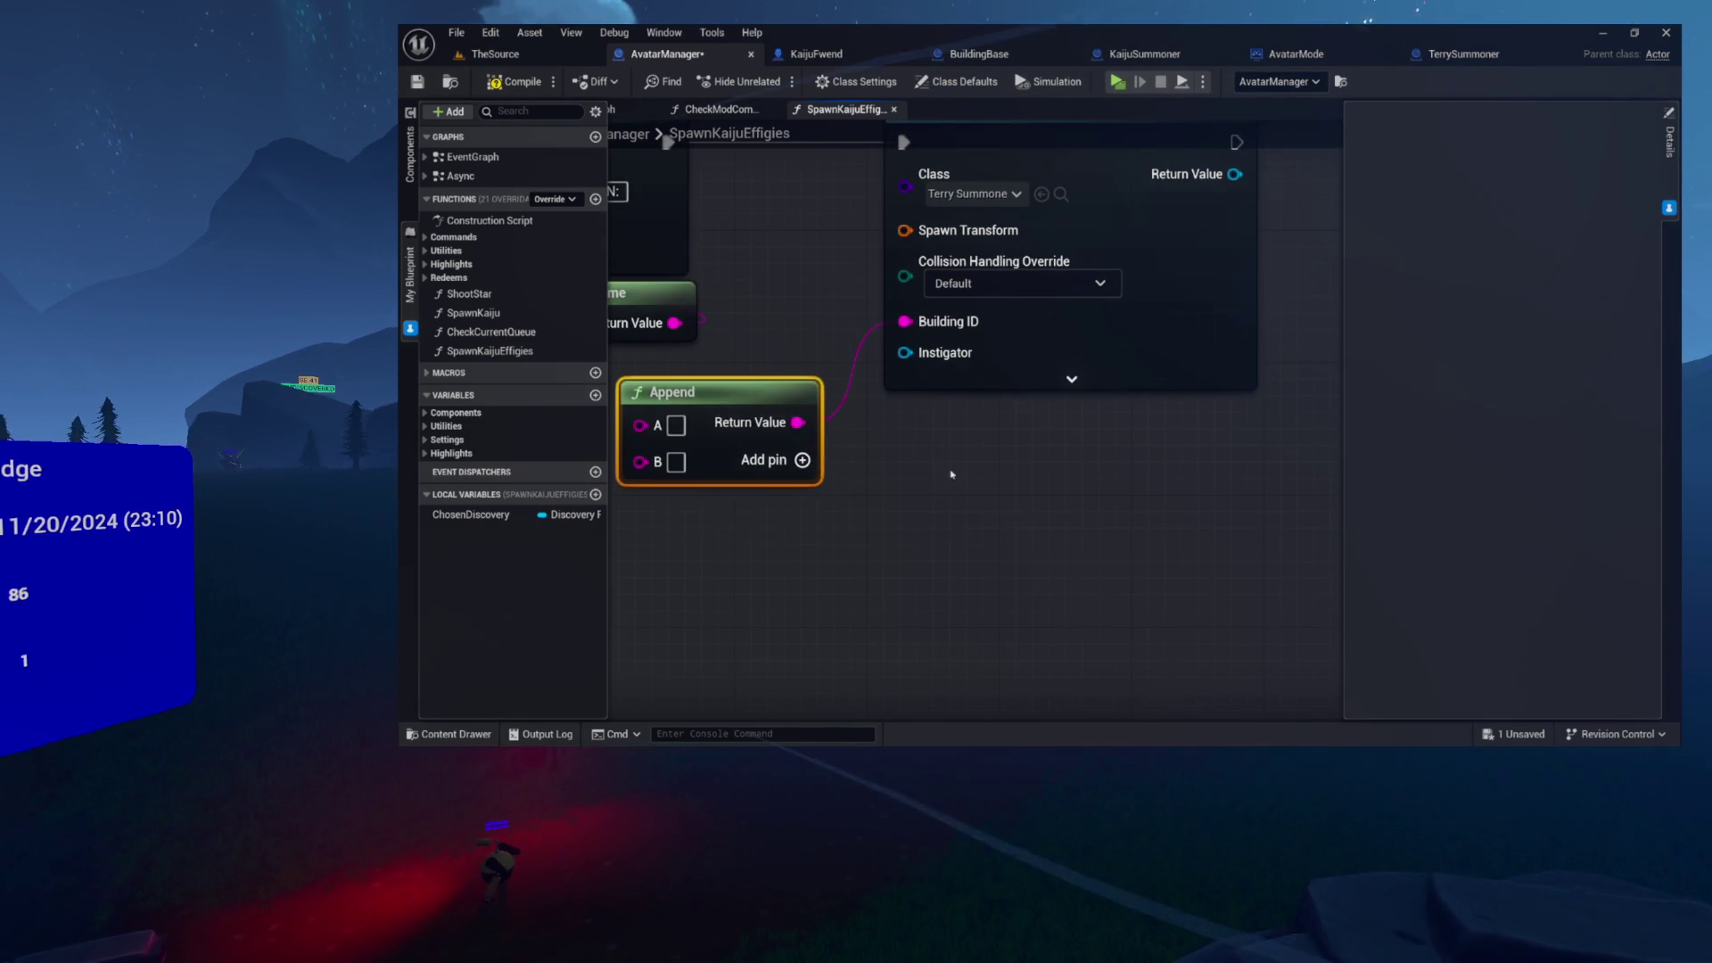
scroll(1057, 530, up, 3)
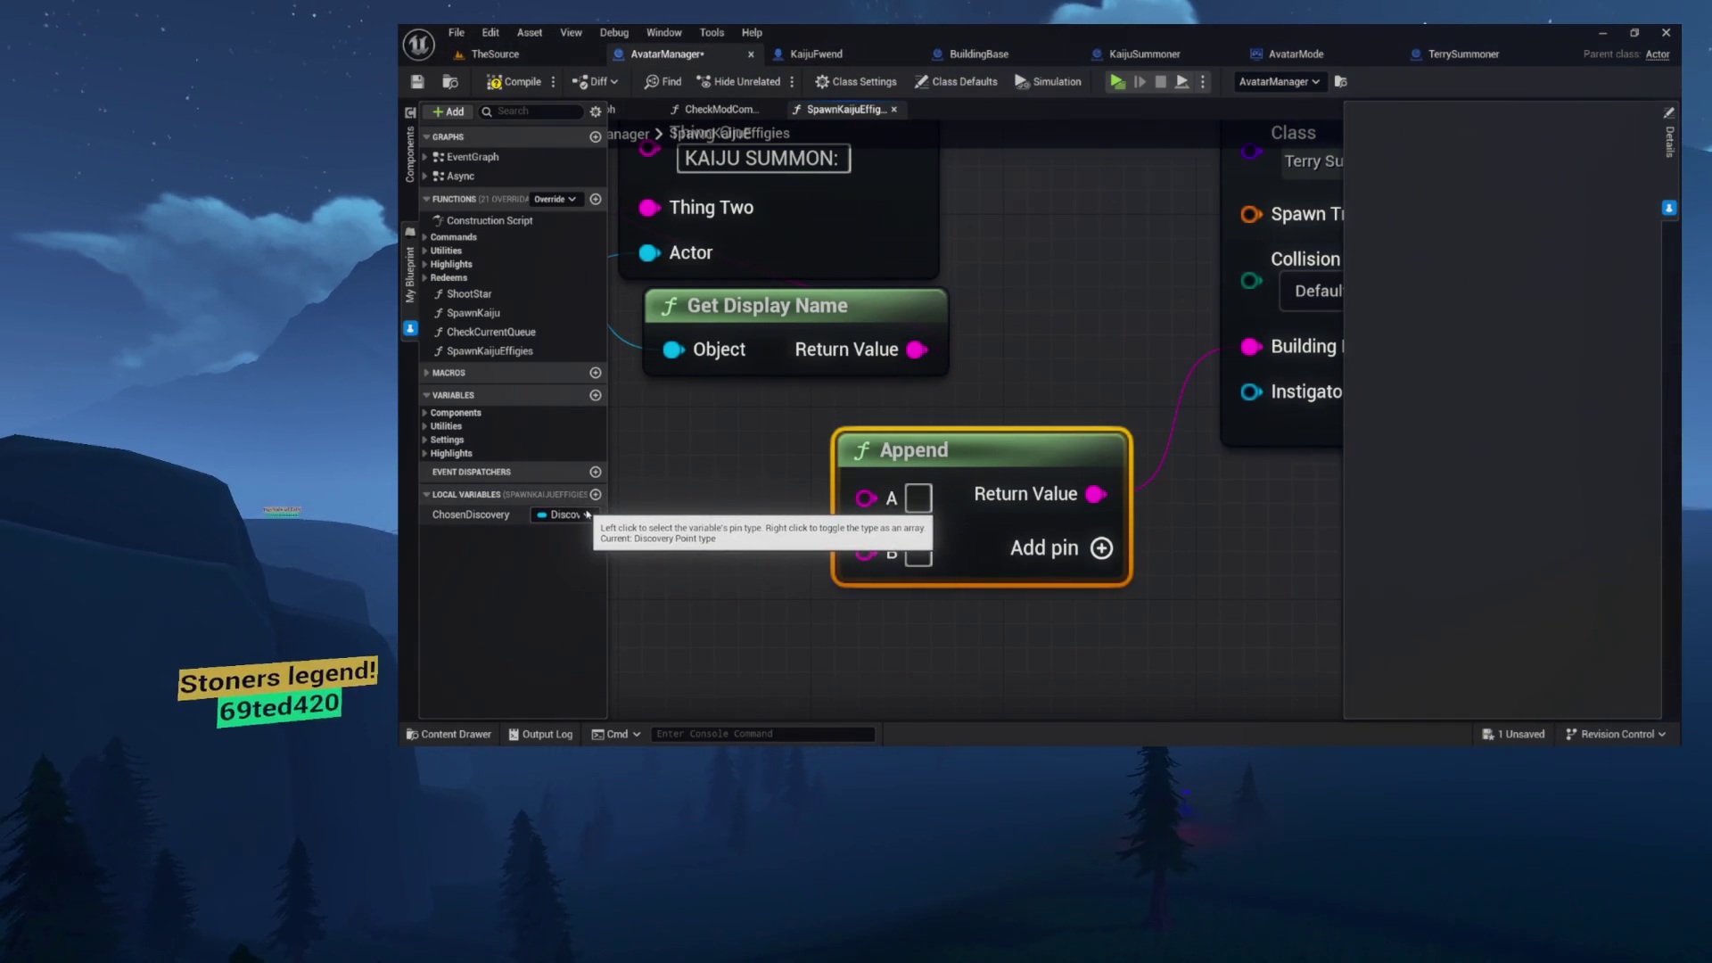
click(943, 395)
mouse_move(943, 395)
mouse_down()
mouse_move(989, 419)
mouse_move(1007, 471)
mouse_move(1025, 317)
mouse_move(895, 423)
mouse_up()
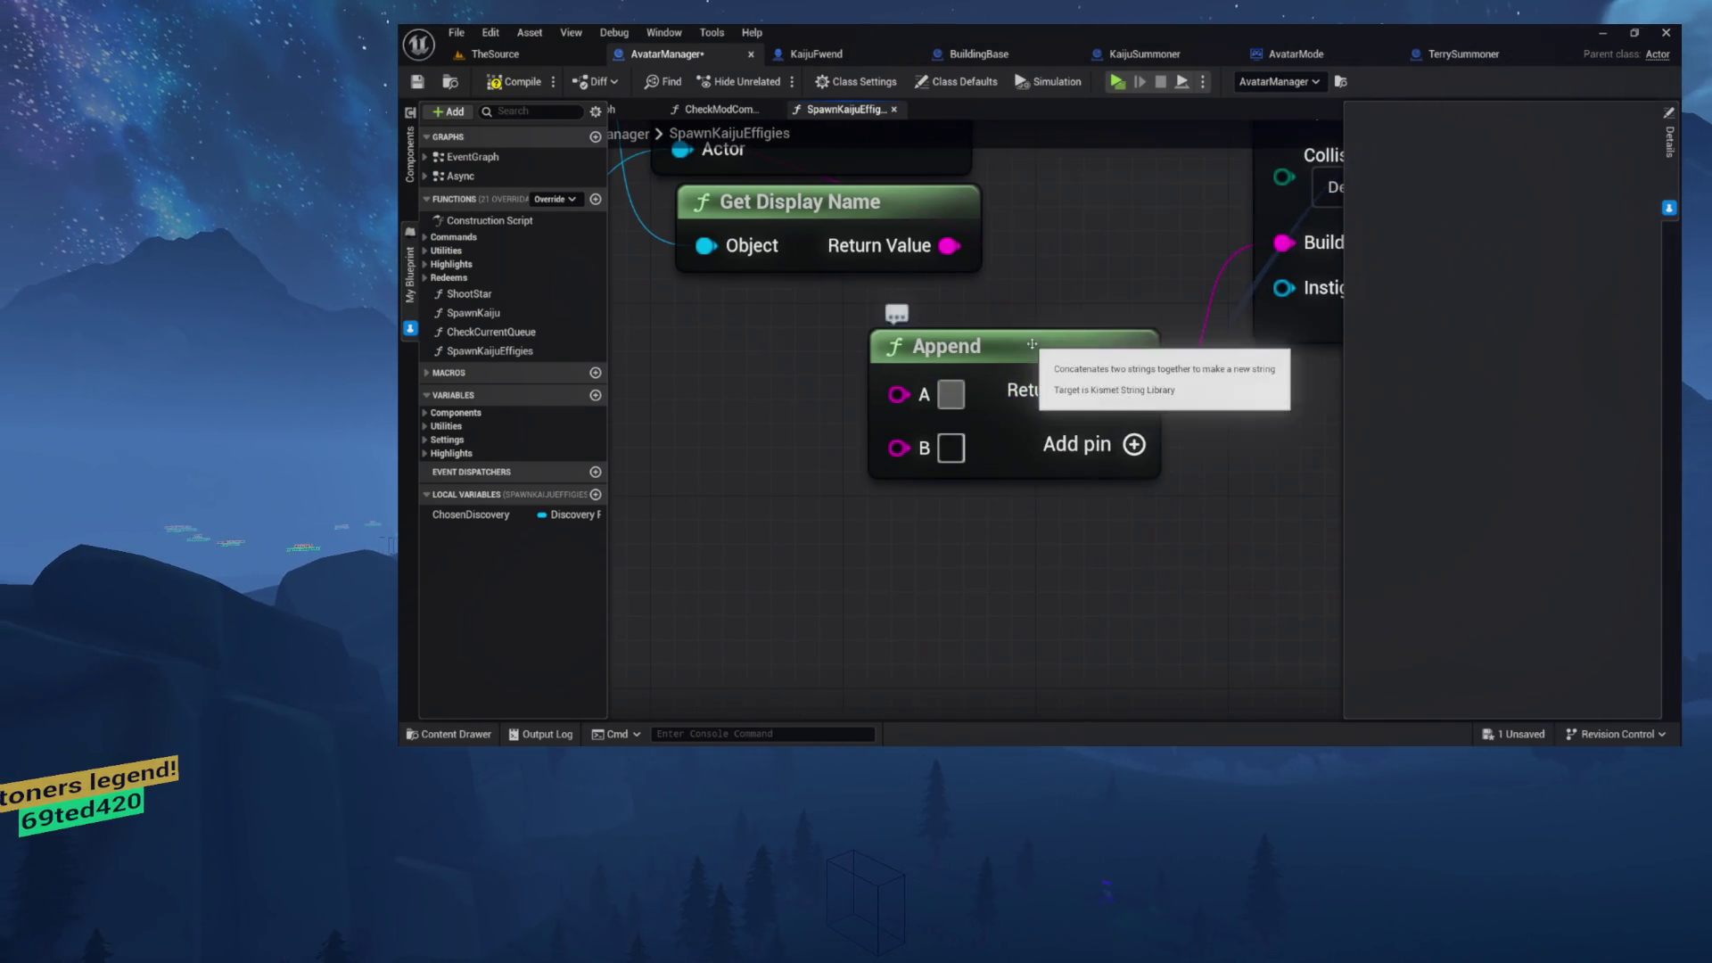
drag(1034, 346, 1058, 419)
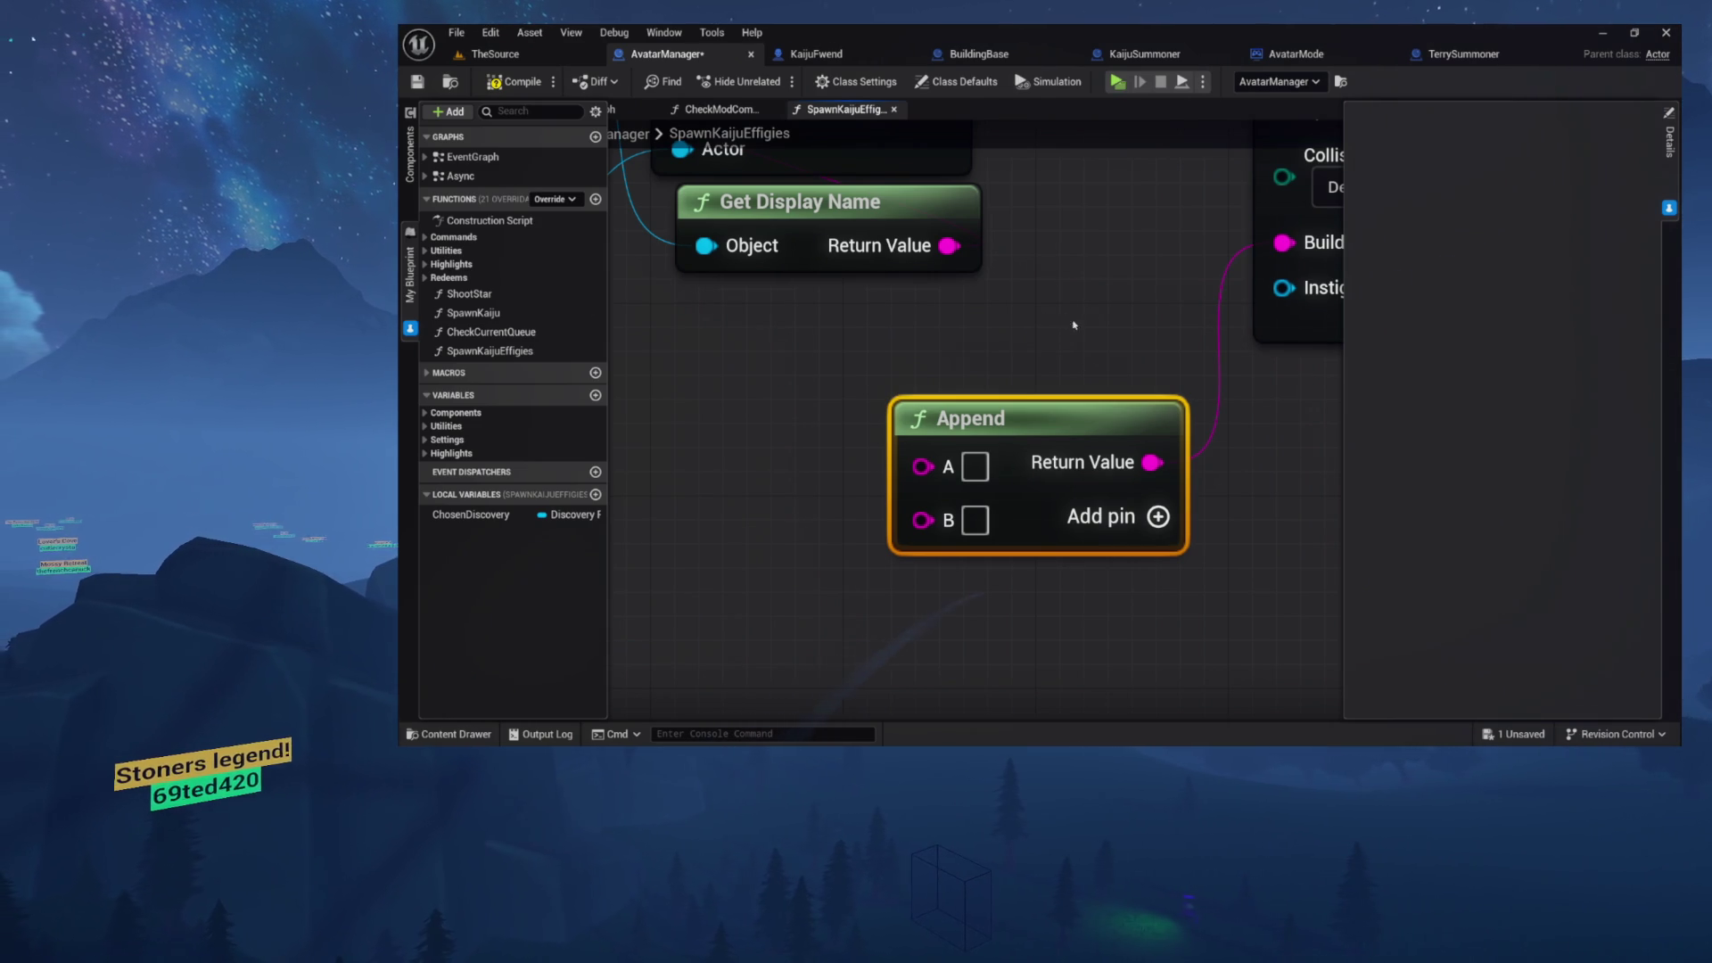
drag(1064, 325, 1022, 399)
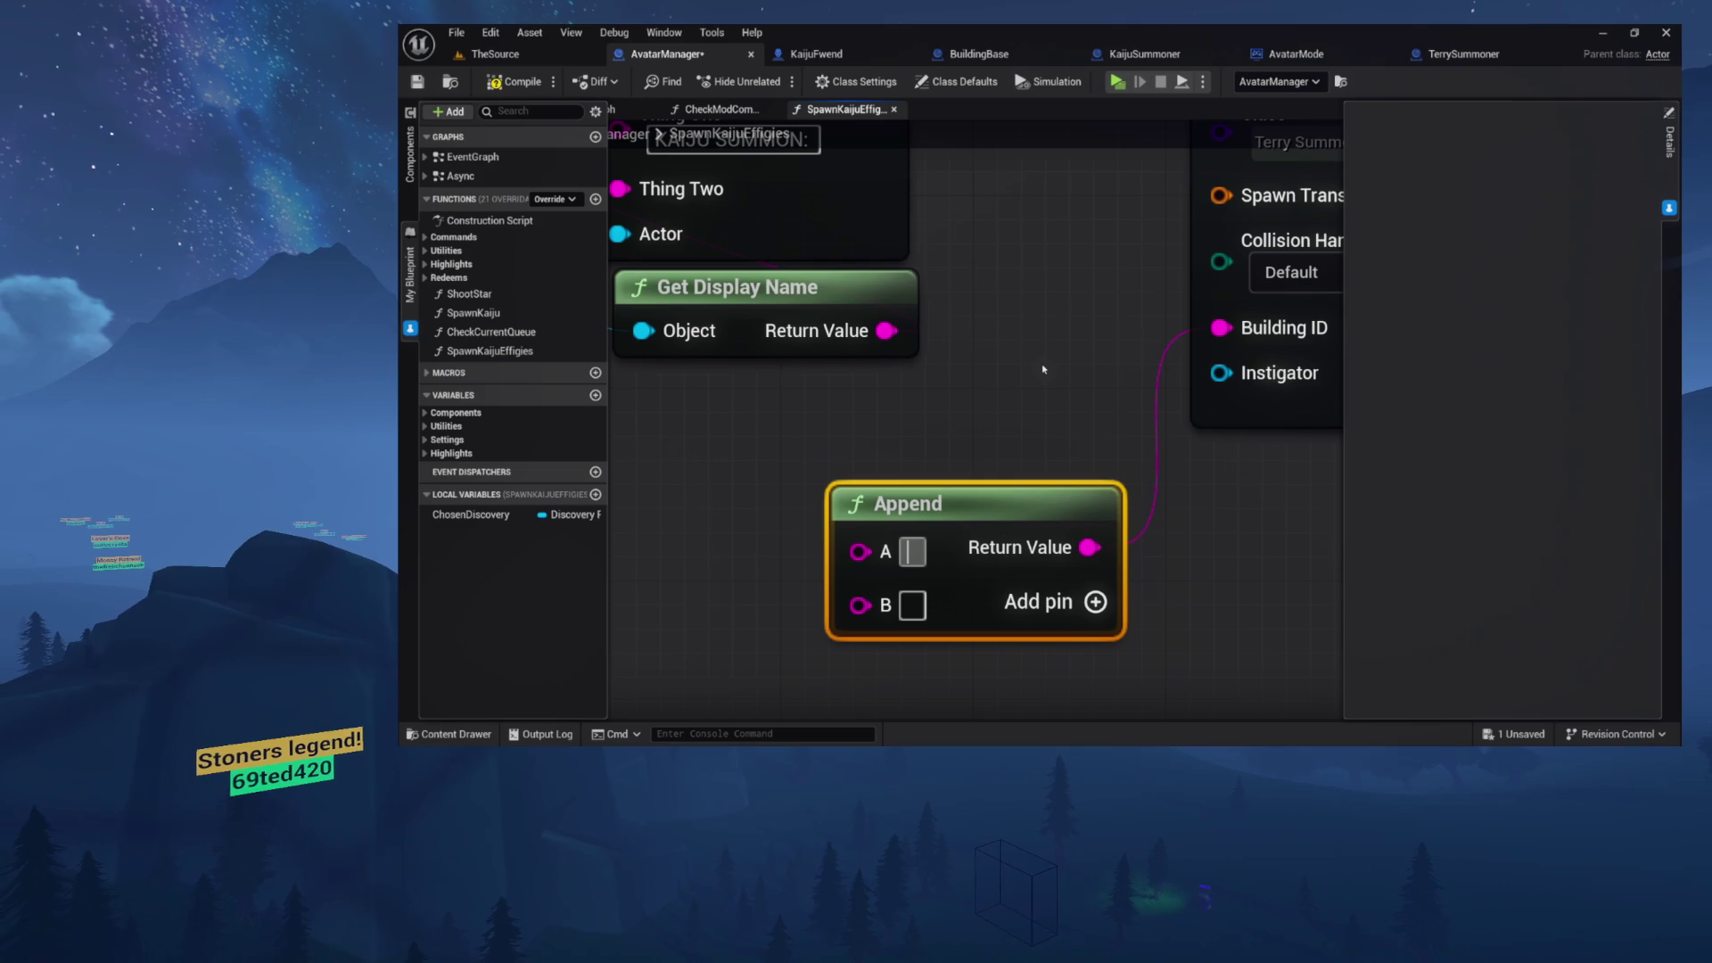
mouse_move(1042, 363)
mouse_down()
mouse_move(1031, 446)
mouse_move(1026, 325)
mouse_up()
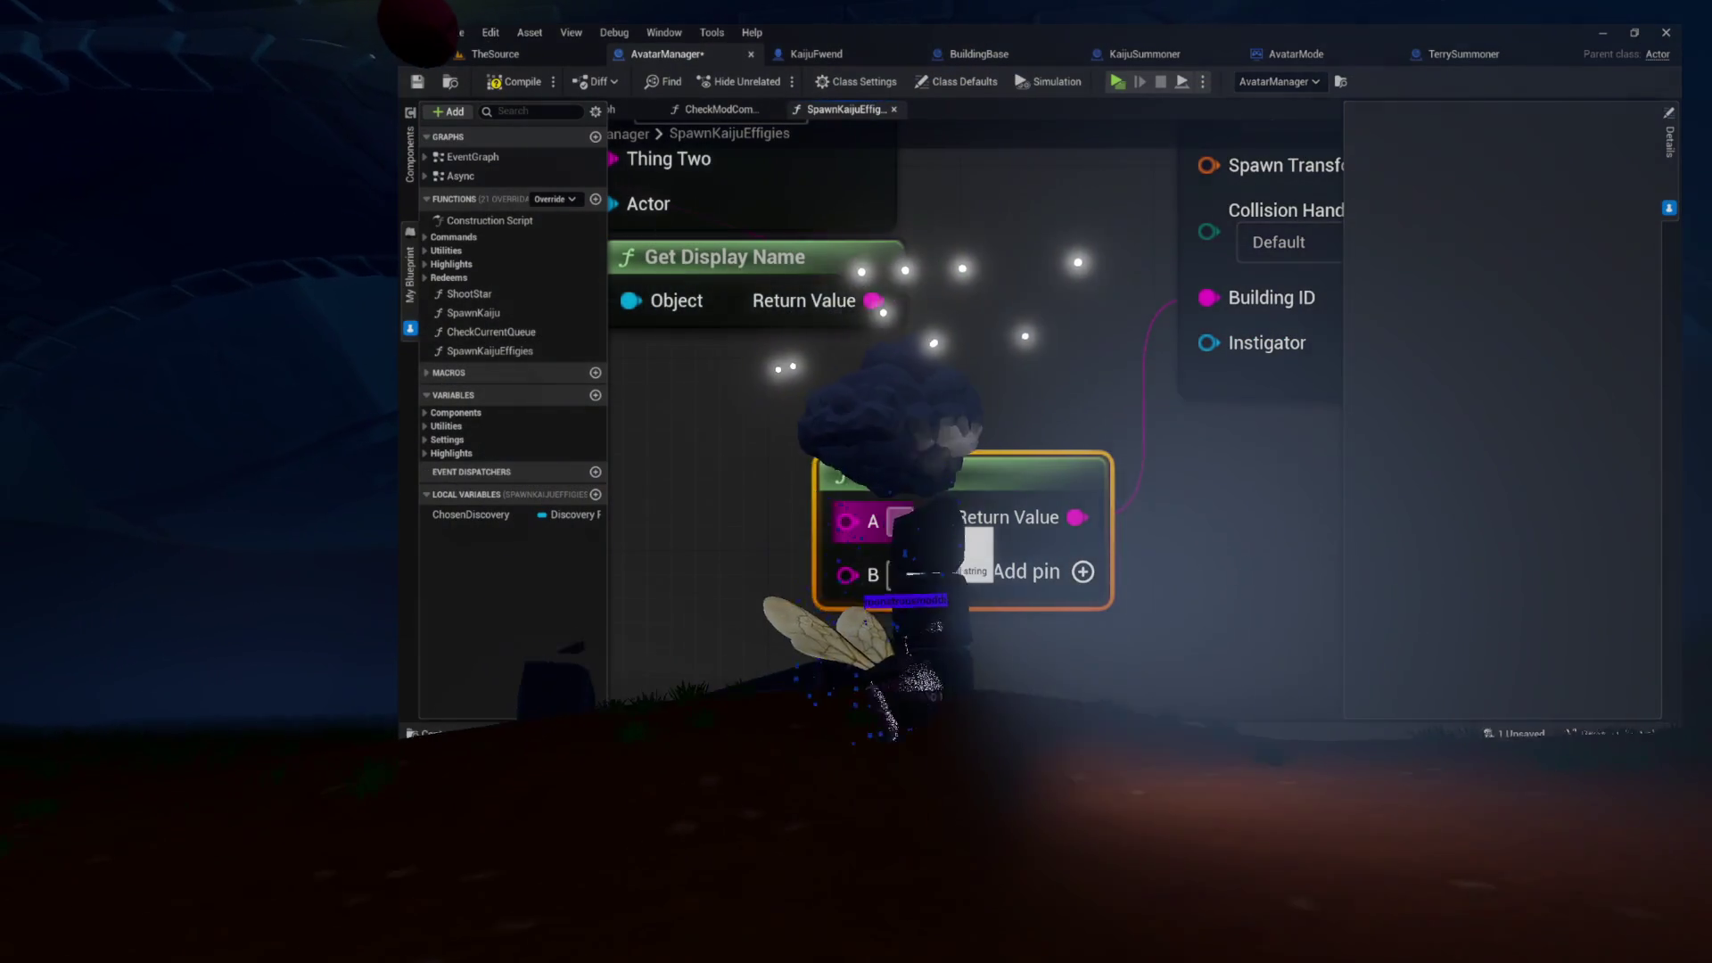
mouse_move(900, 526)
mouse_down()
mouse_move(783, 679)
mouse_move(772, 486)
mouse_move(798, 479)
mouse_up()
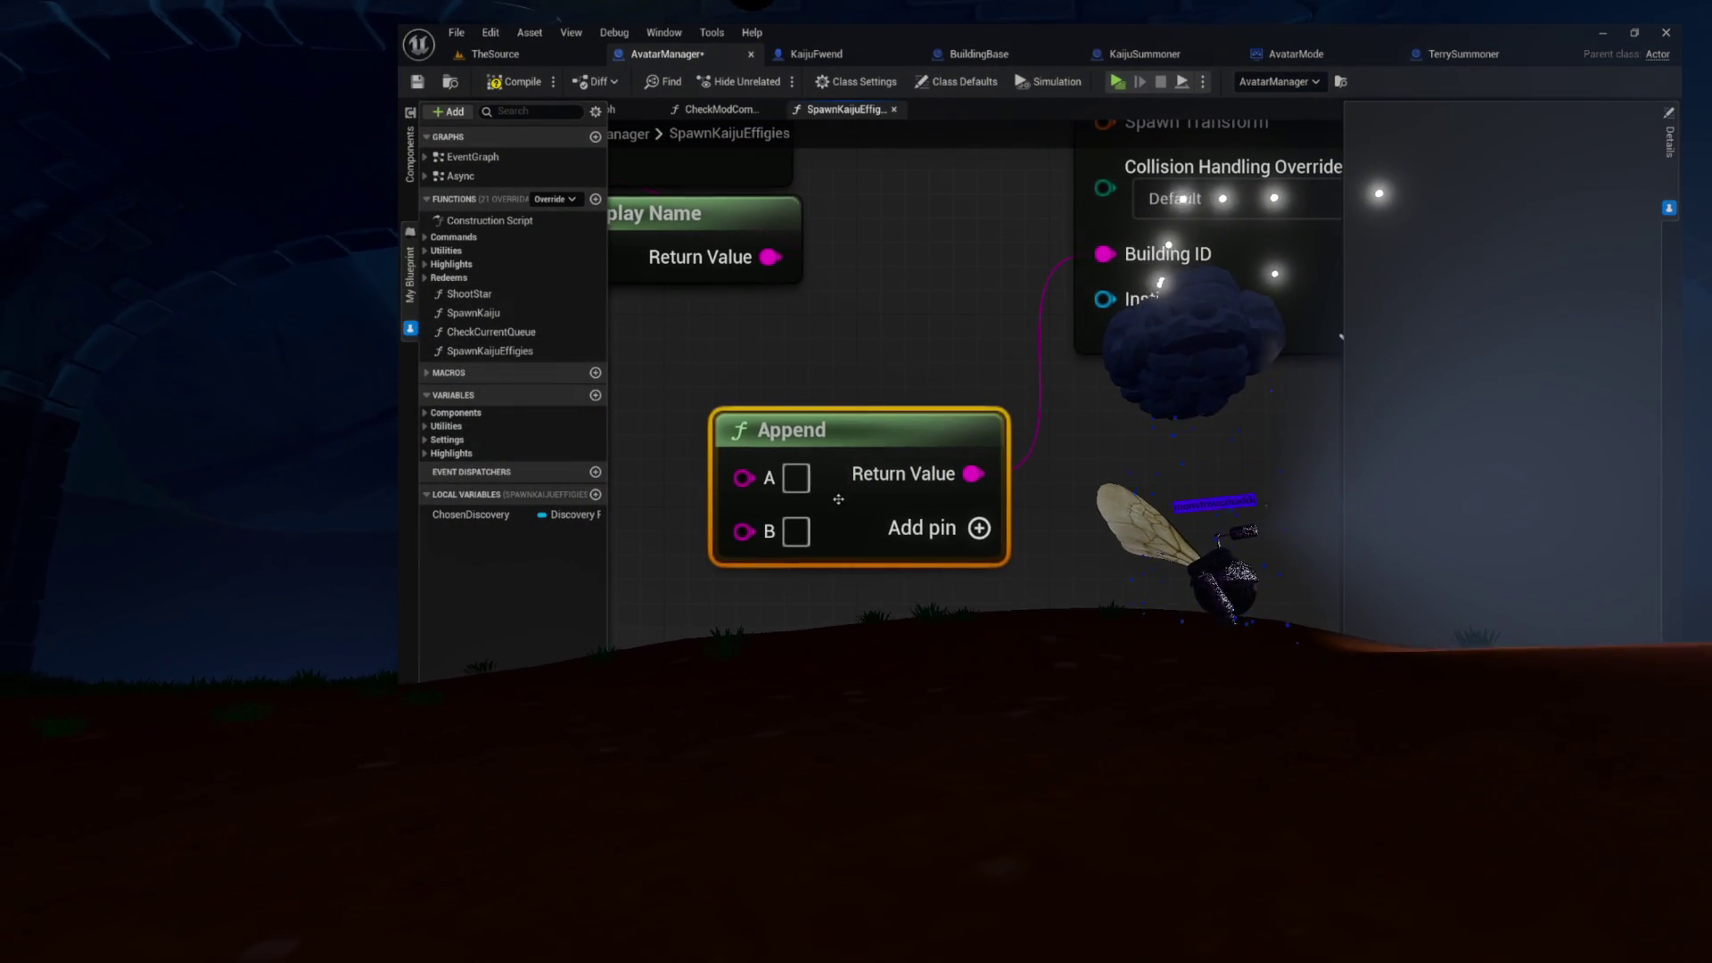
text(ext)
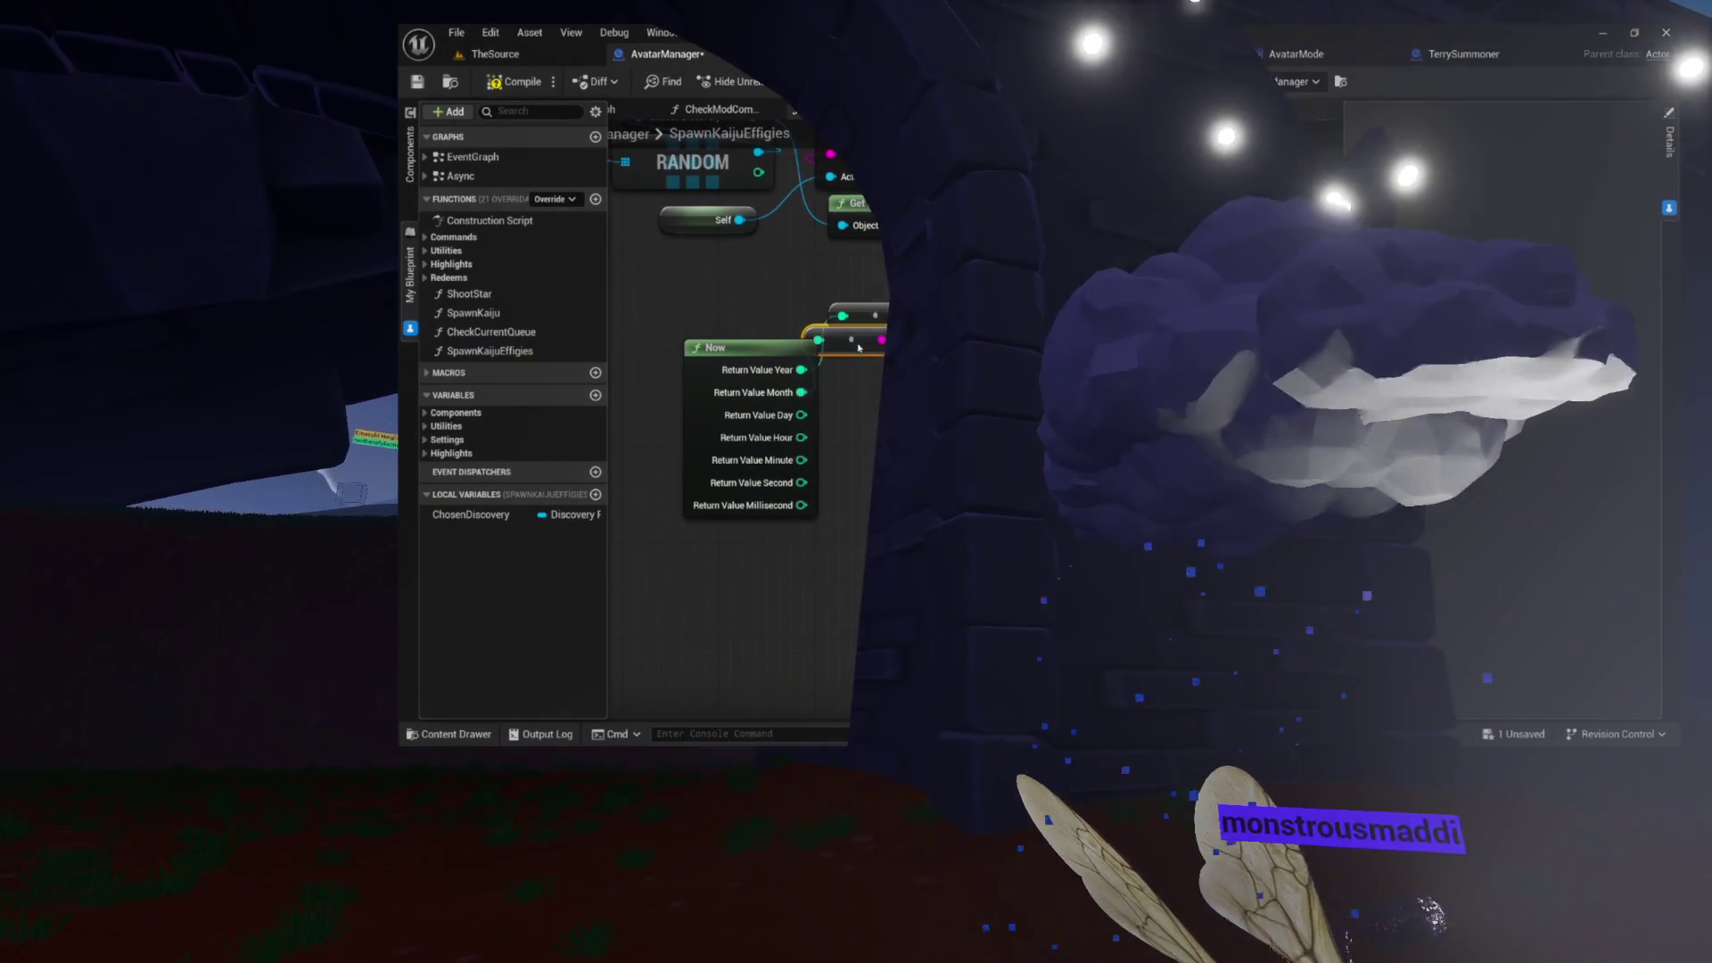
- Add another integer-to-string conversion, extra Append pins, and route Minute into Append's F input
drag(859, 346, 884, 356)
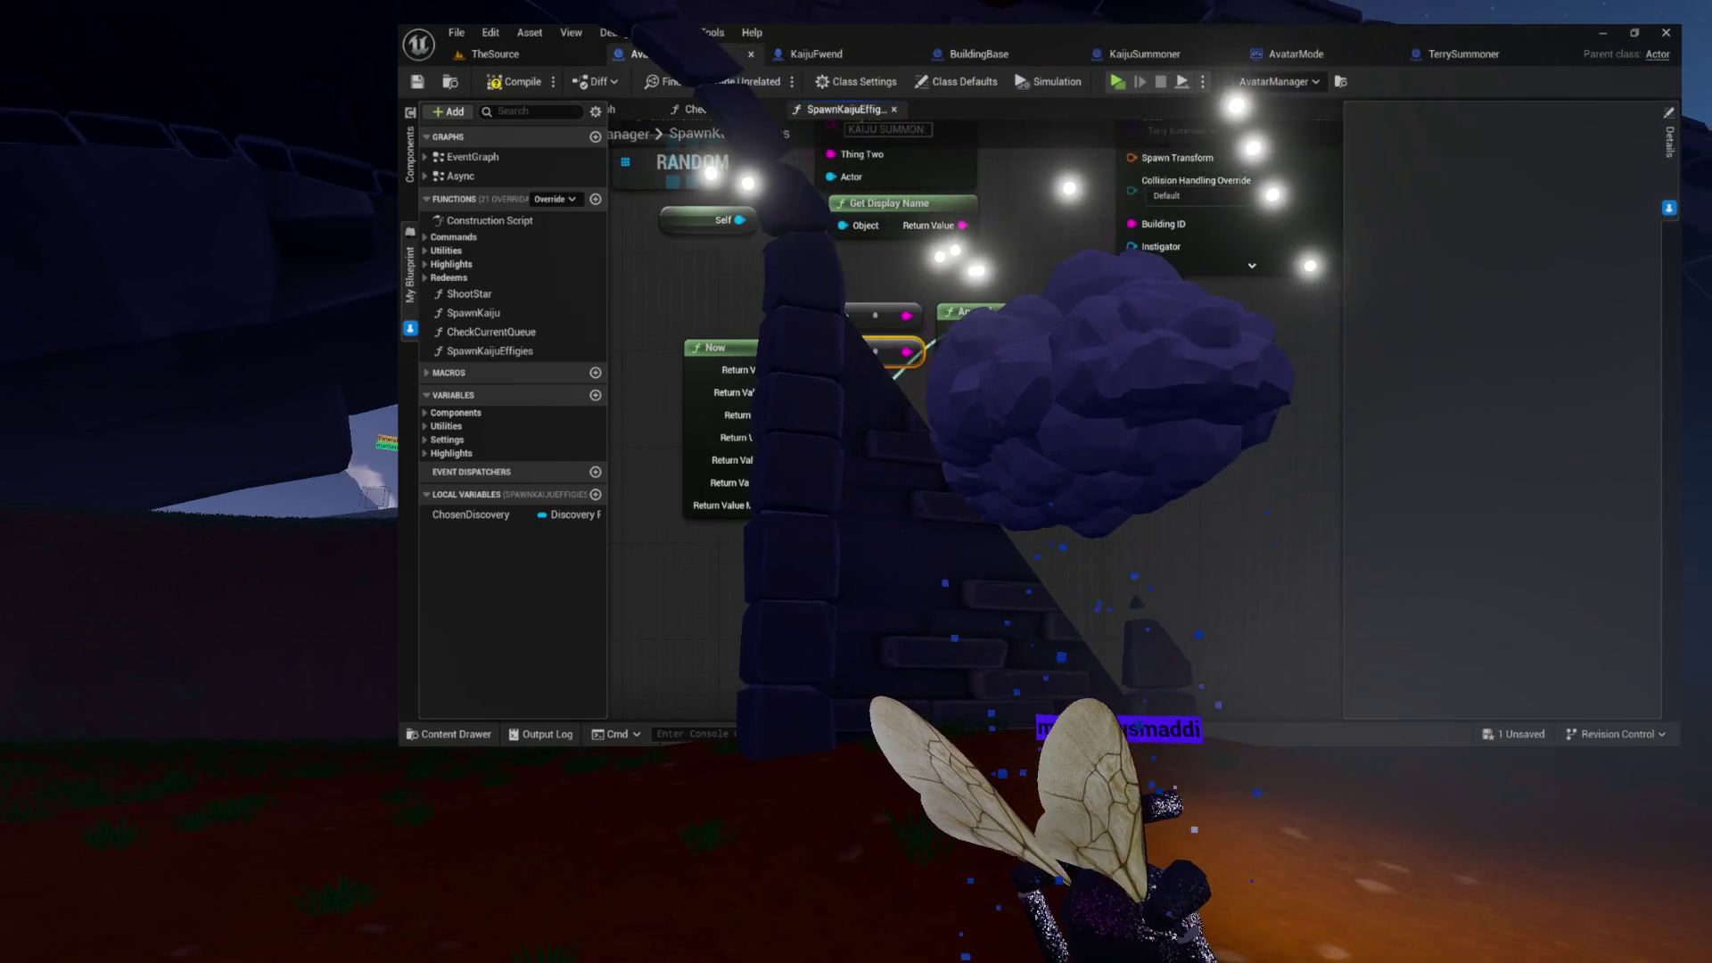
drag(801, 414, 1003, 317)
click(1086, 395)
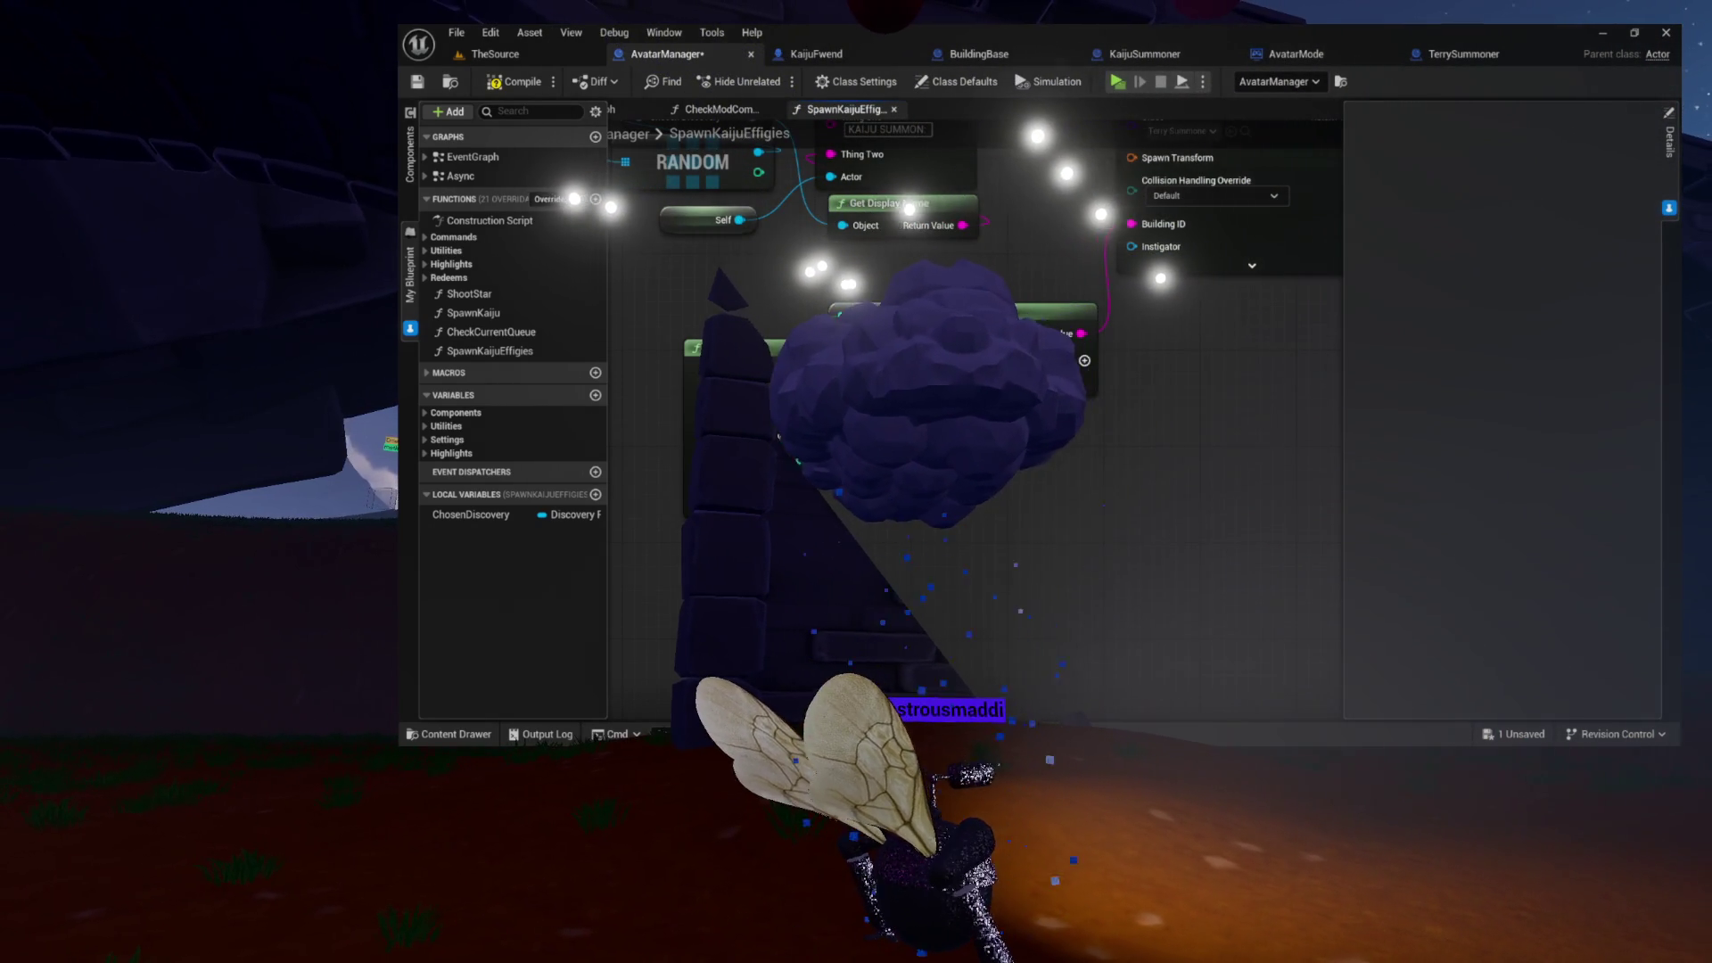
click(1086, 361)
click(1086, 361)
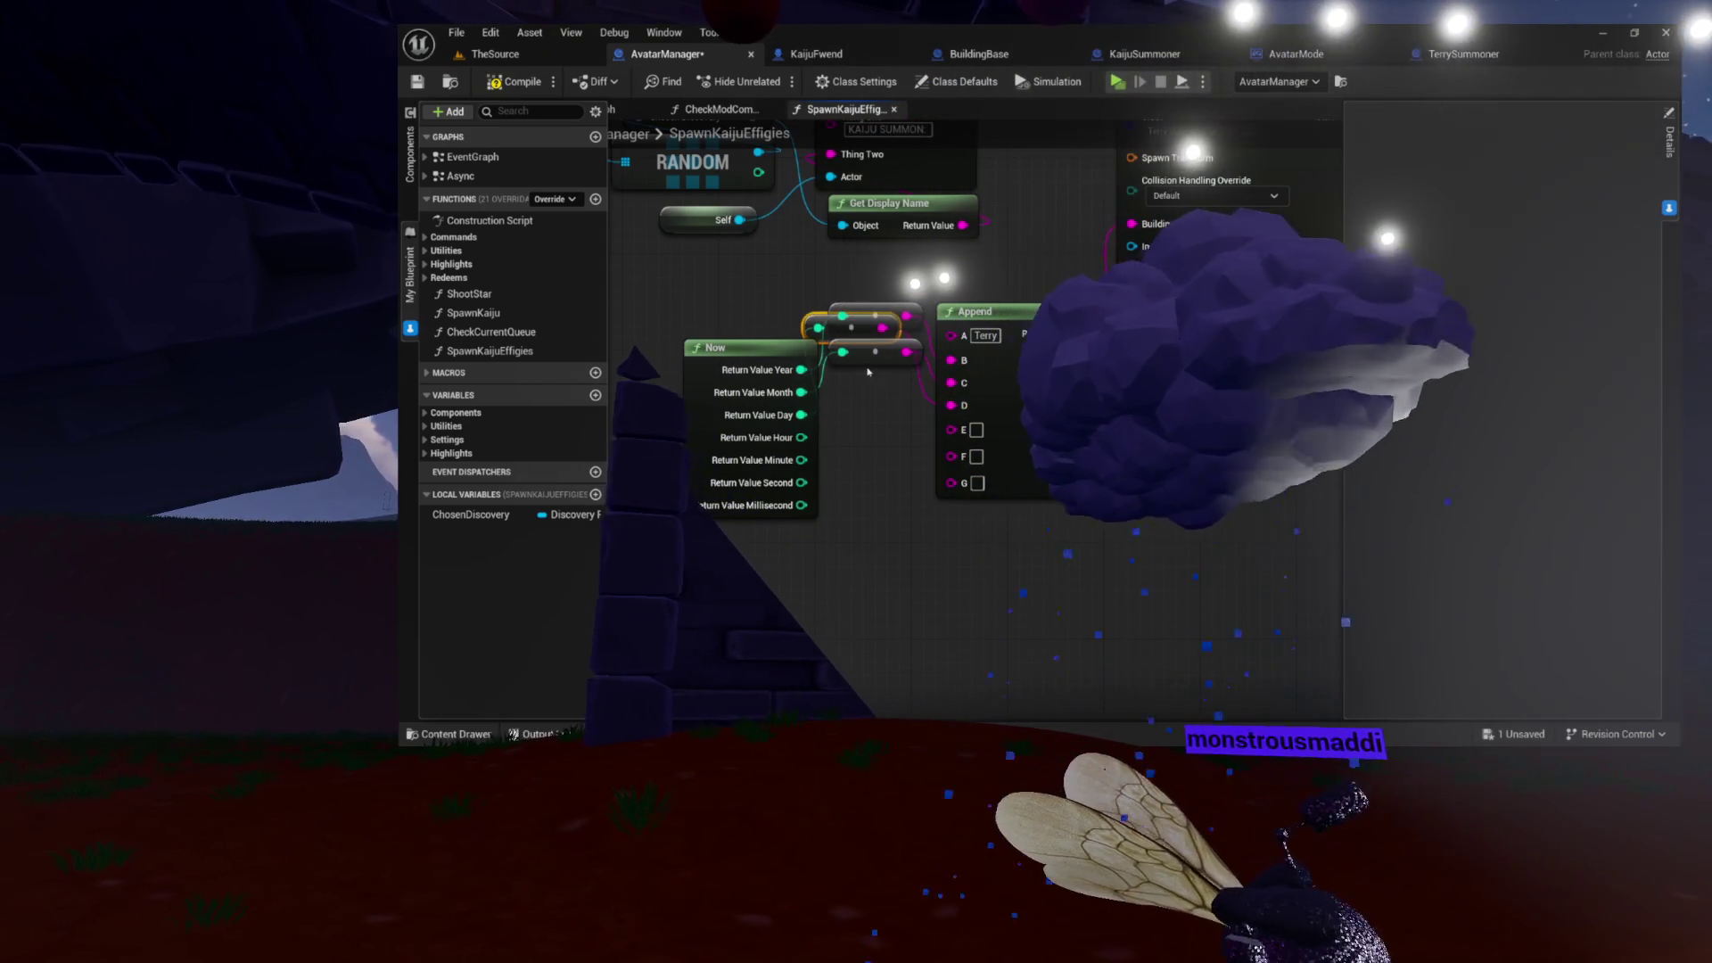
drag(851, 327, 872, 399)
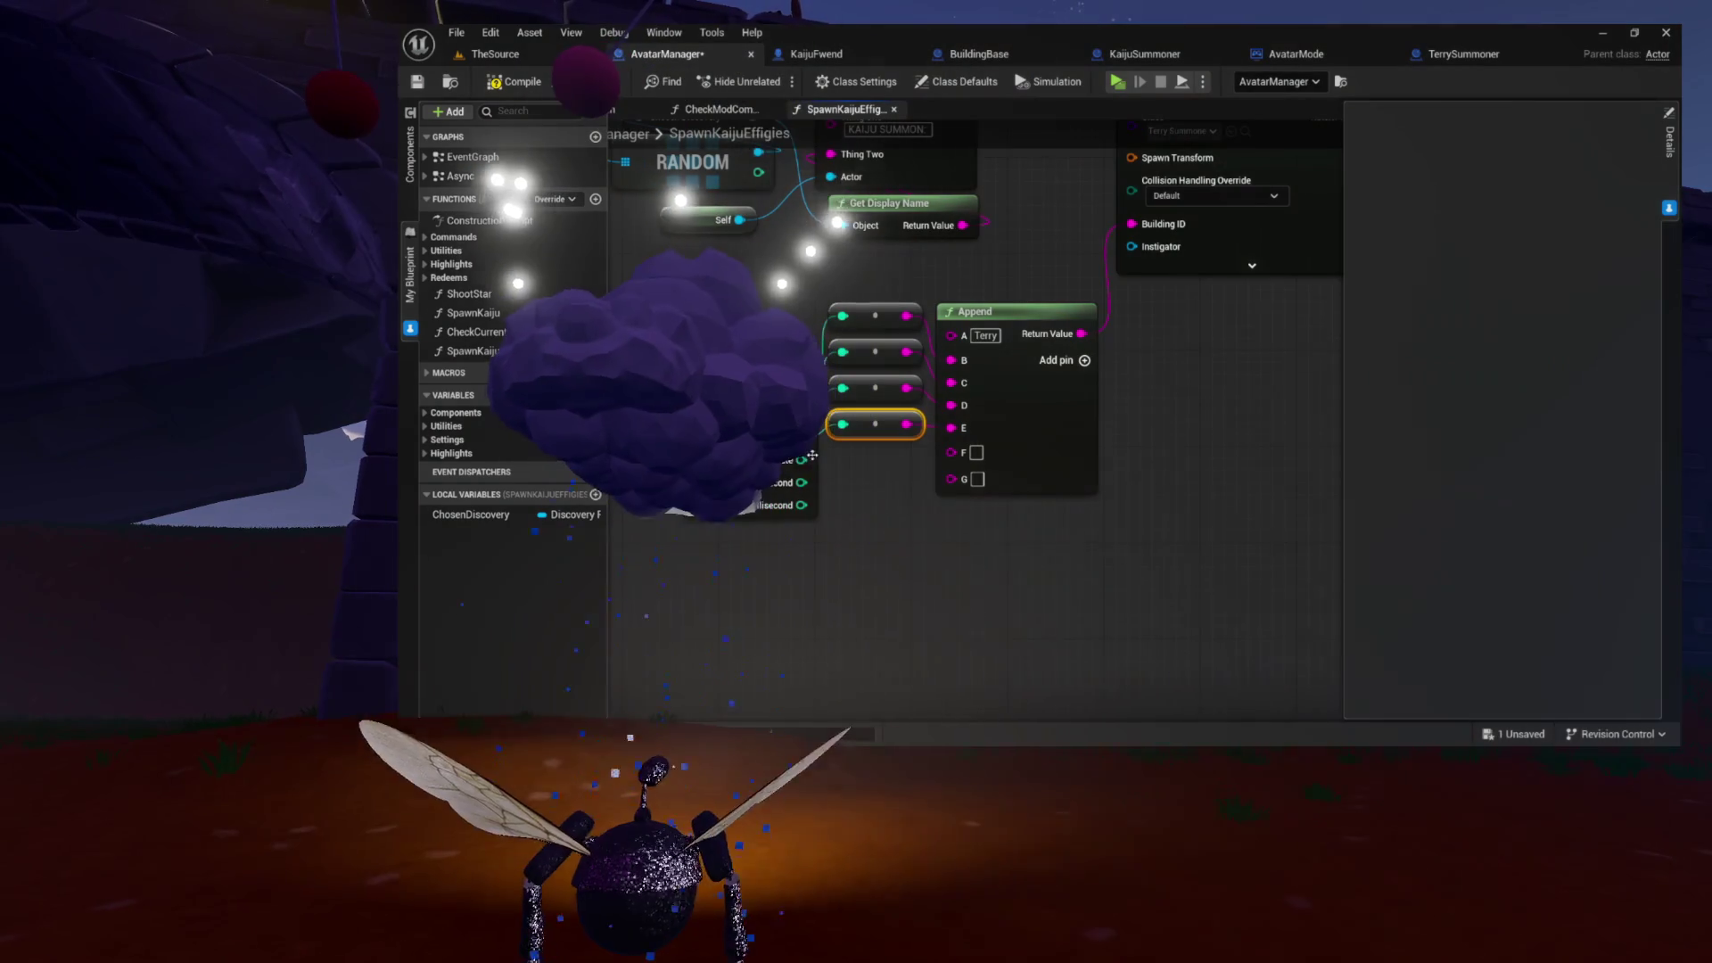
mouse_move(801, 459)
mouse_down()
mouse_move(847, 471)
mouse_move(949, 452)
mouse_move(809, 327)
mouse_move(865, 460)
mouse_up()
mouse_move(756, 323)
mouse_down()
mouse_move(805, 373)
mouse_move(788, 361)
mouse_up()
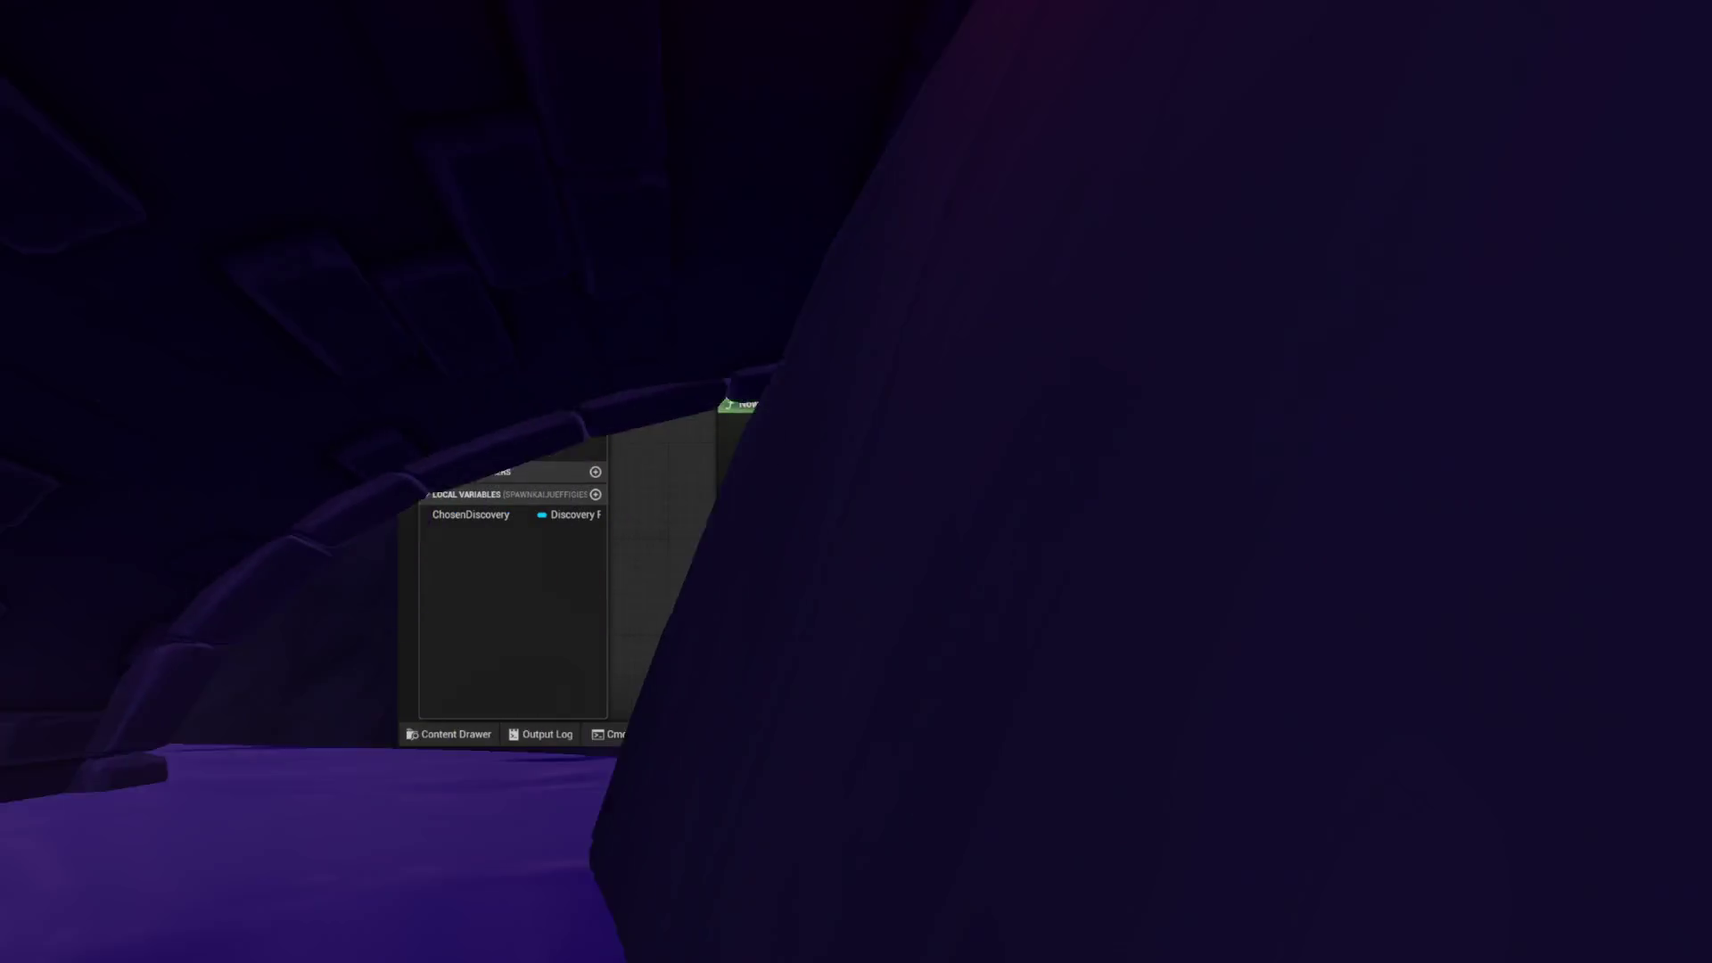
- Pan and frame the Now, converter and Append nodes to review the date-string wiring
mouse_move(1207, 477)
mouse_down()
mouse_move(1201, 519)
mouse_move(1166, 537)
mouse_up()
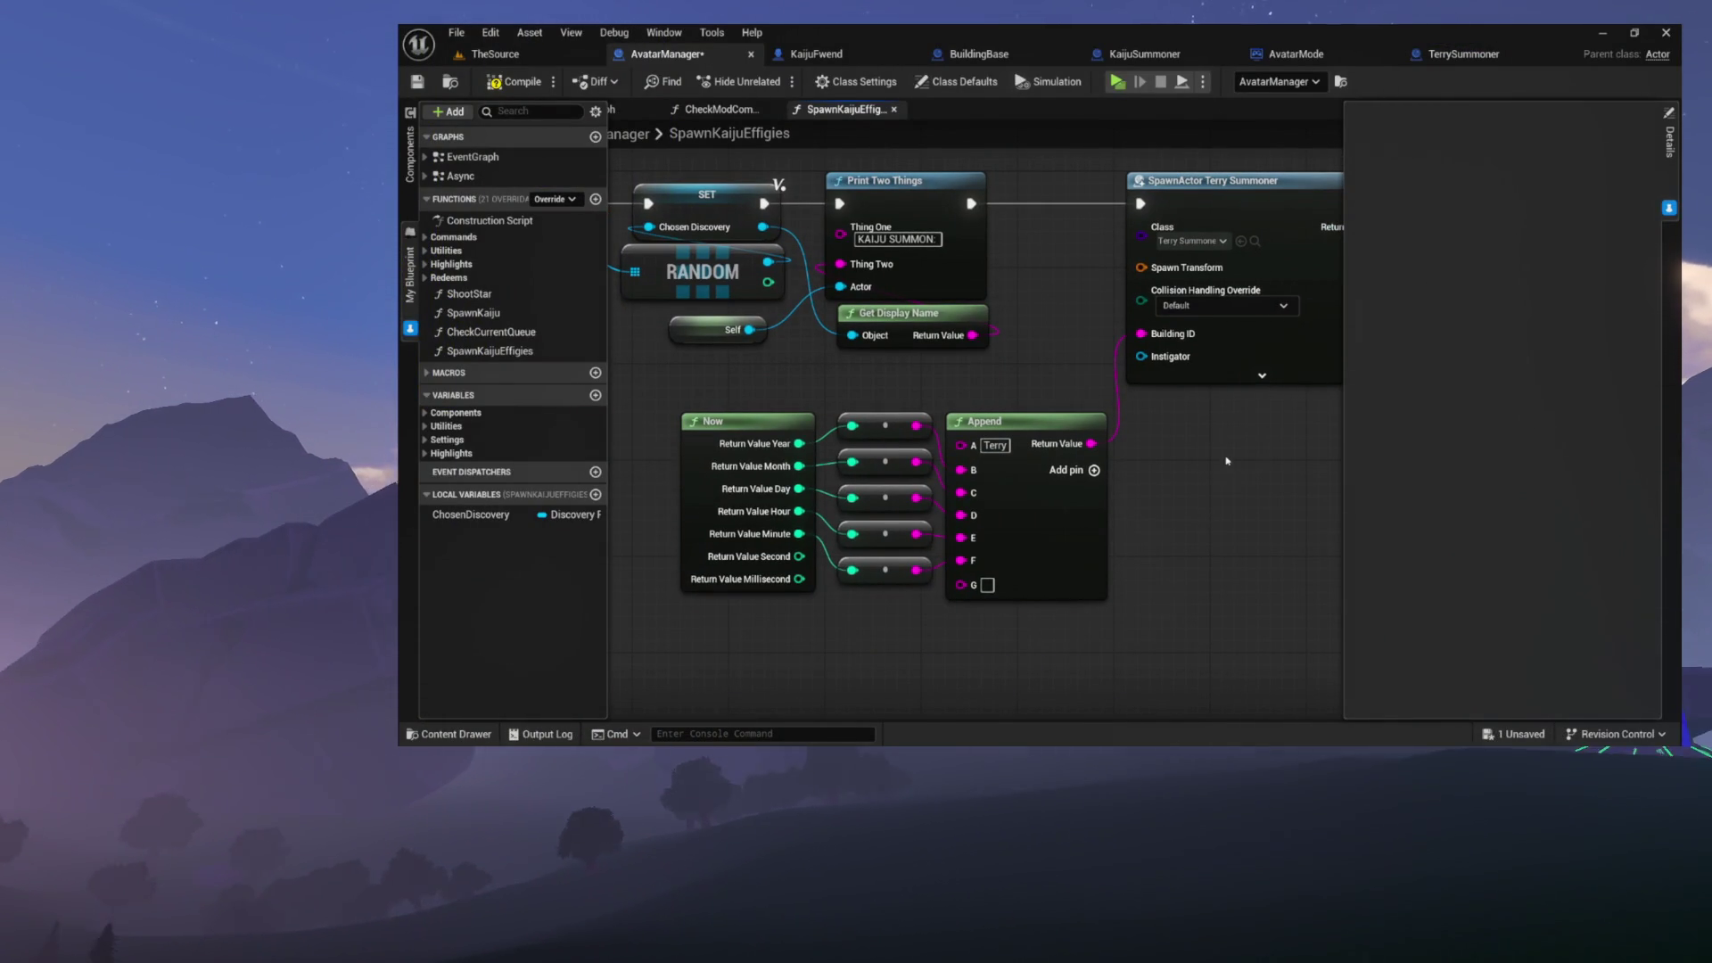
drag(1226, 461, 1245, 509)
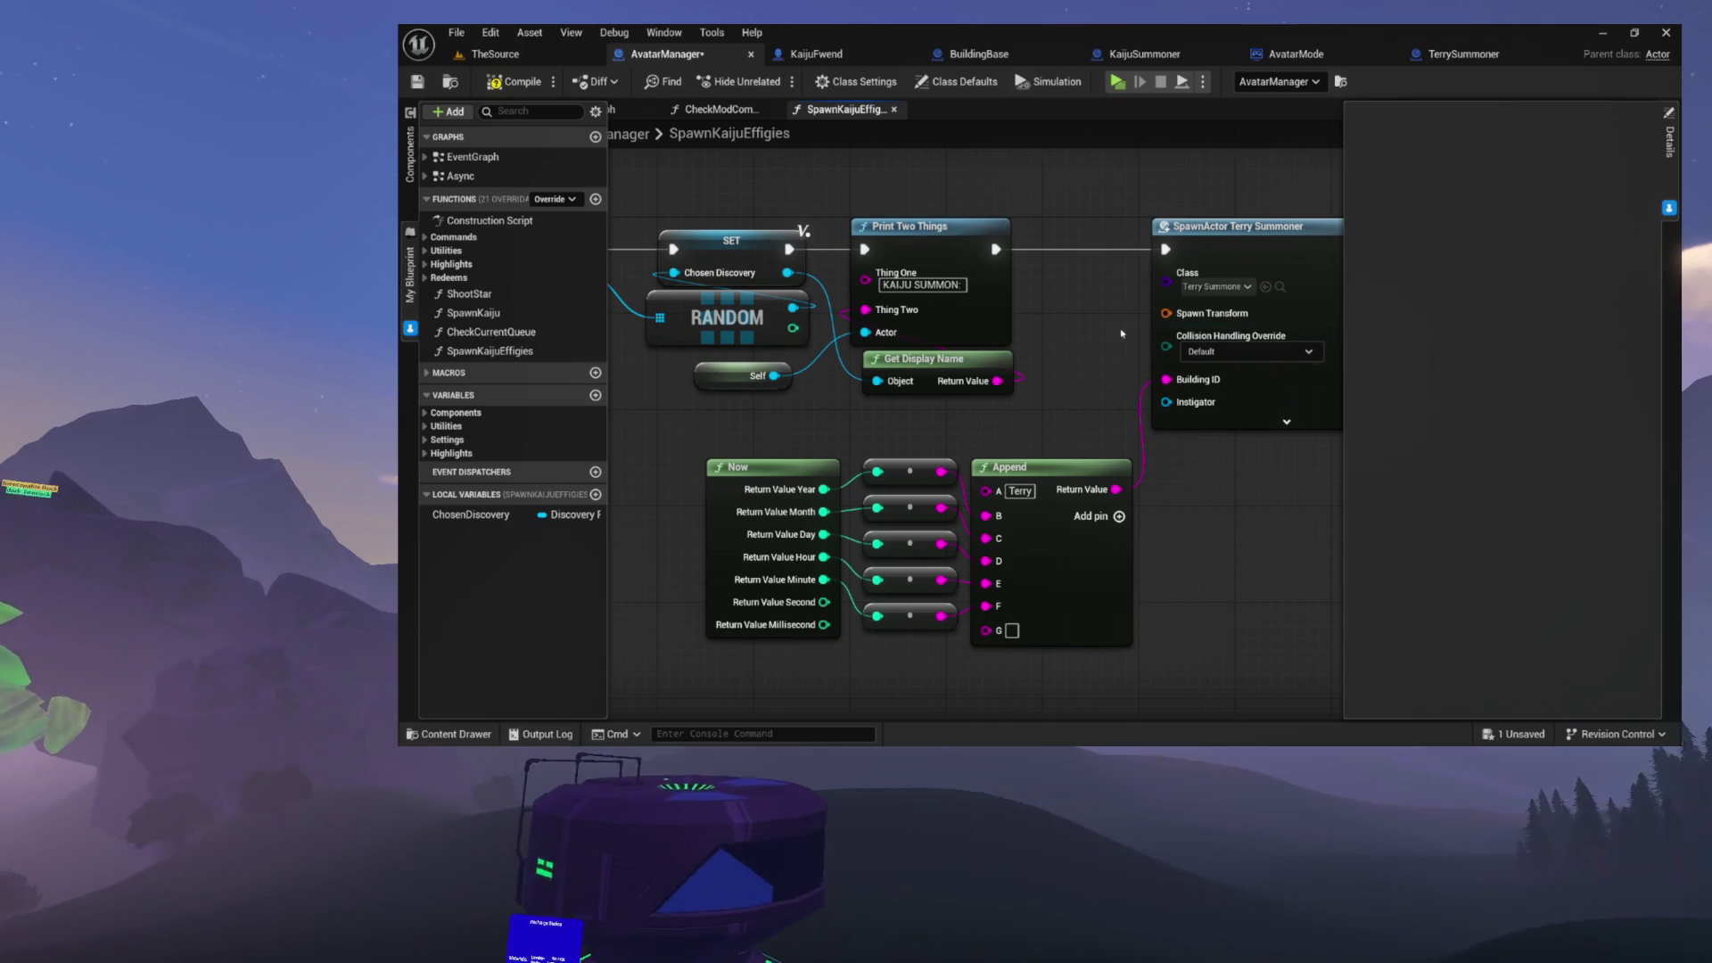
drag(904, 455, 943, 425)
drag(856, 321, 1195, 620)
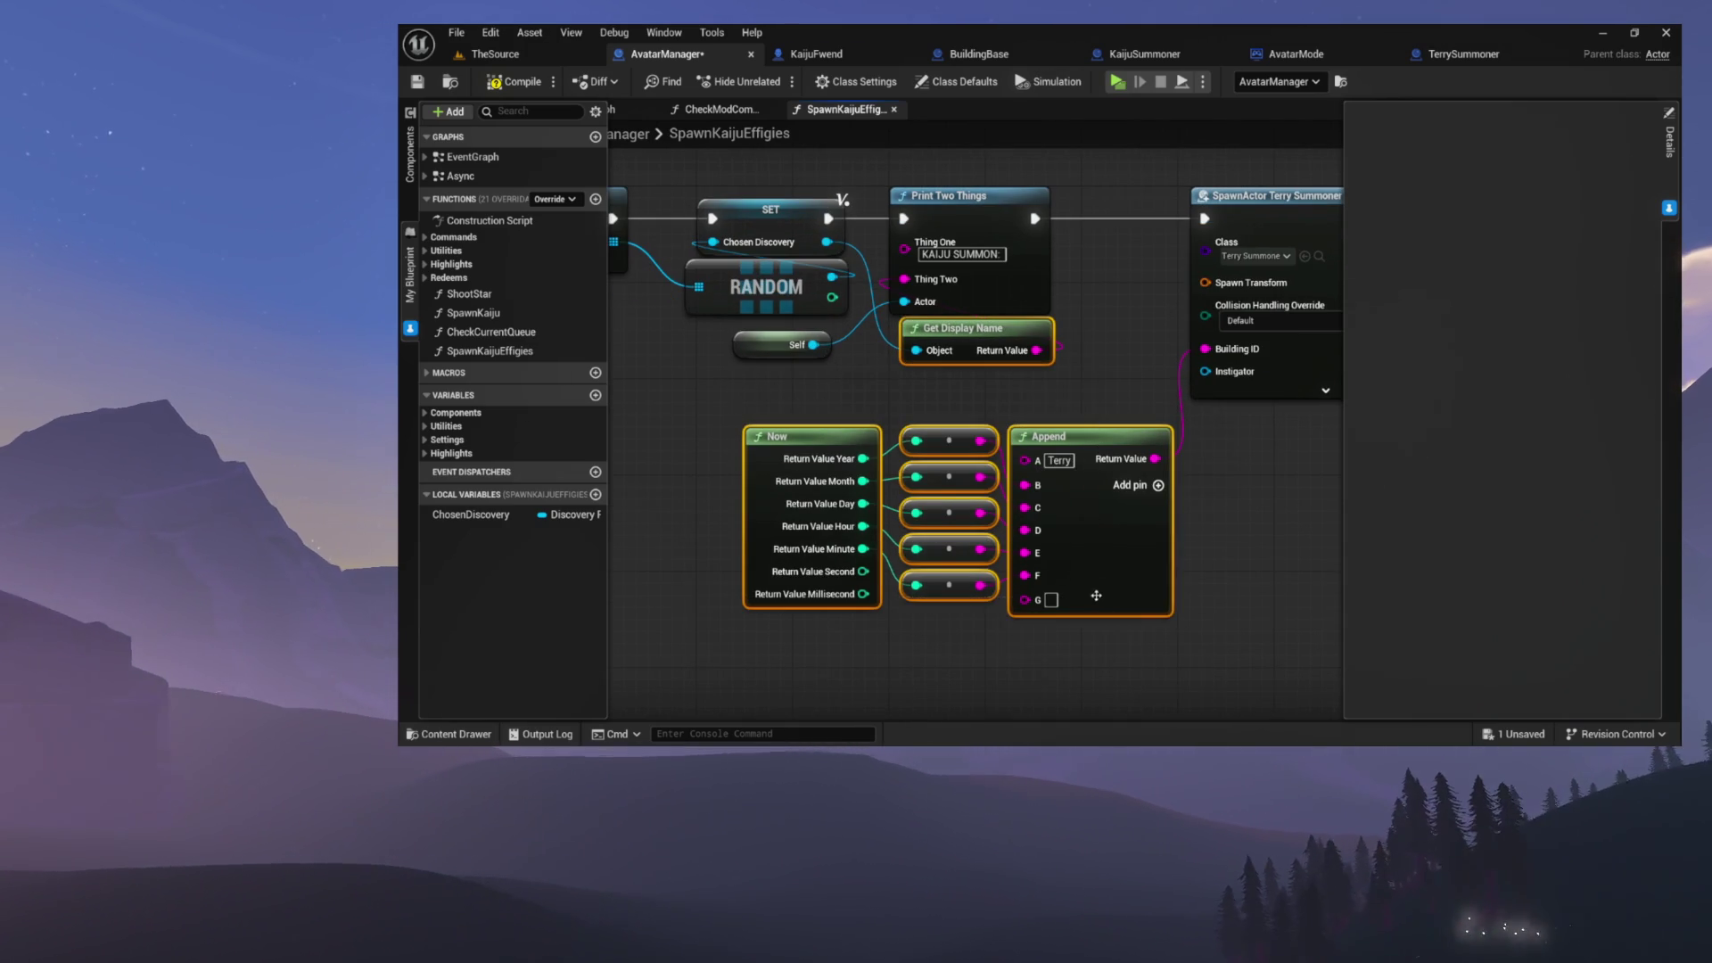
drag(1225, 499, 1156, 477)
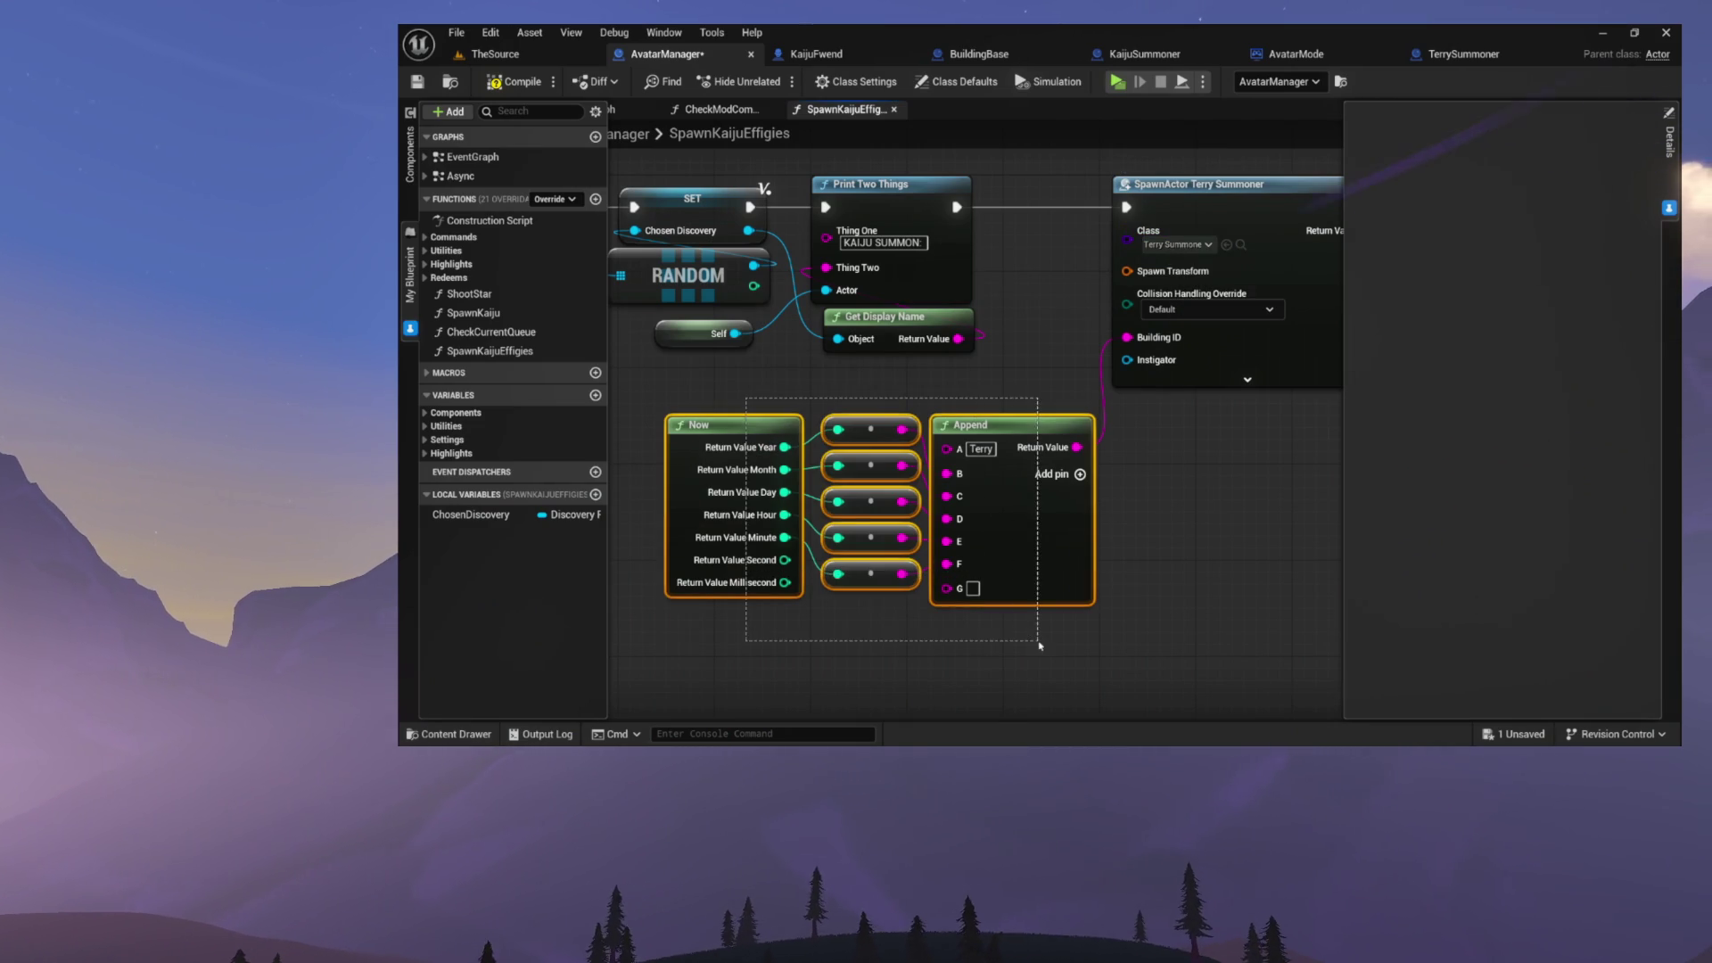
scroll(1037, 632, up, 2)
drag(966, 600, 1149, 639)
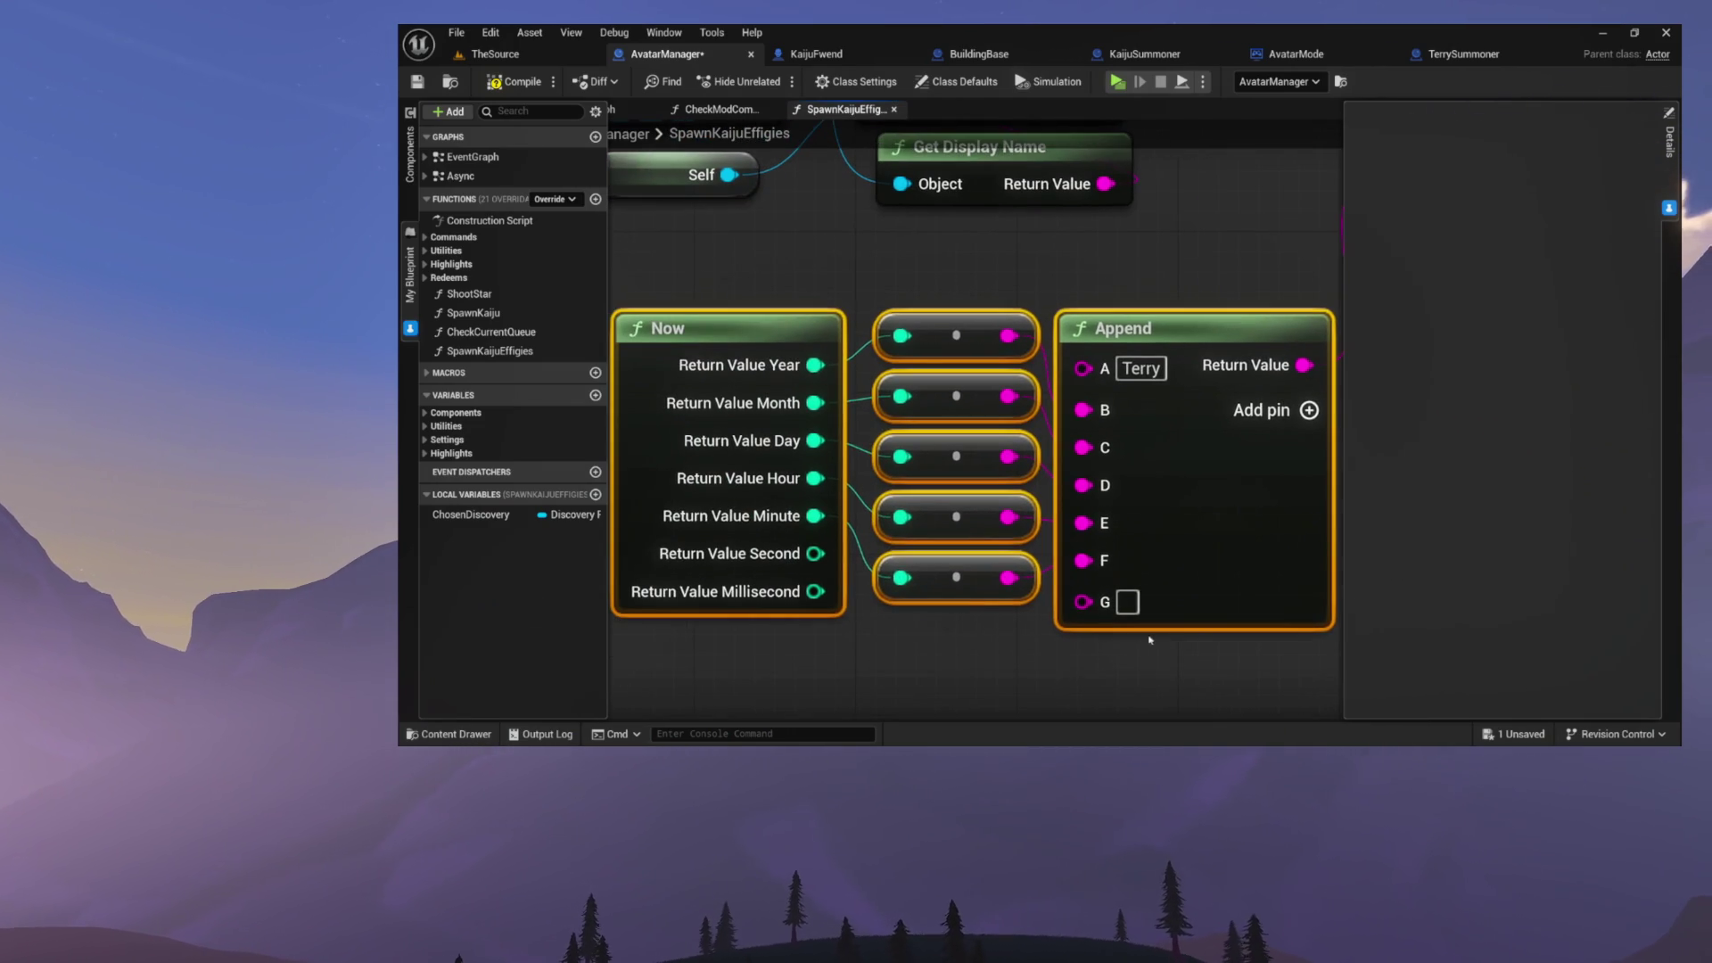
click(1055, 684)
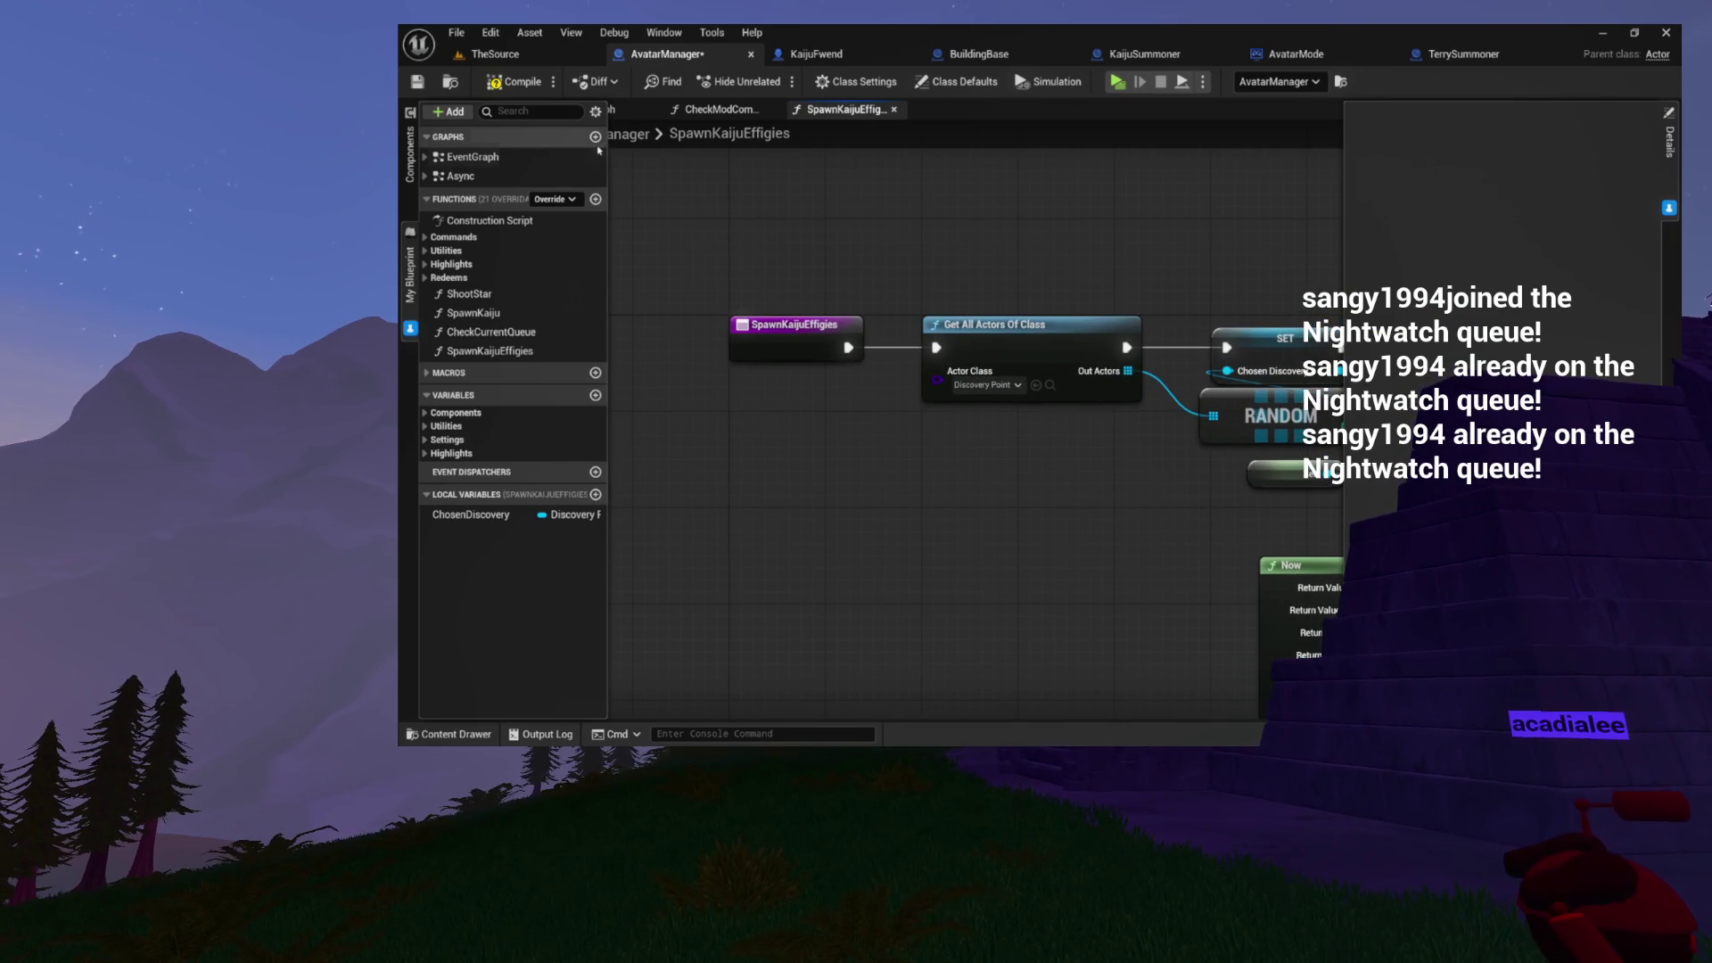
- Compile the AvatarManager blueprint with F7
key(F7)
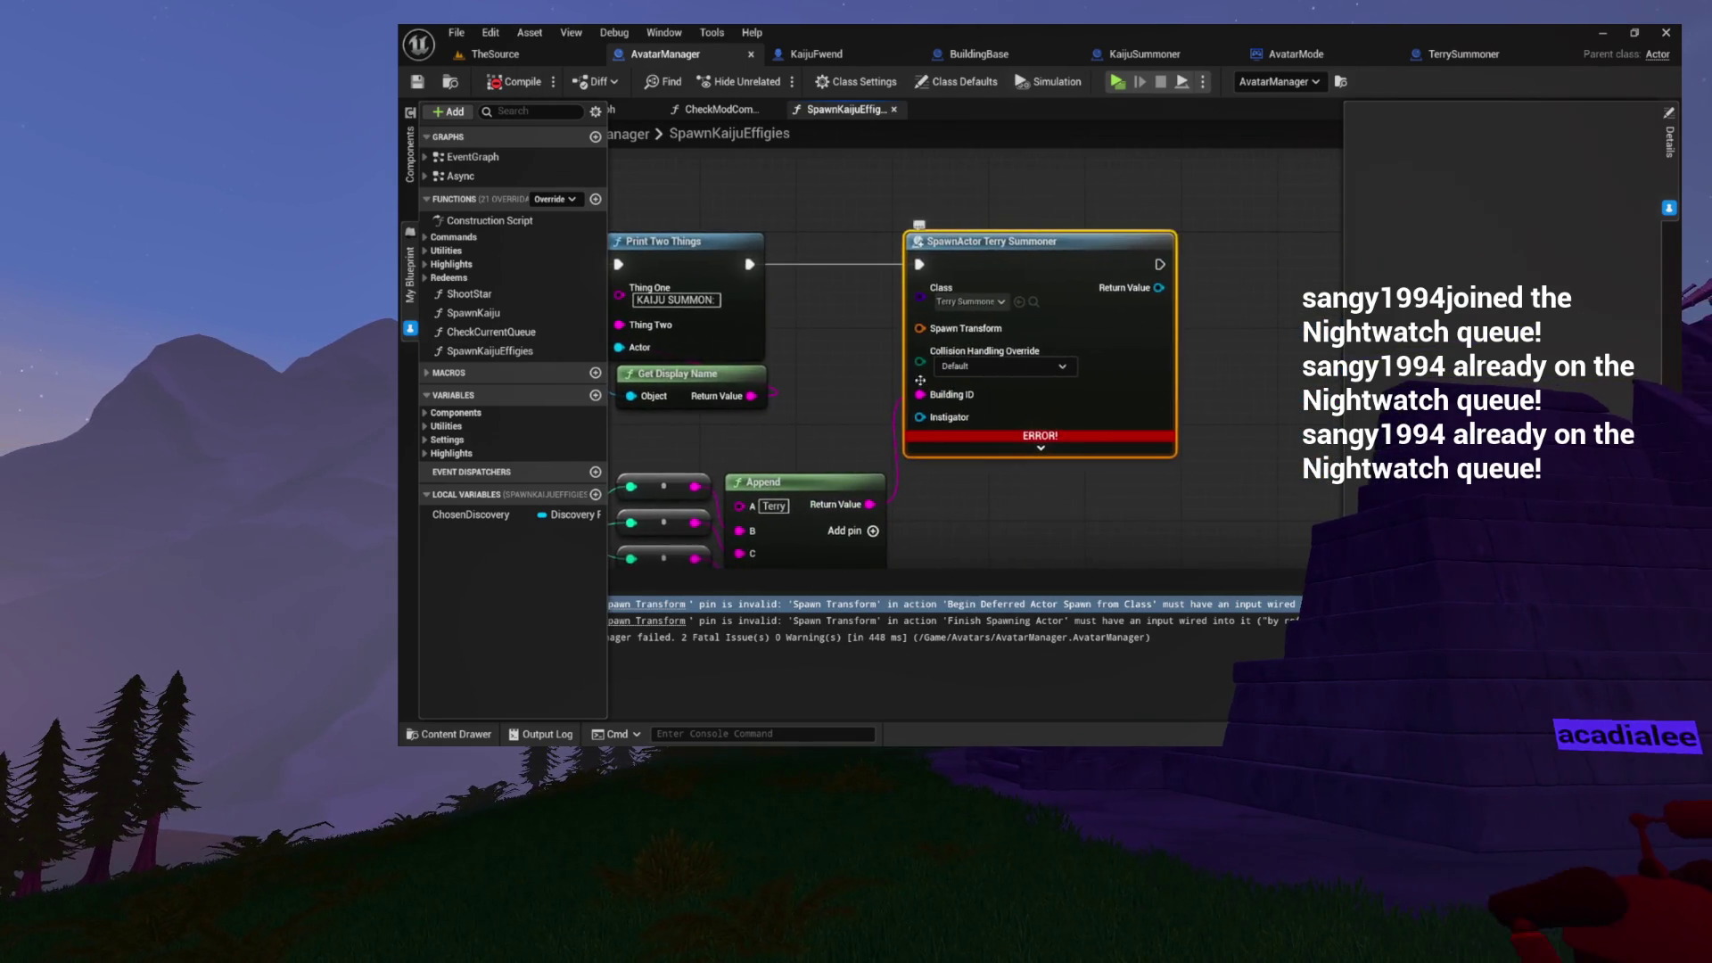
scroll(1111, 367, down, 2)
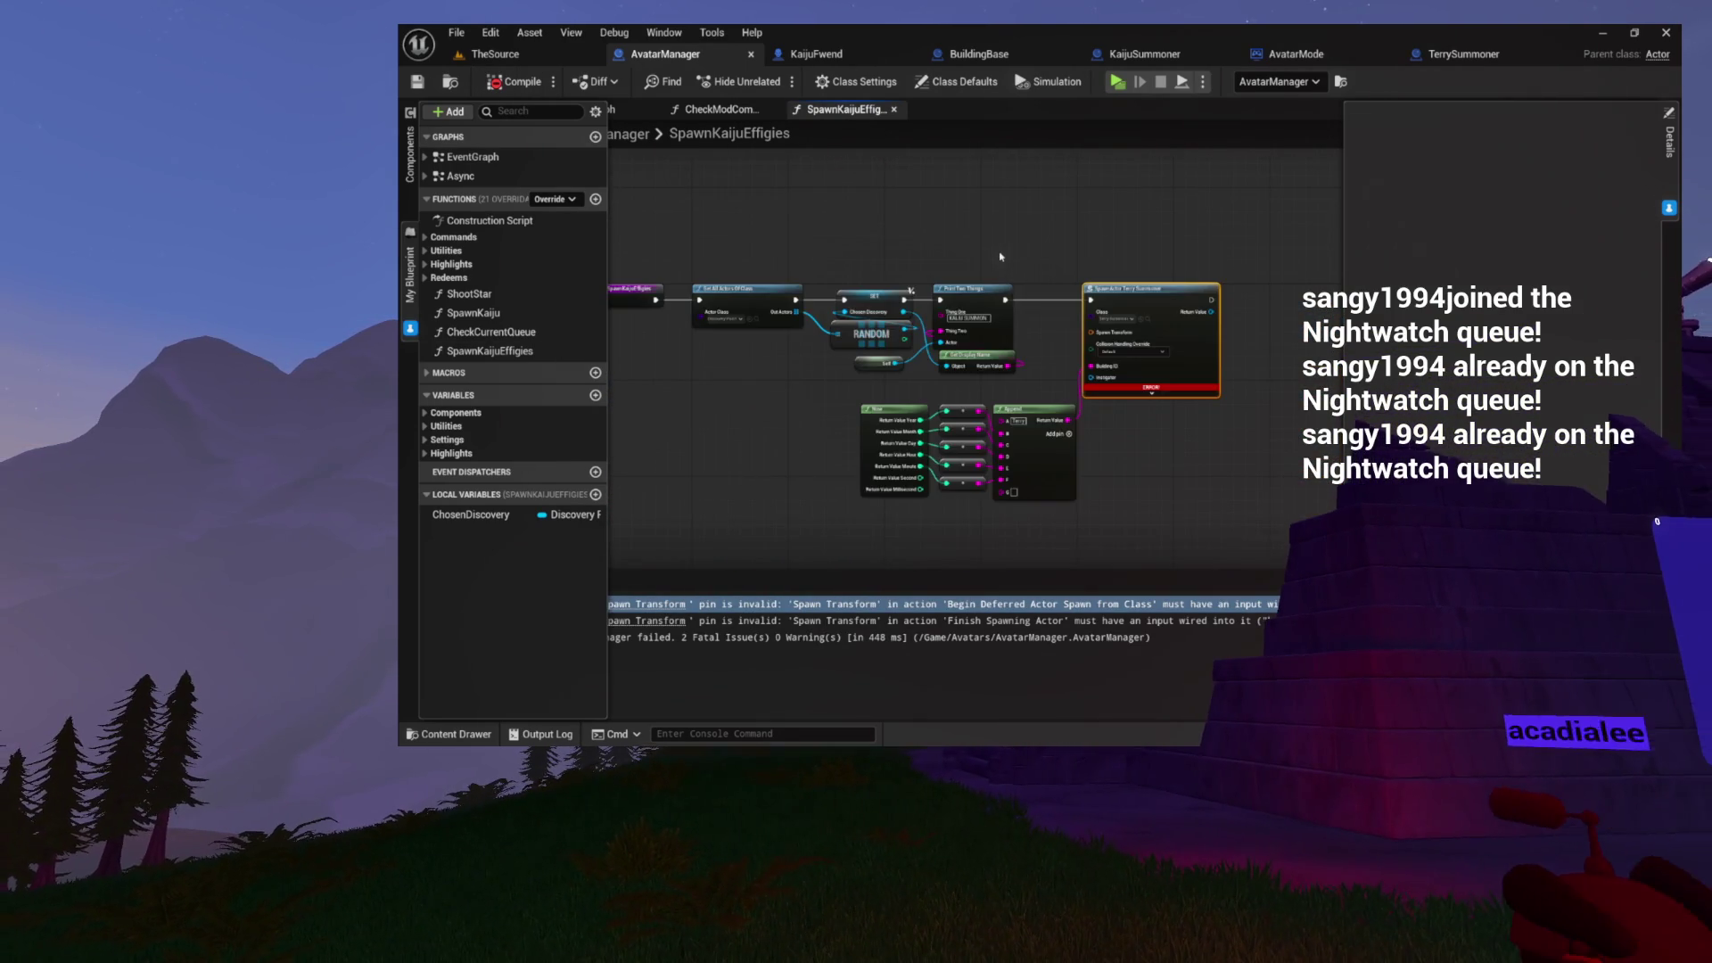
scroll(965, 247, up, 2)
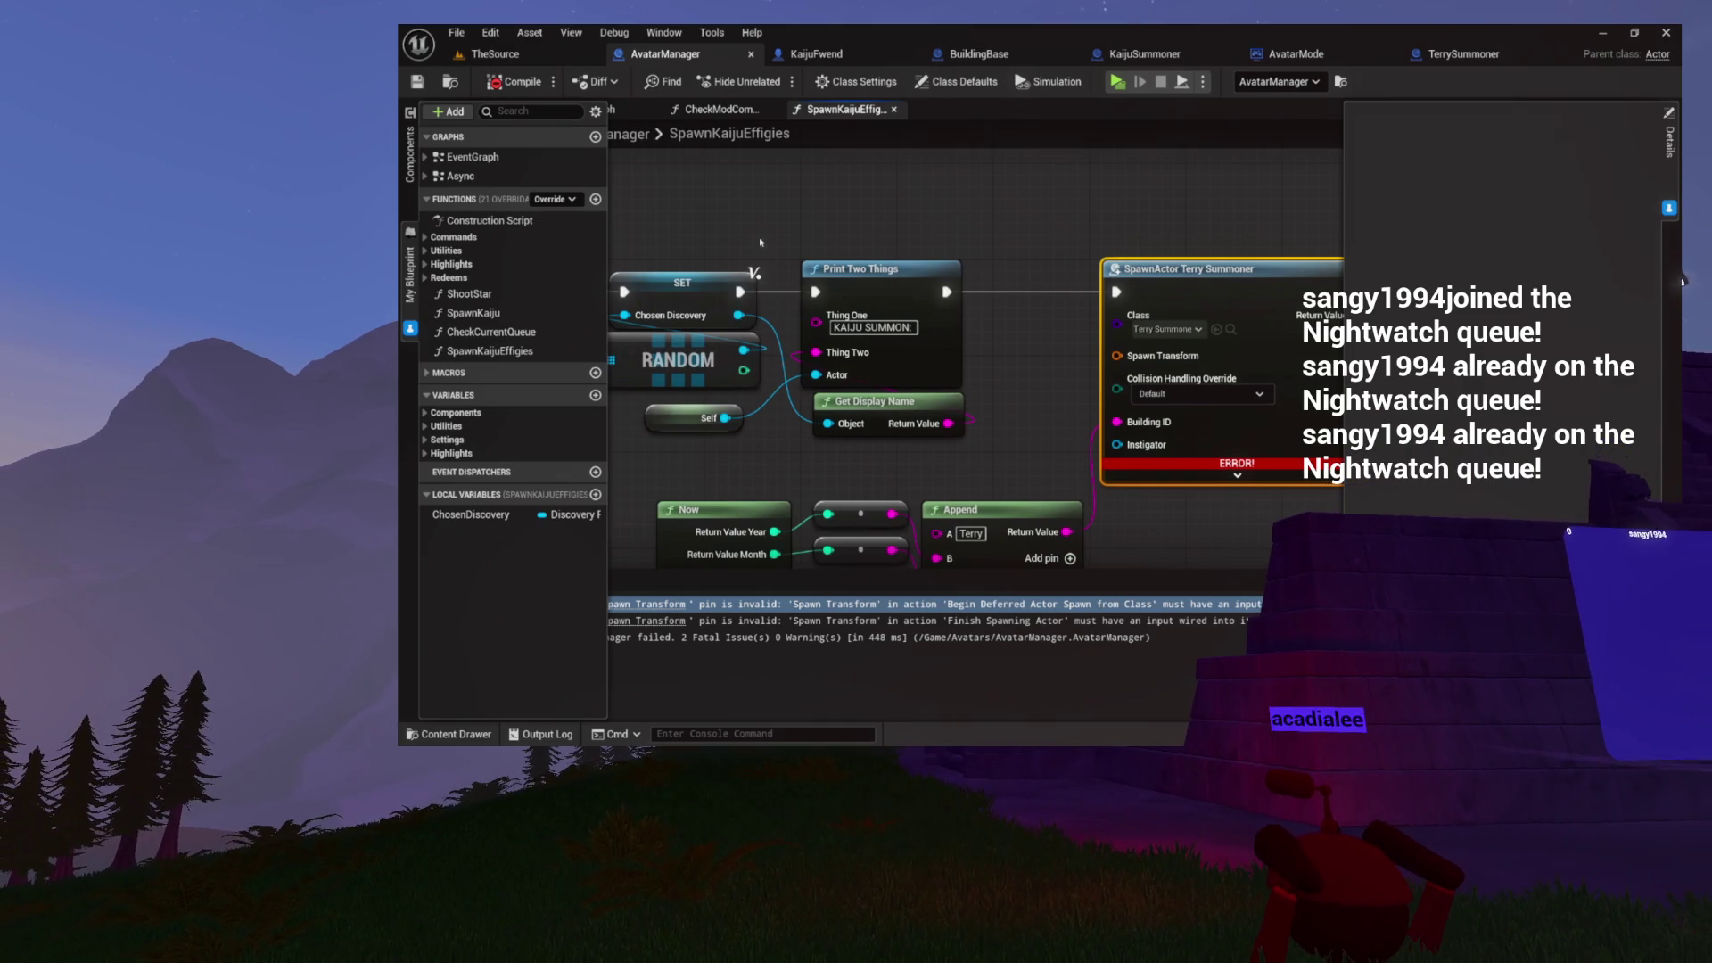
- From Chosen Discovery, filter actions by 'get' and add a Get Home Destination node
mouse_move(739, 315)
mouse_down()
mouse_move(834, 283)
mouse_move(930, 194)
mouse_up()
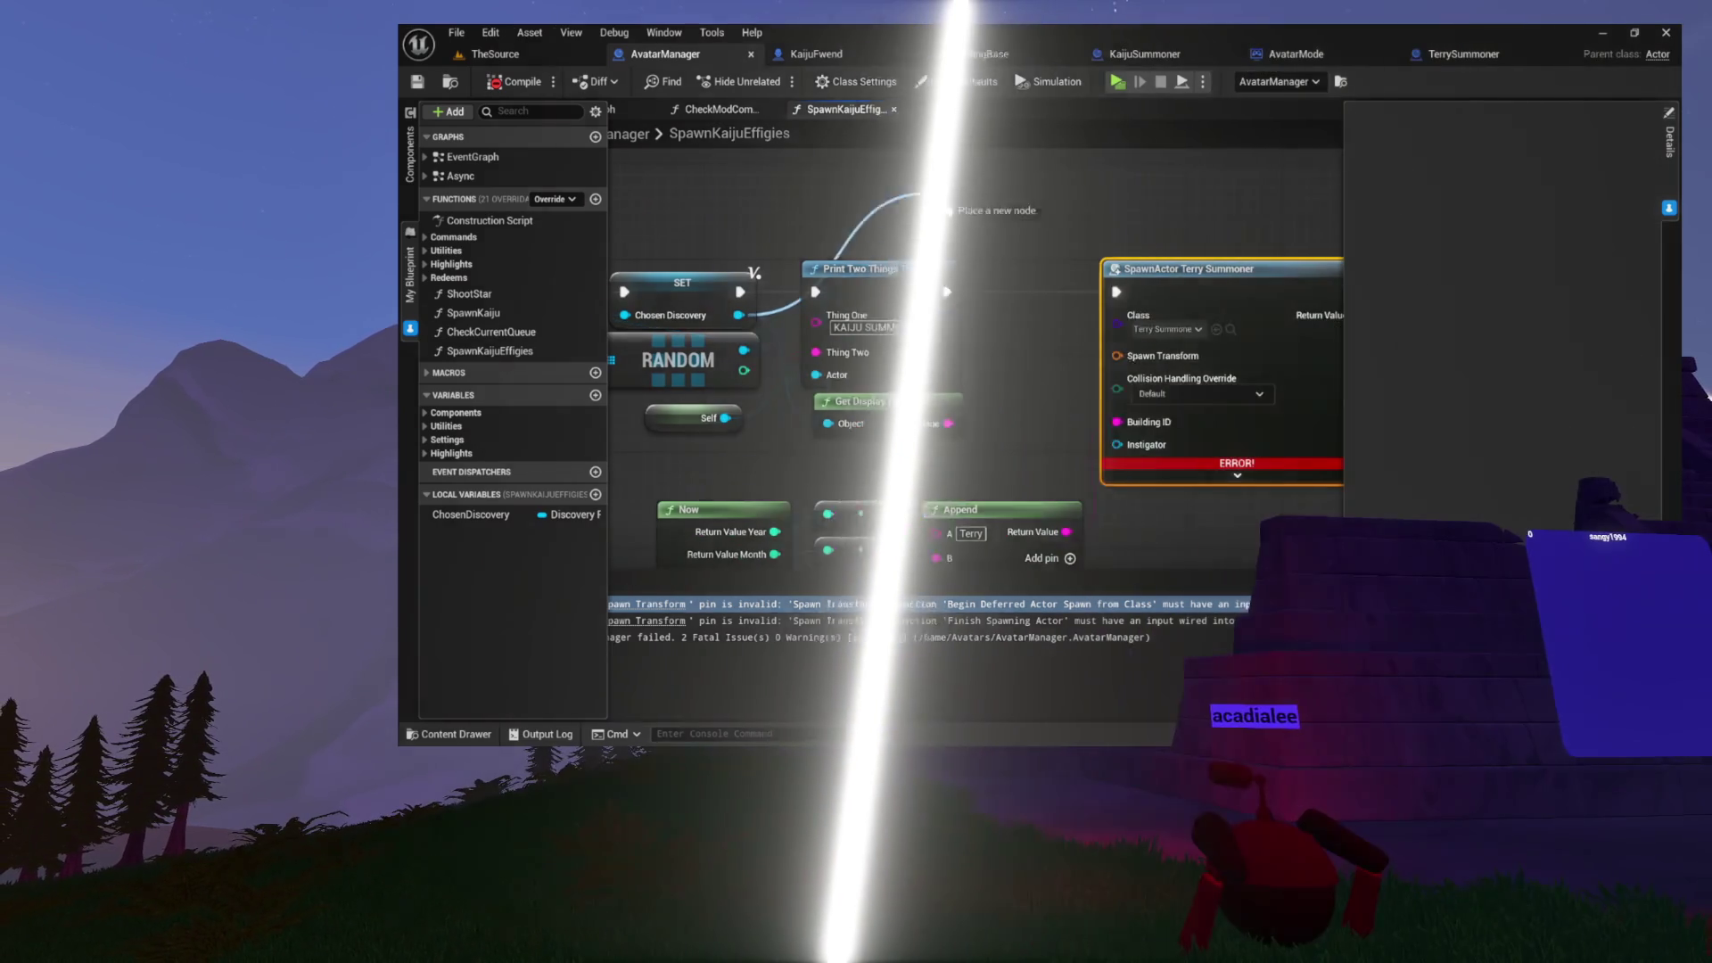
text(get)
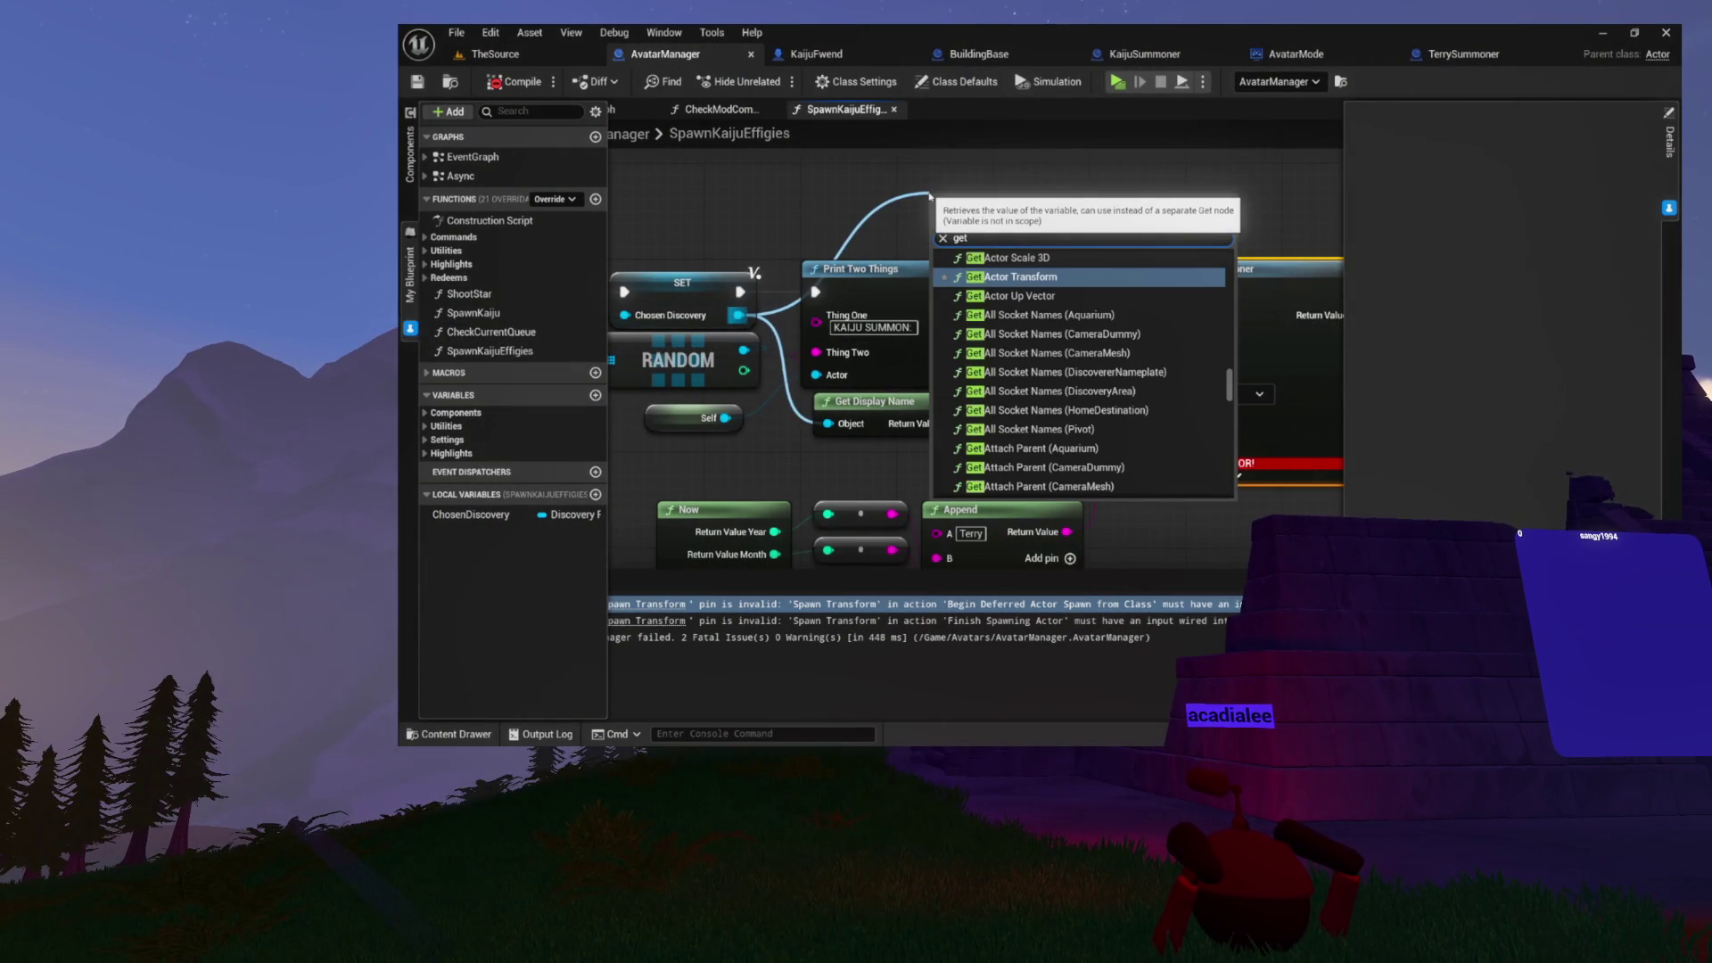
drag(1230, 376, 1230, 488)
scroll(1101, 422, up, 1)
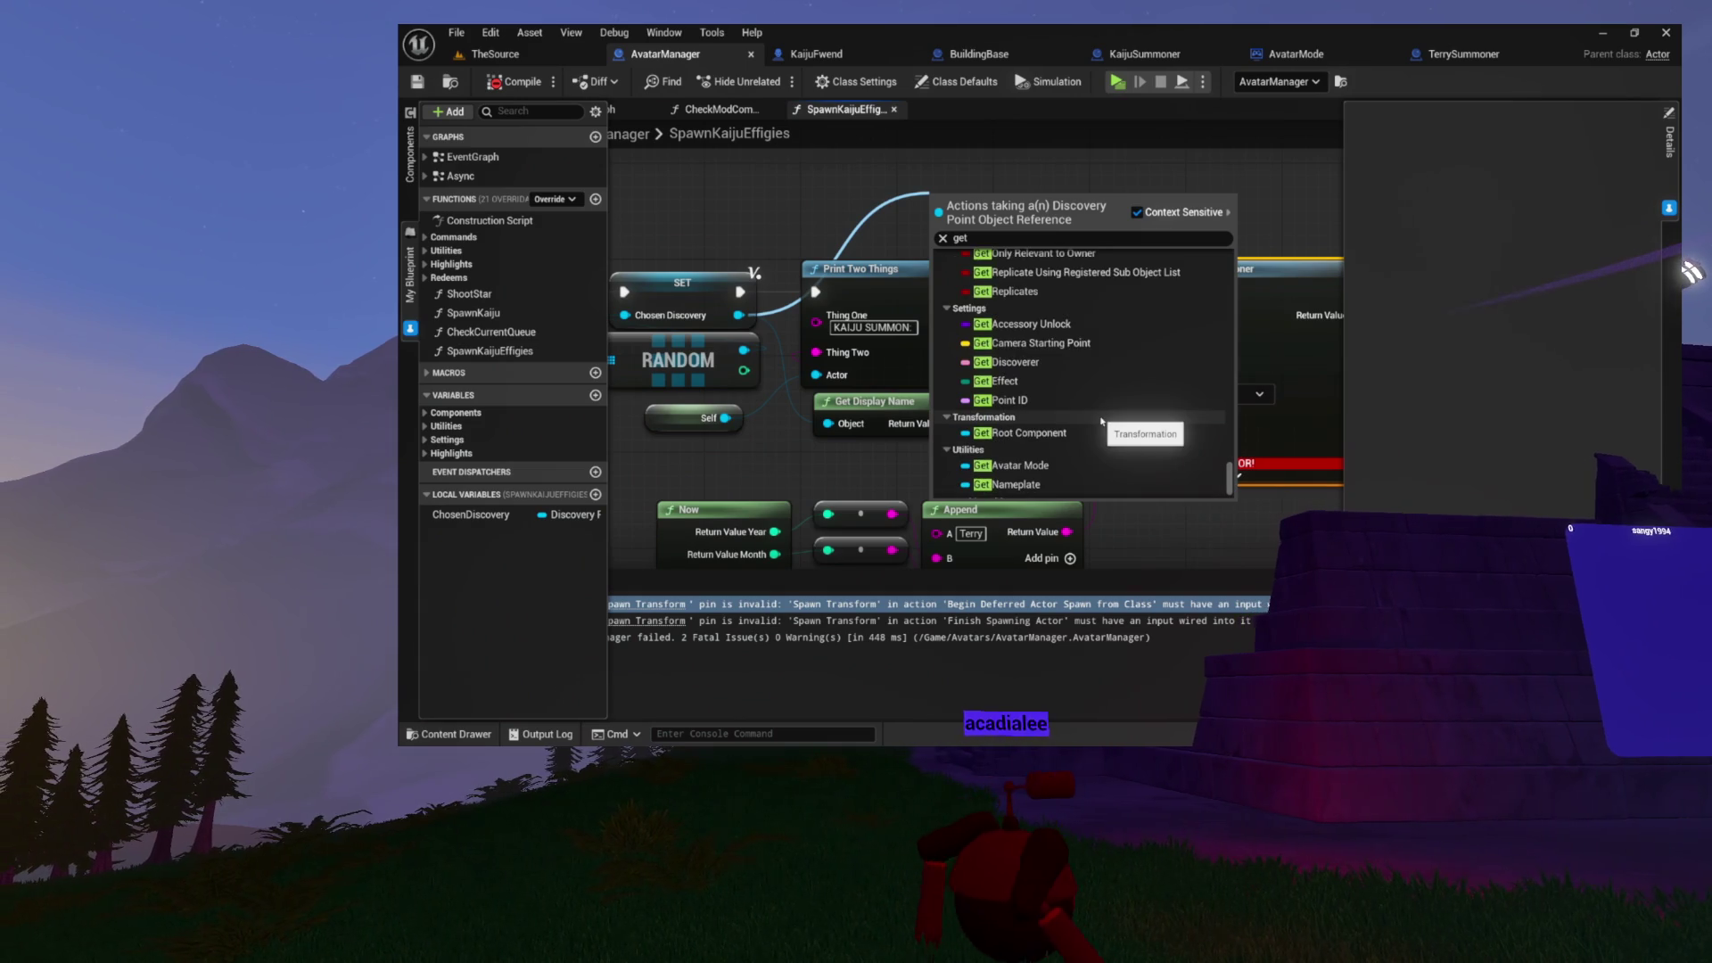
scroll(1102, 421, up, 1)
scroll(1099, 421, down, 4)
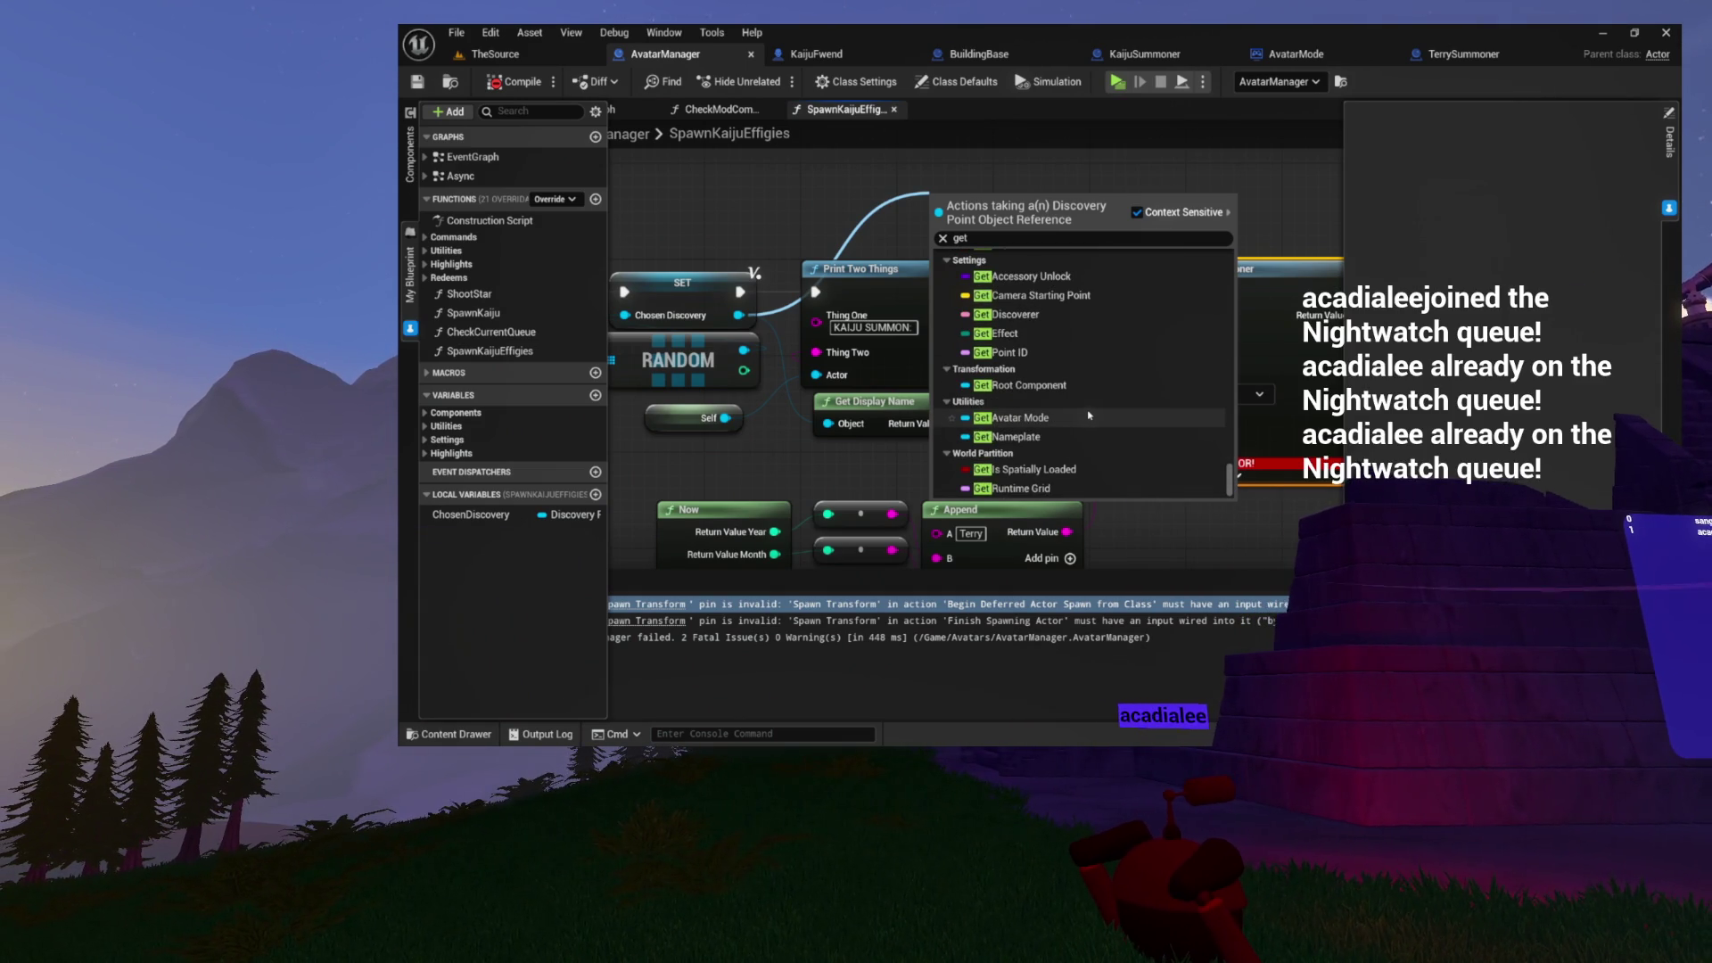
scroll(1072, 431, up, 6)
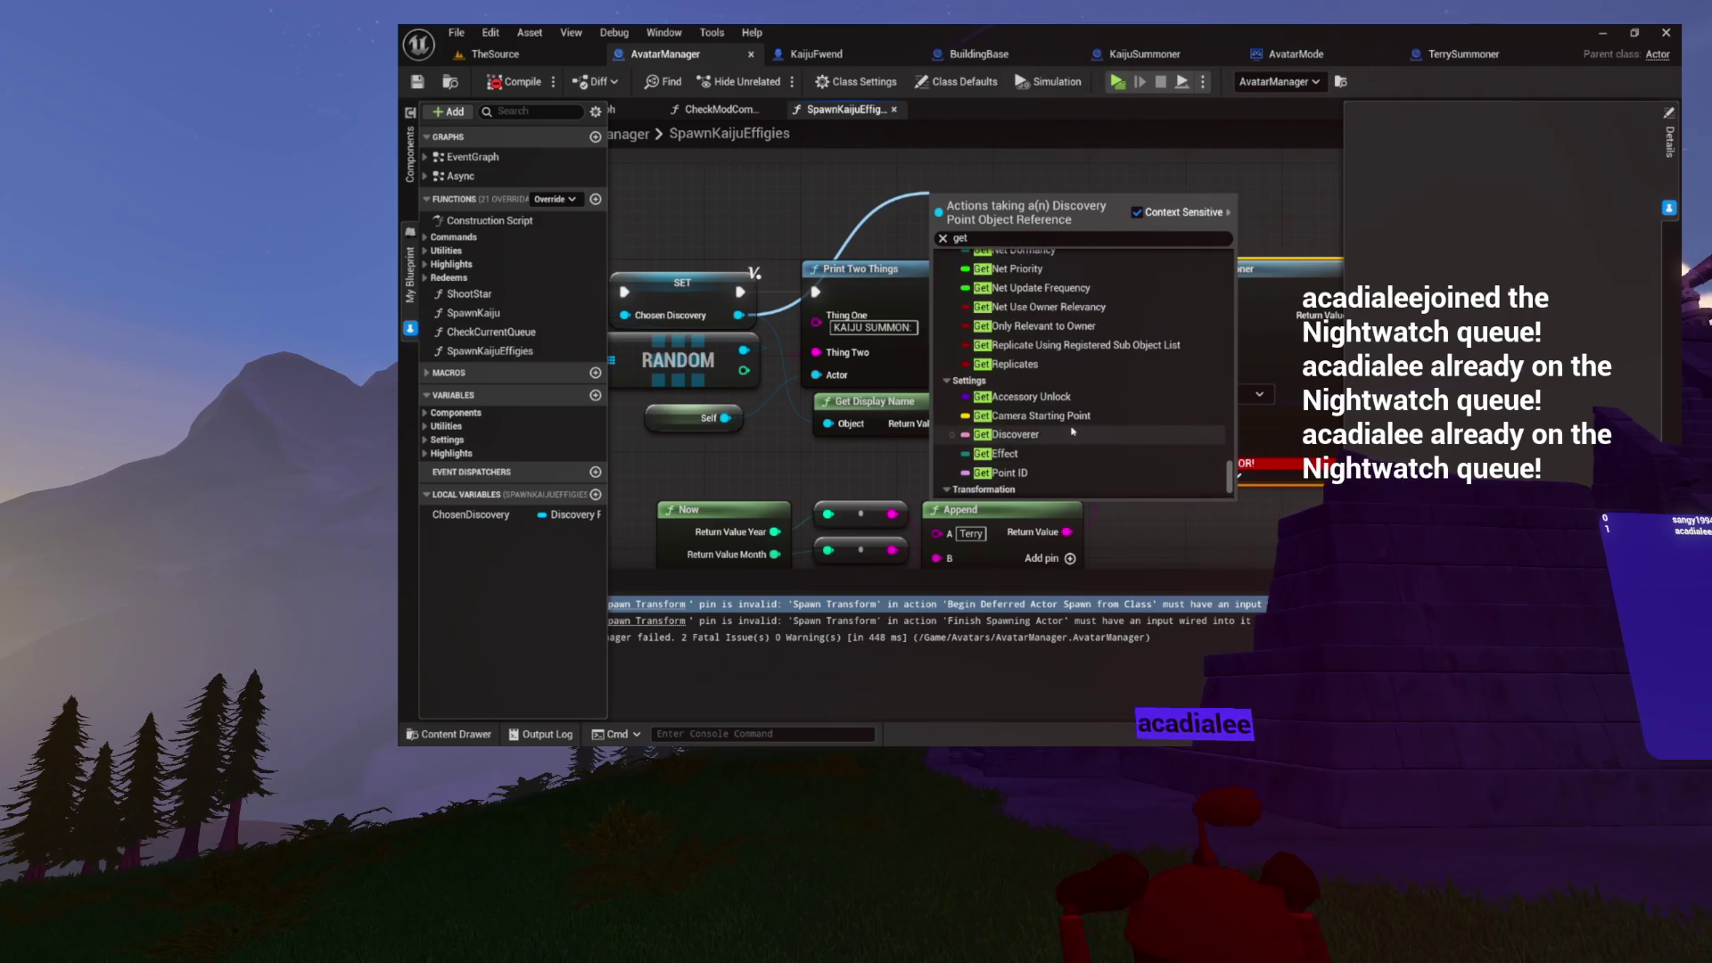
scroll(1072, 432, up, 5)
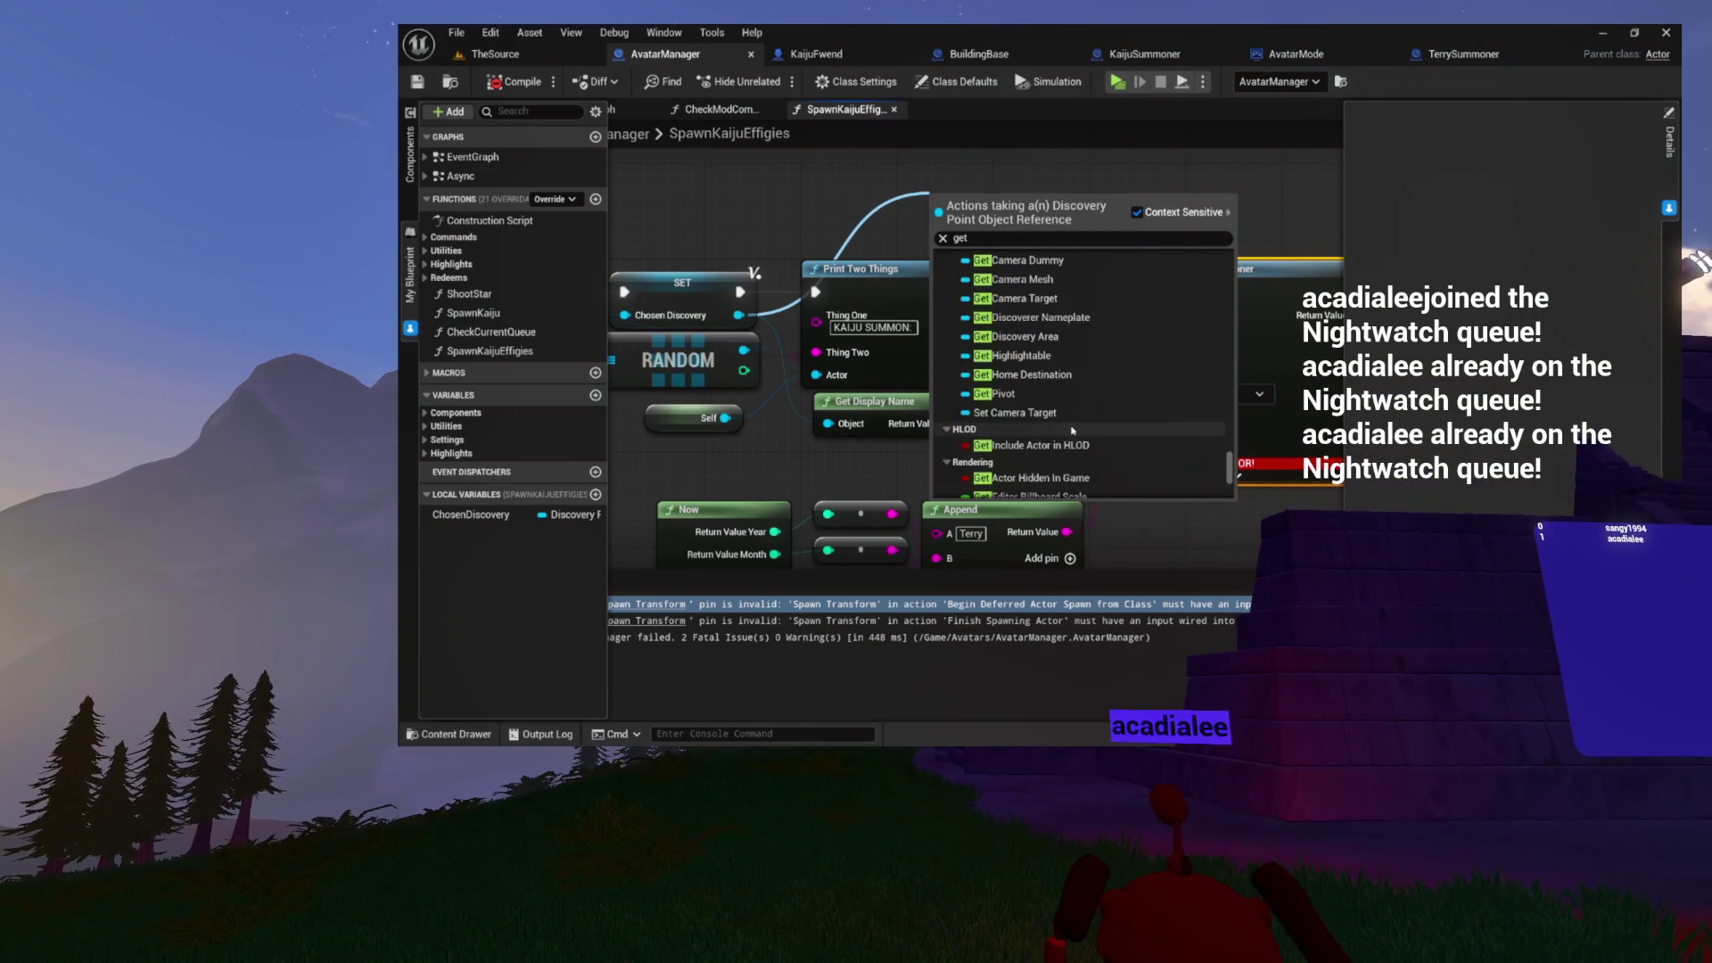
scroll(1098, 370, down, 2)
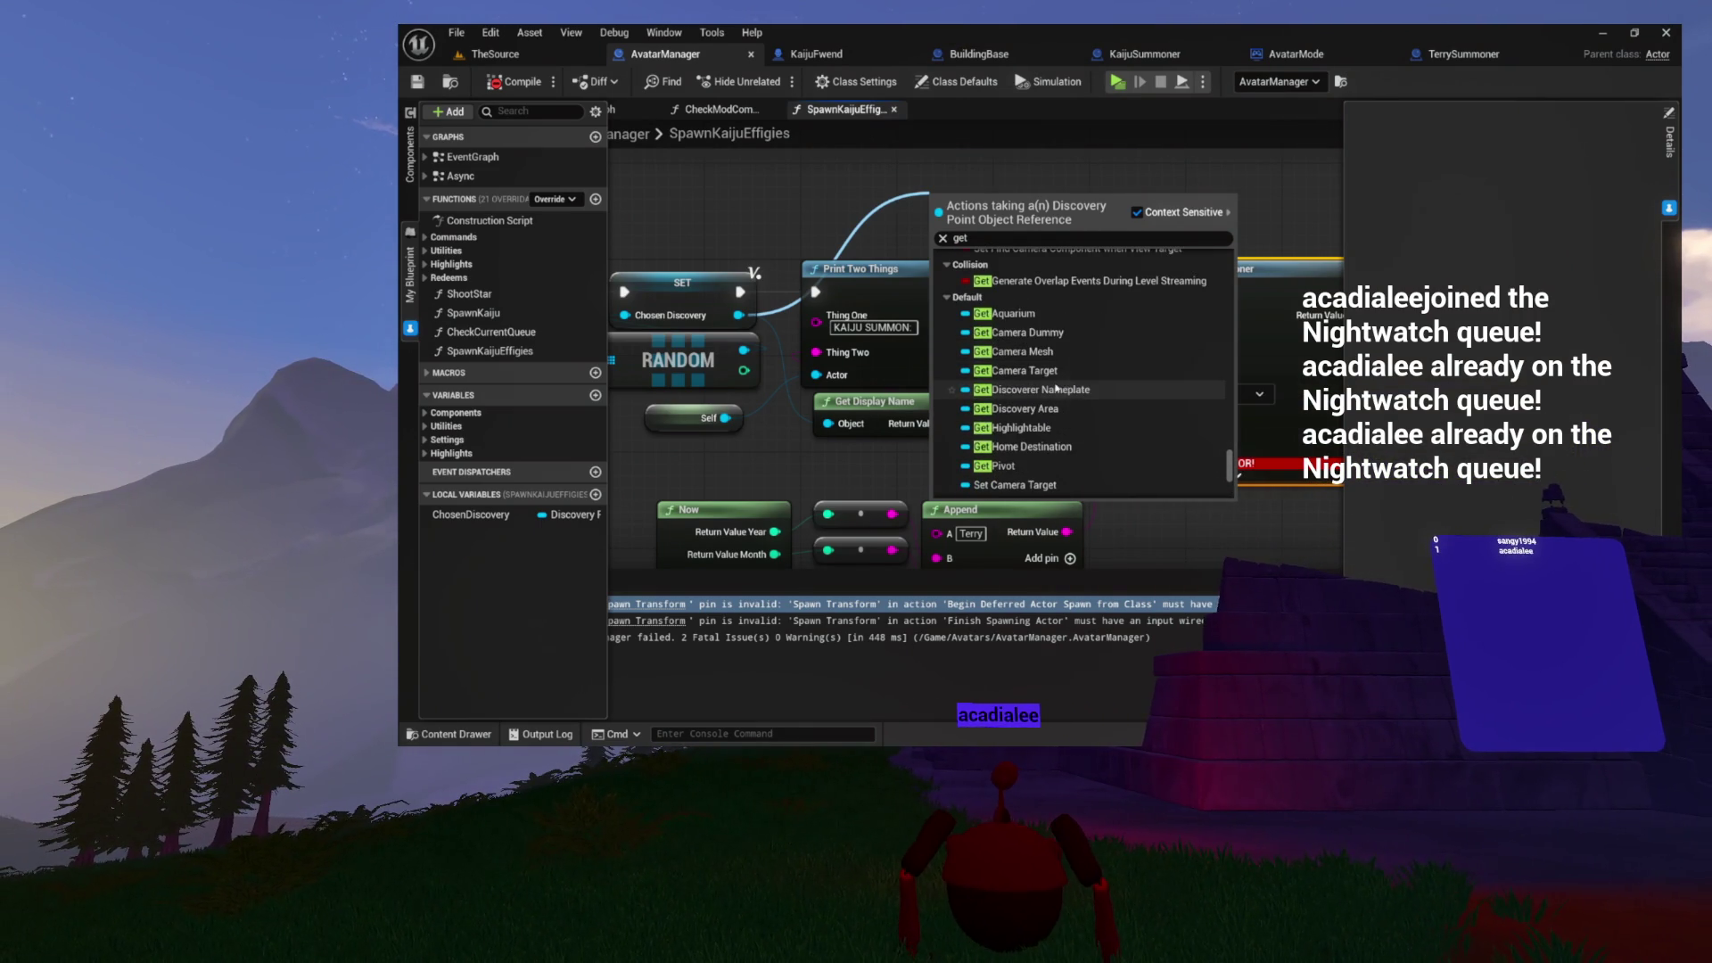
click(1017, 446)
- Add Get World Transform from Home Destination and wire it into the Terry Summoner Spawn Transform
scroll(1025, 258, up, 1)
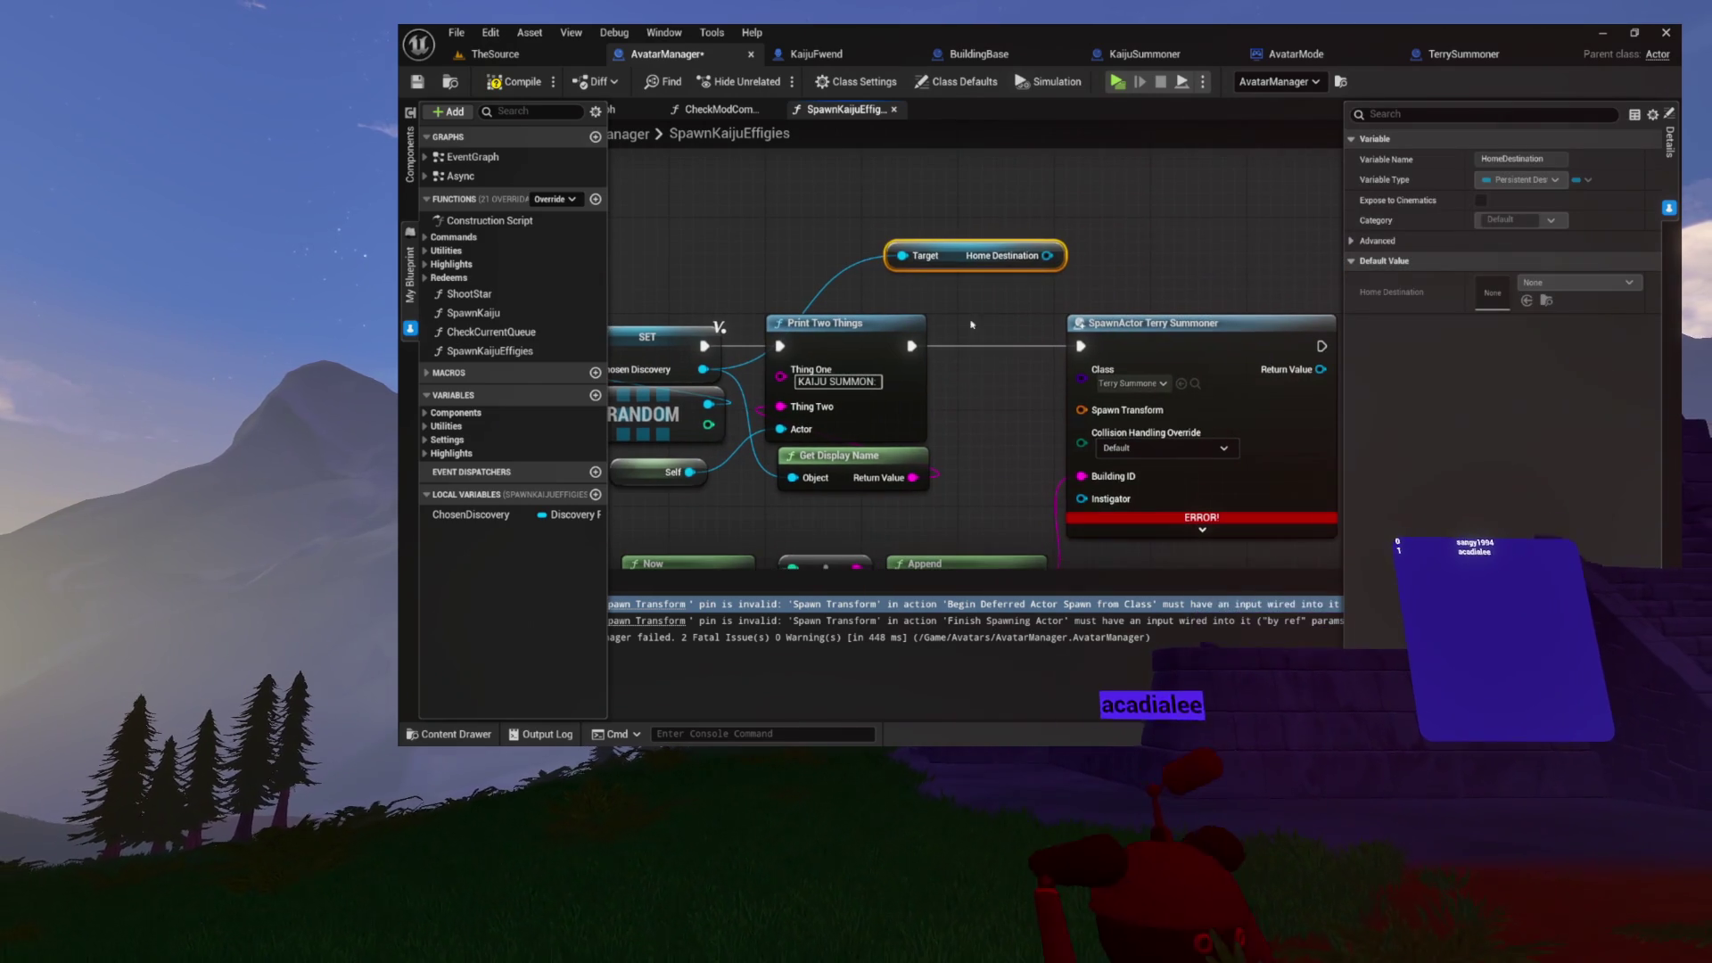
mouse_move(1045, 256)
mouse_down()
mouse_move(895, 290)
mouse_move(923, 284)
mouse_up()
text(get world)
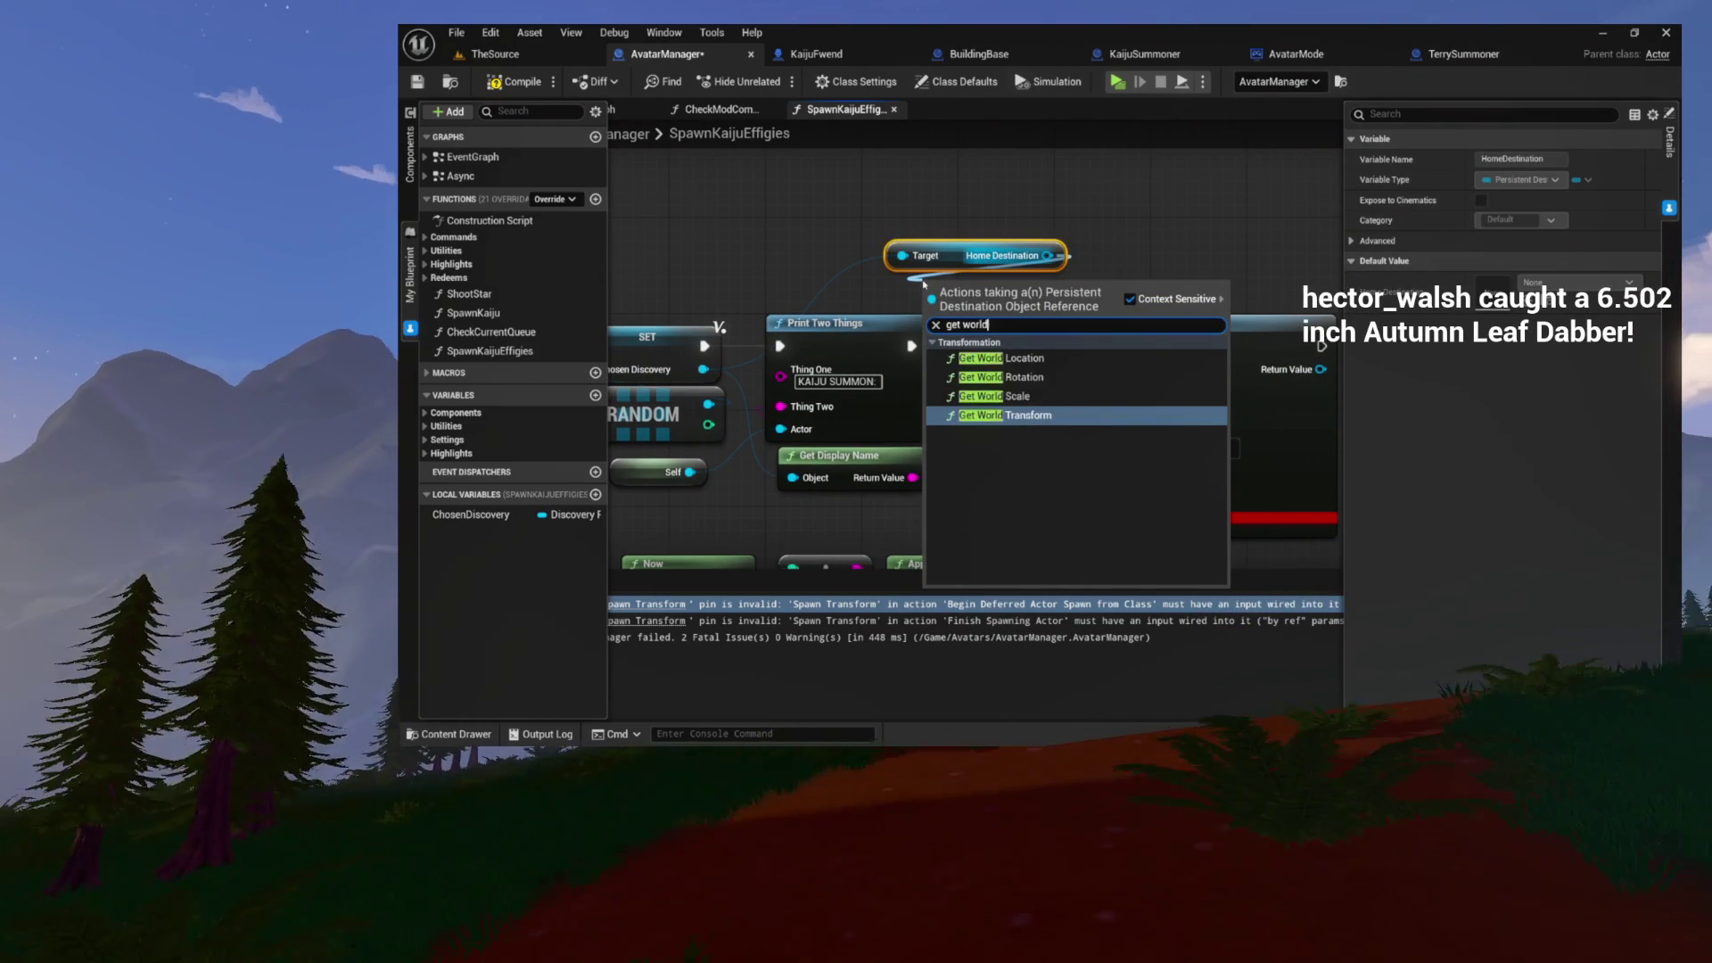
text( tra)
key(Return)
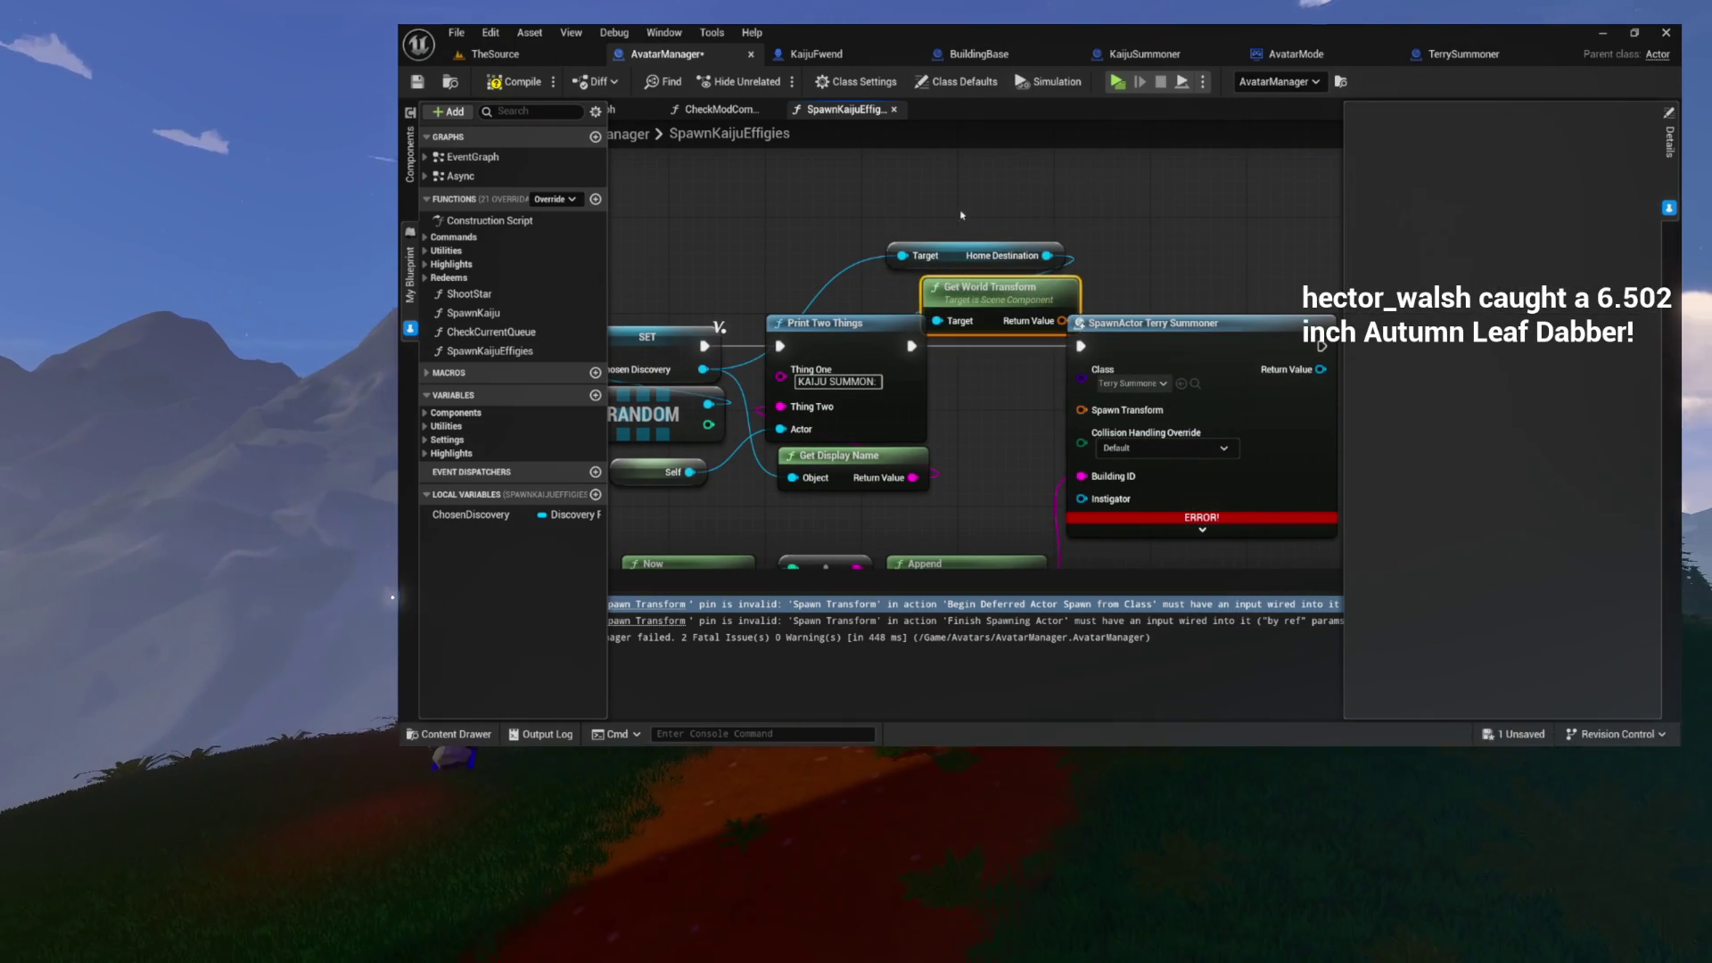
drag(923, 283, 876, 210)
drag(1014, 251, 1035, 446)
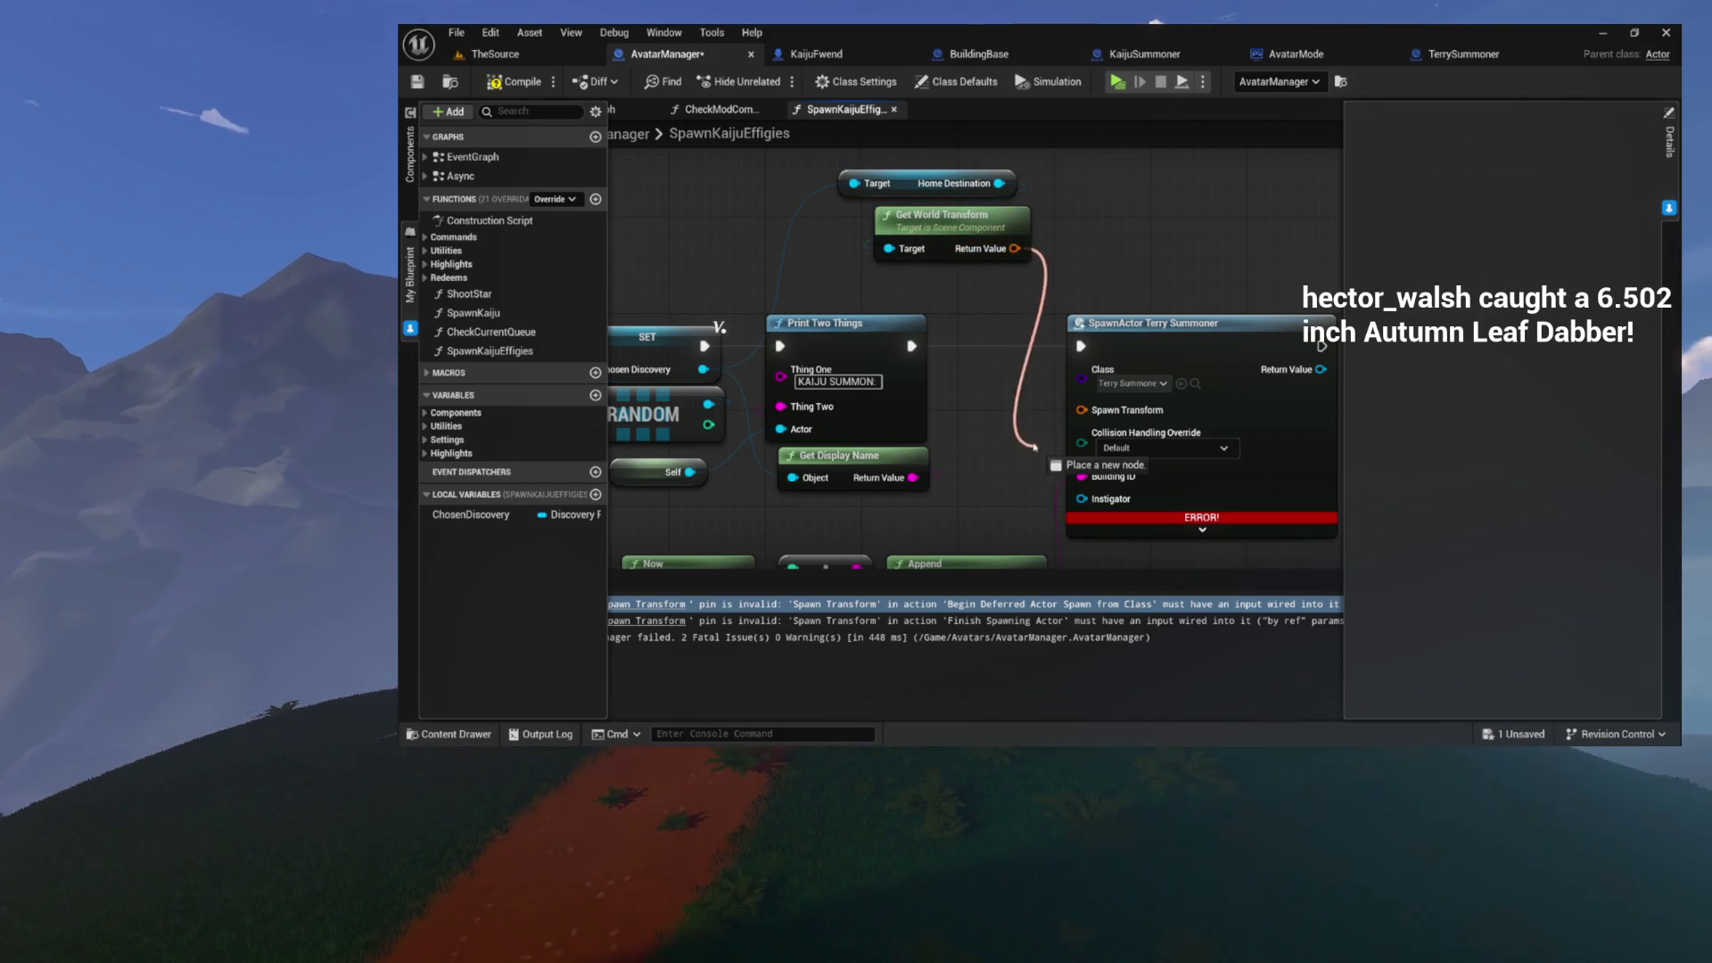
drag(952, 297, 968, 377)
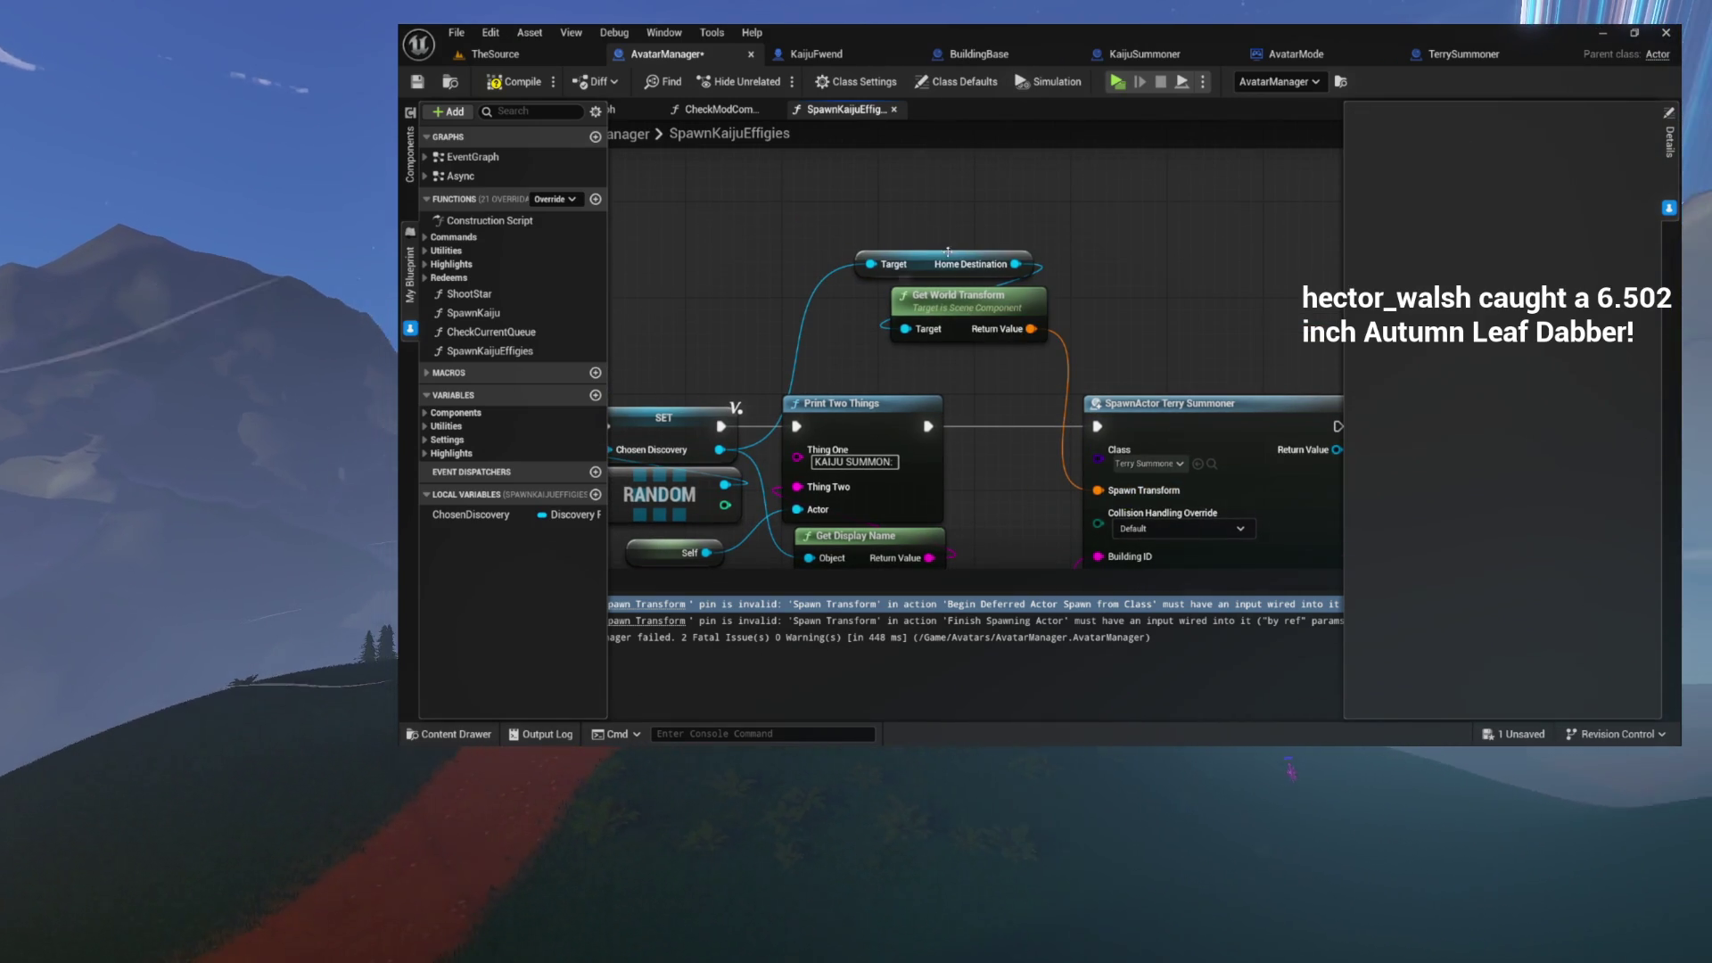
mouse_move(940, 255)
mouse_down()
mouse_move(865, 139)
mouse_move(860, 189)
mouse_move(993, 315)
mouse_up()
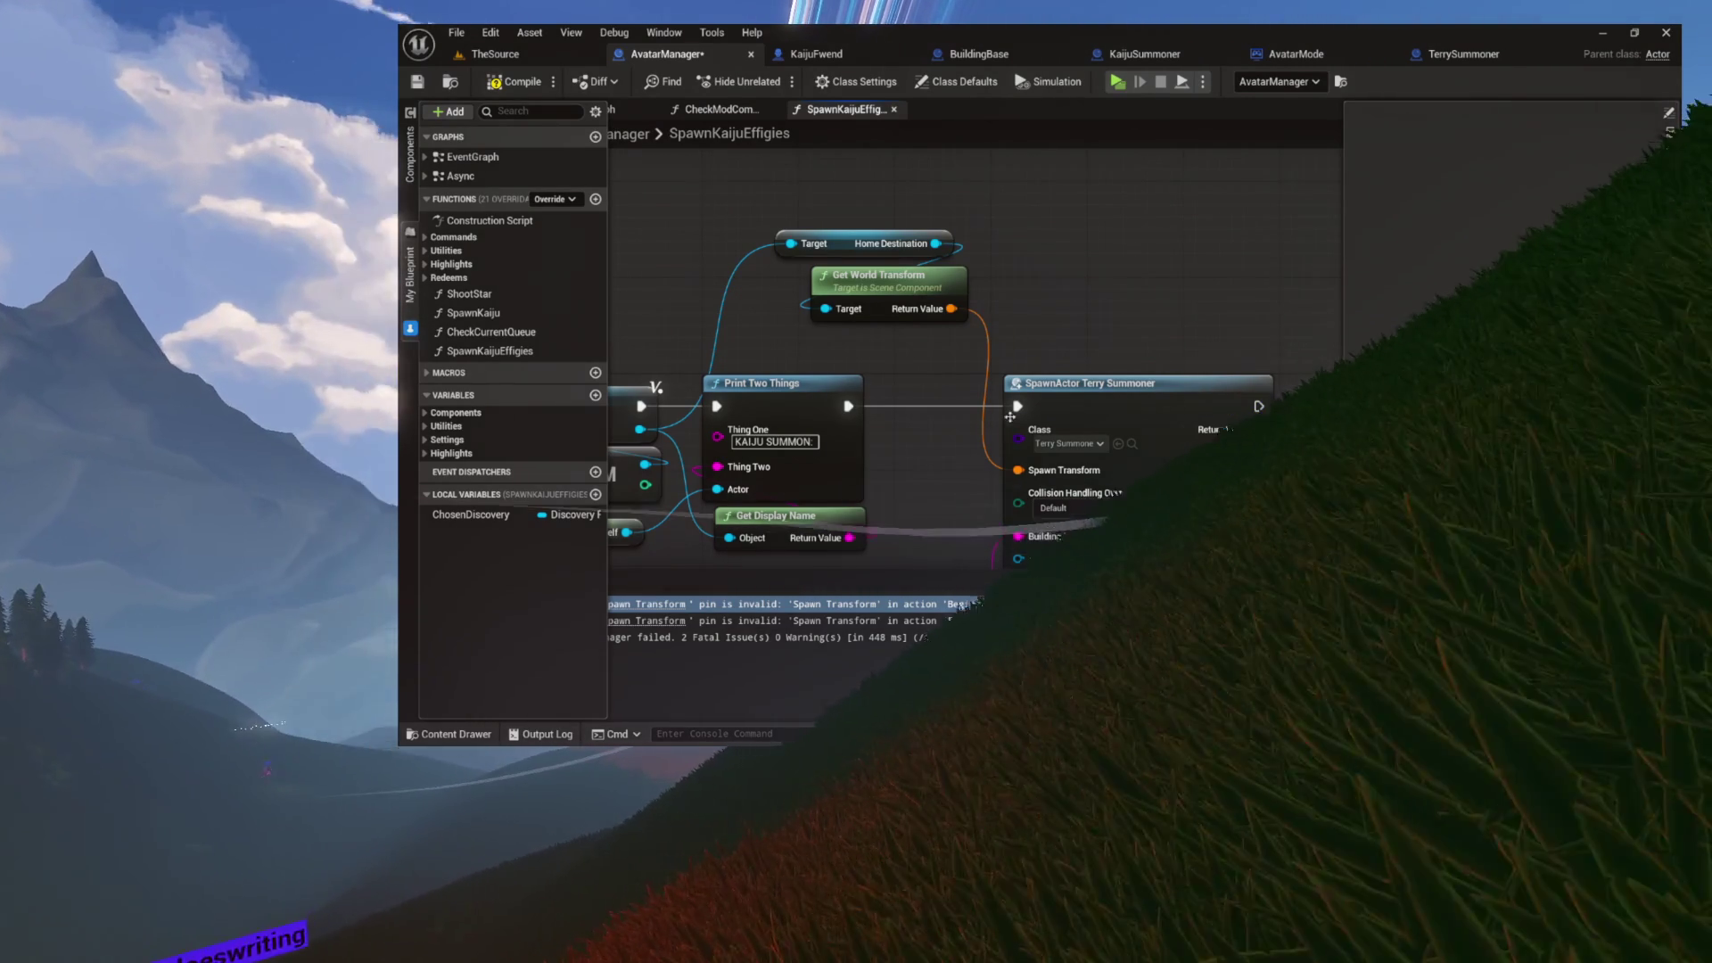
- Branch Get World Location off Home Destination, converting it to a transform for Spawn Transform
mouse_move(916, 288)
mouse_down()
mouse_move(959, 294)
mouse_move(1059, 247)
mouse_up()
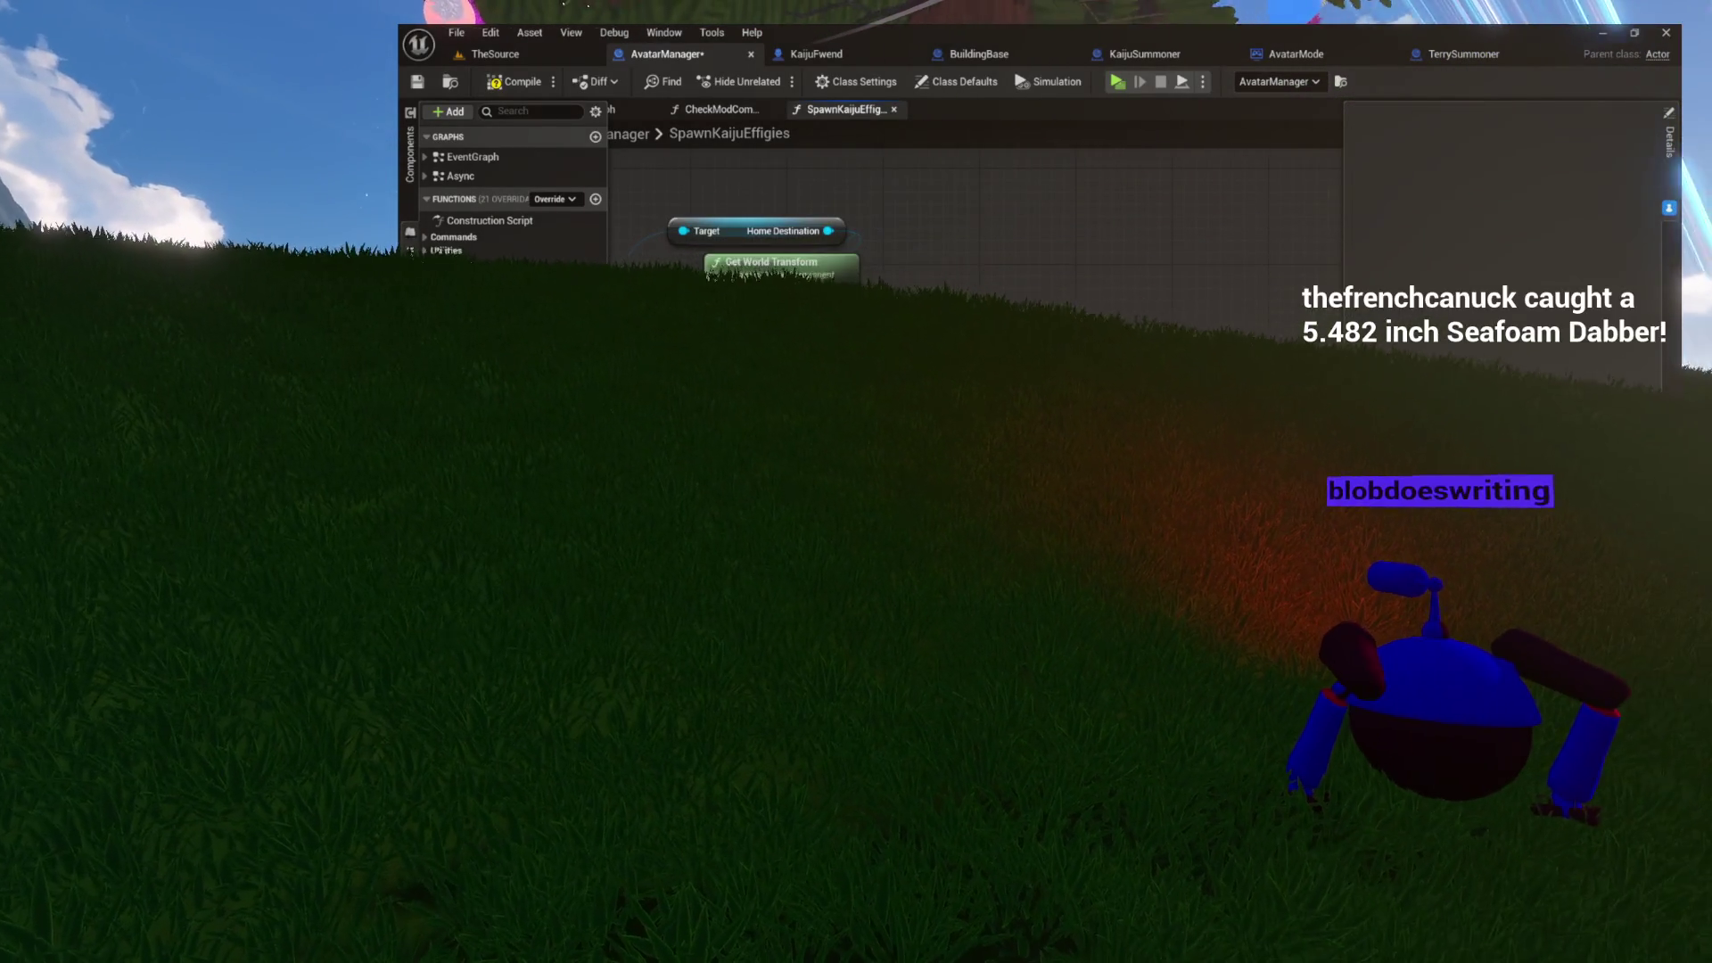
drag(856, 286, 1094, 224)
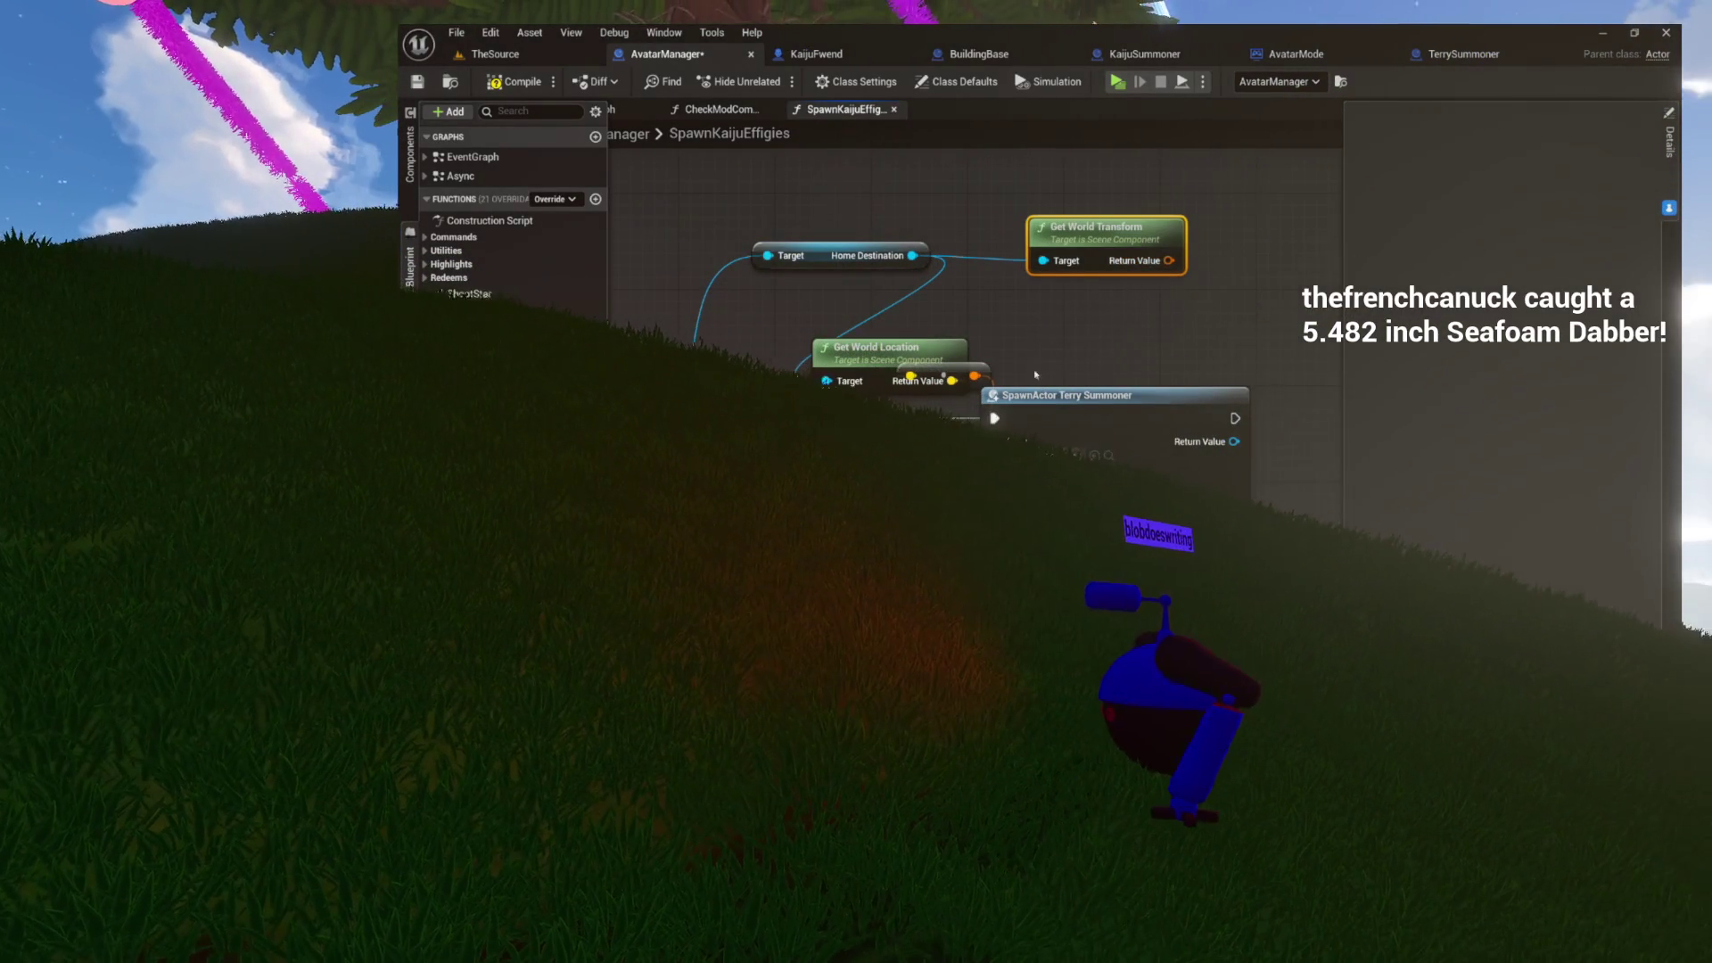
drag(961, 363, 915, 399)
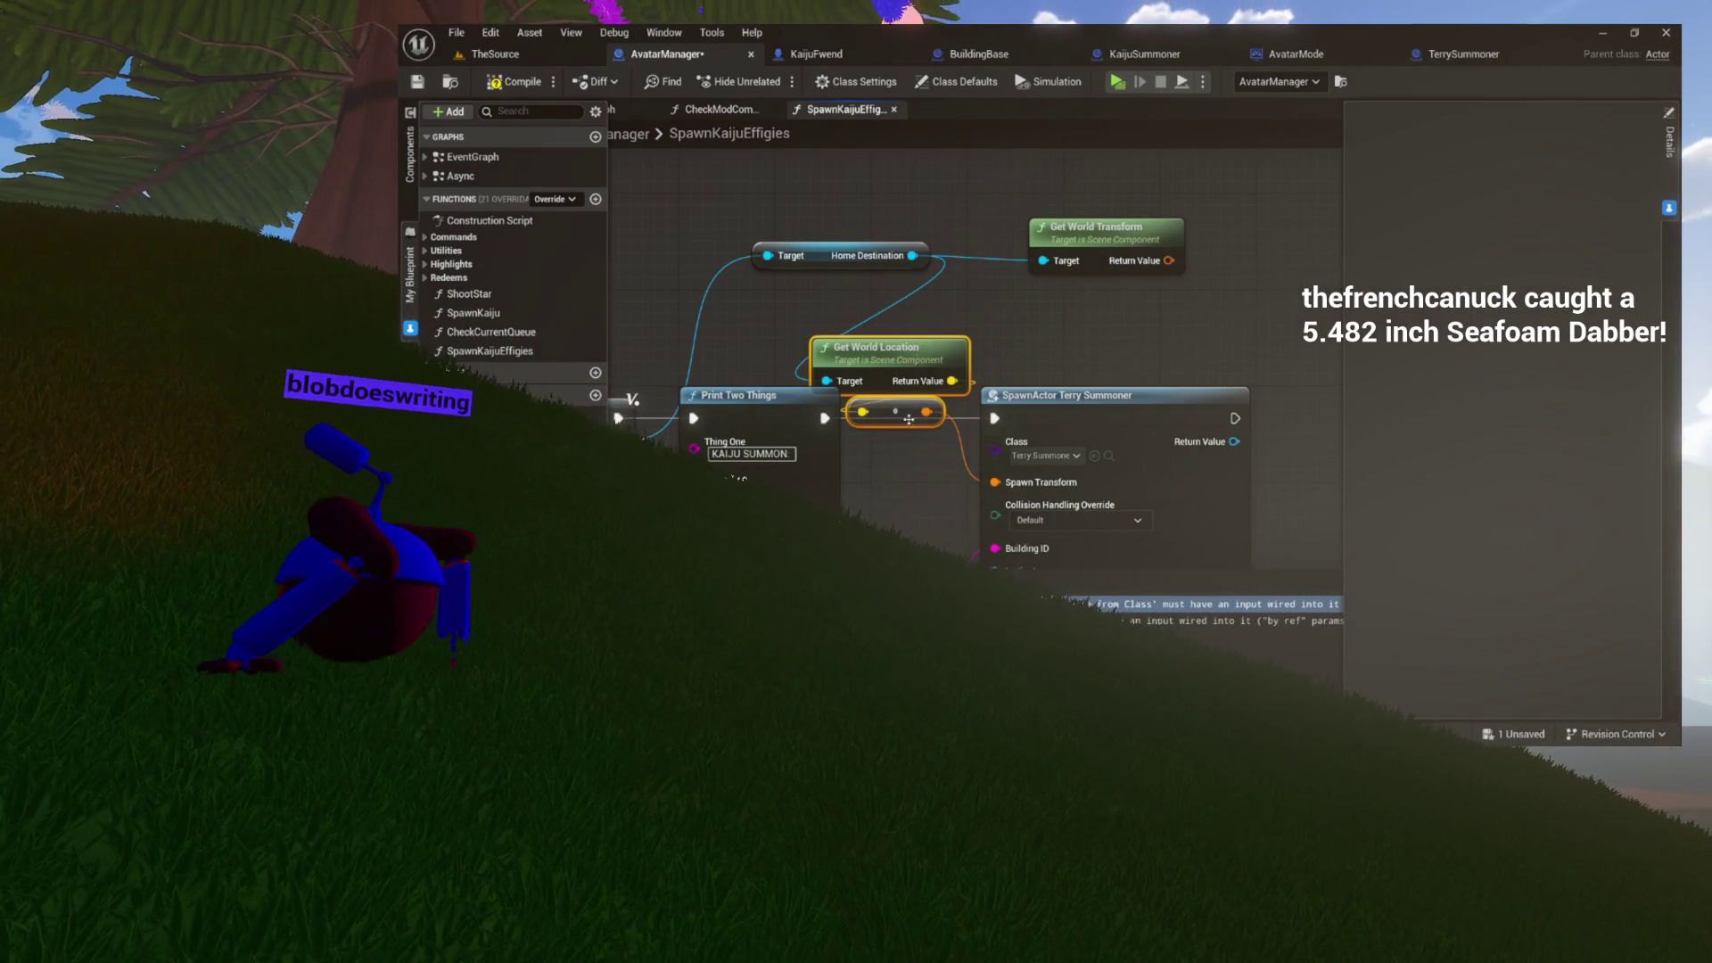
drag(910, 418, 903, 366)
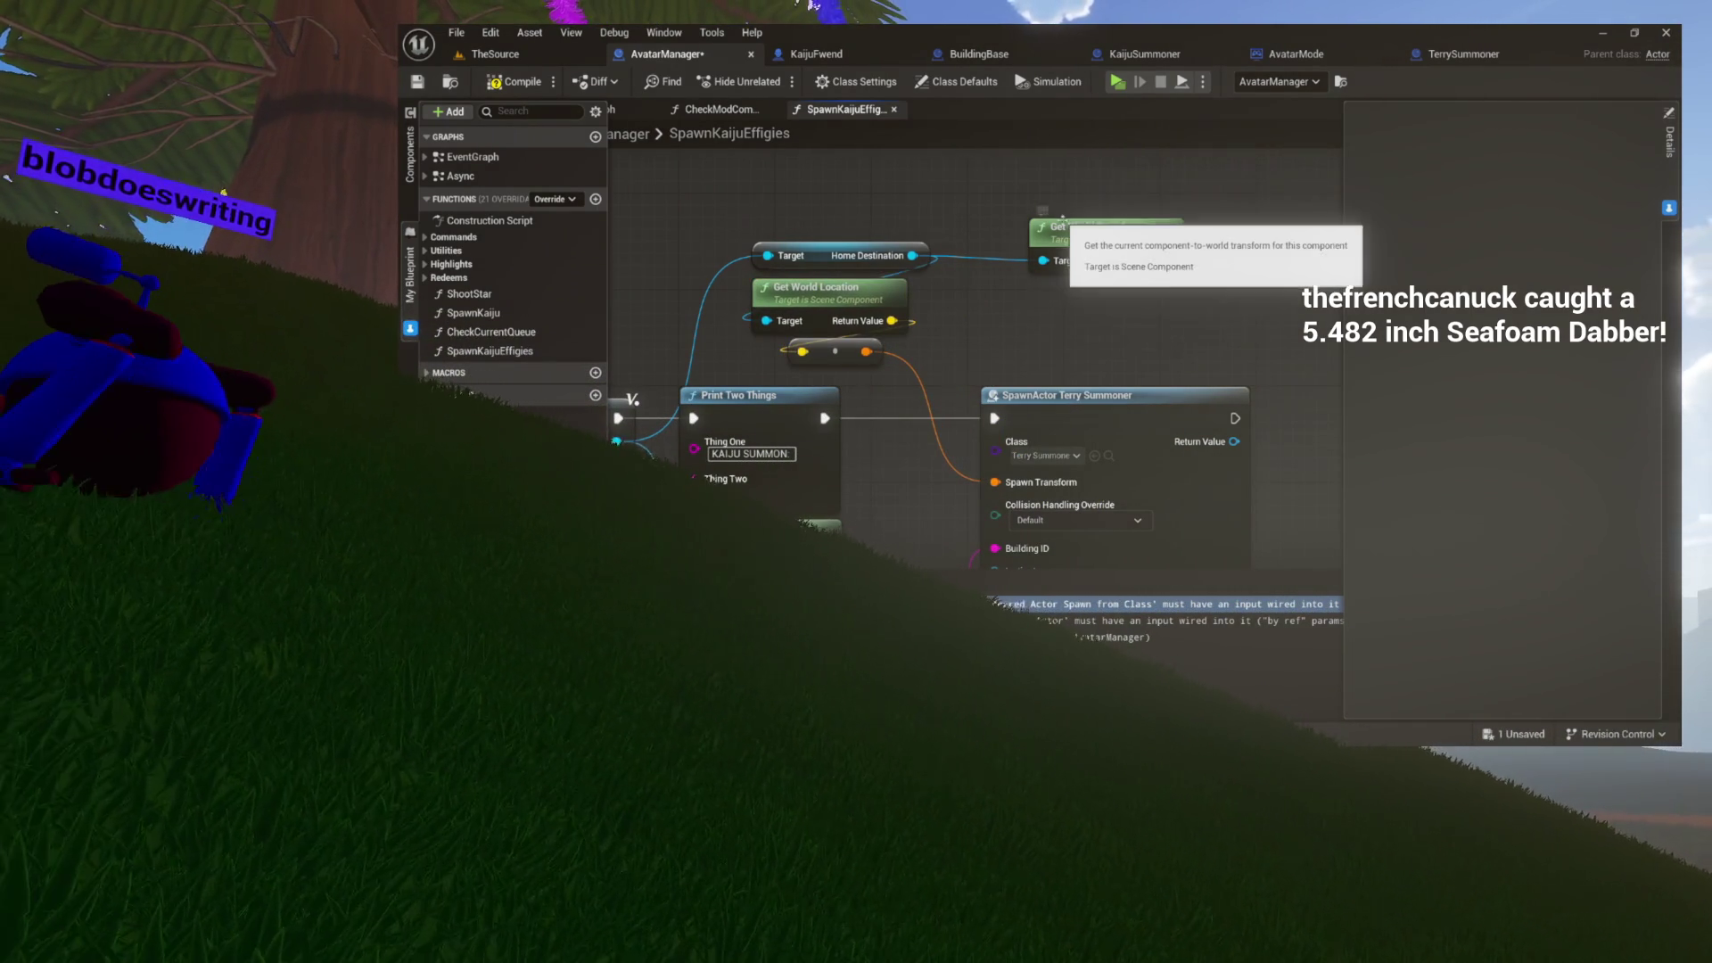
drag(1106, 230, 1070, 182)
mouse_move(1014, 298)
mouse_down()
mouse_move(1084, 381)
mouse_move(1060, 377)
mouse_move(1194, 321)
mouse_move(1095, 321)
mouse_move(1036, 288)
mouse_up()
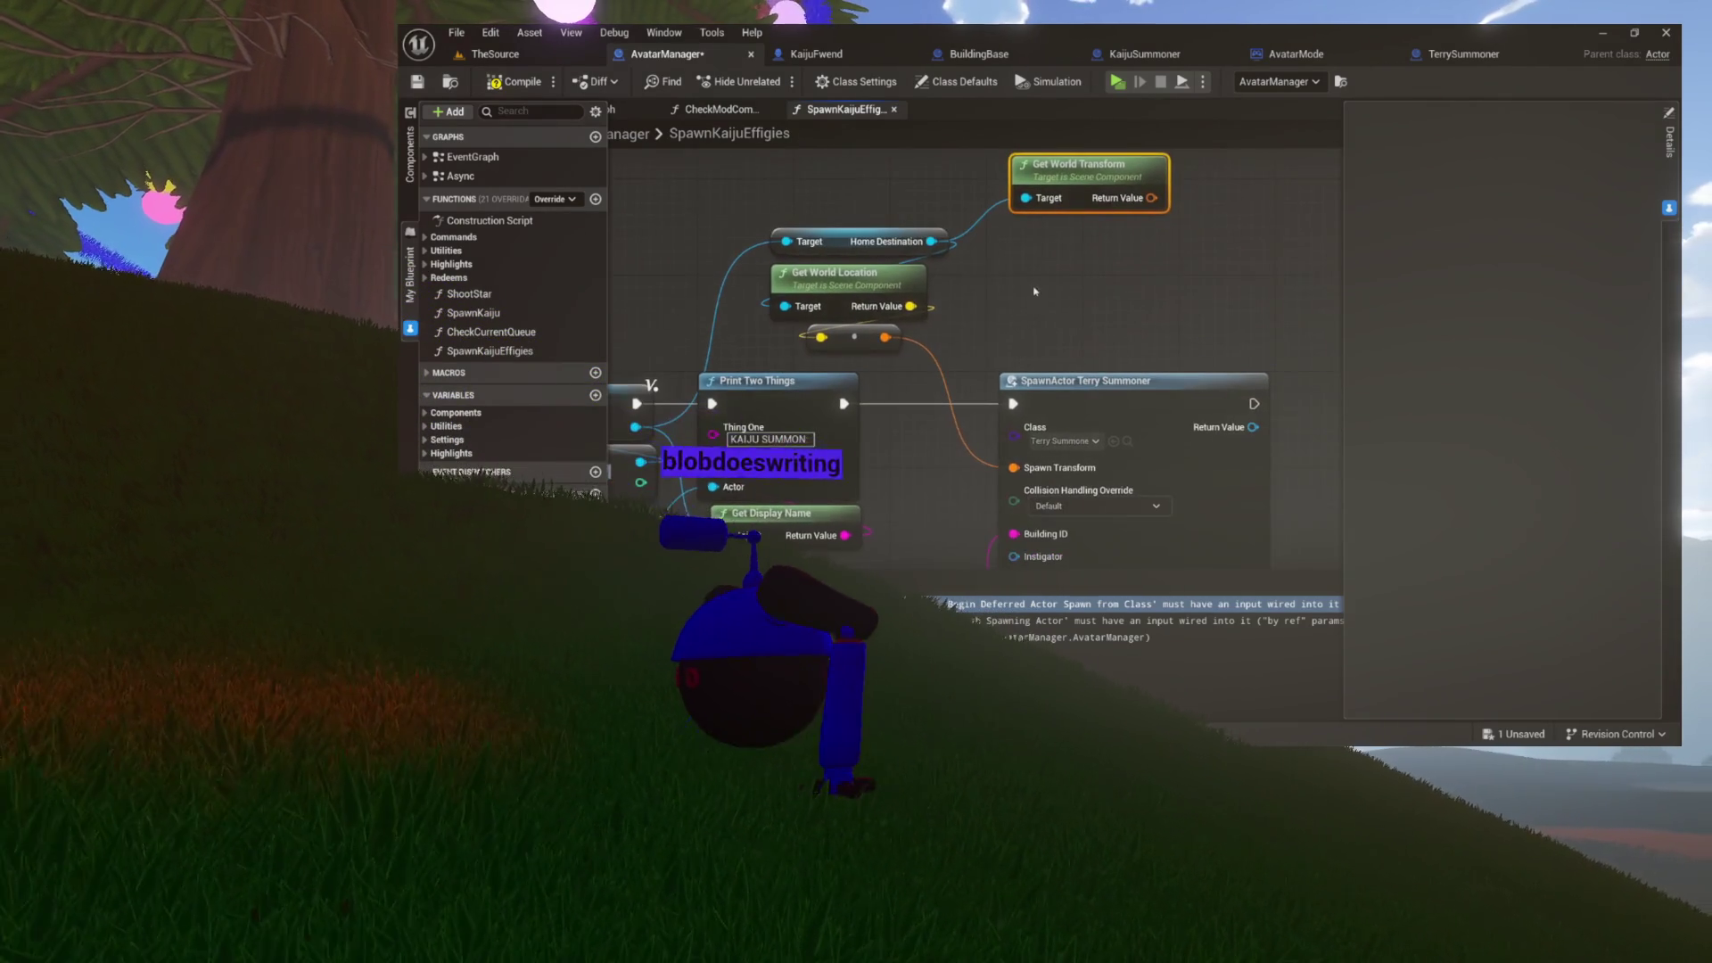
drag(845, 345, 891, 369)
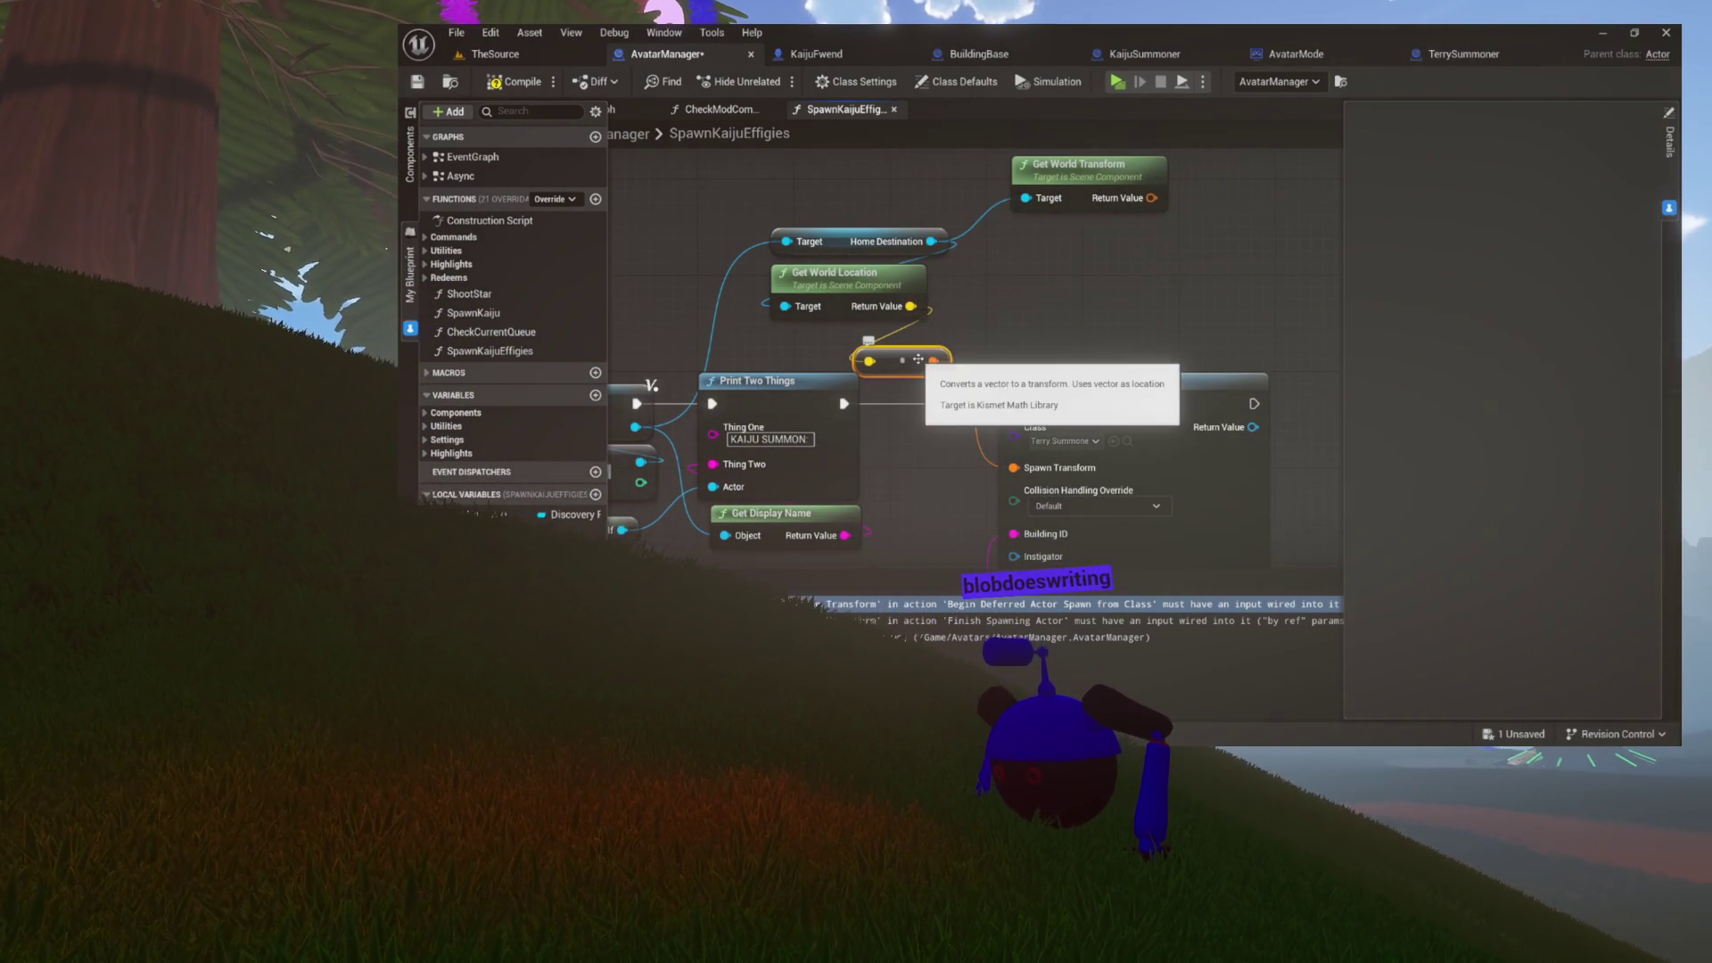
- Tidy the conversion node, delete the unused Get World Transform, and compile and save
scroll(981, 432, up, 3)
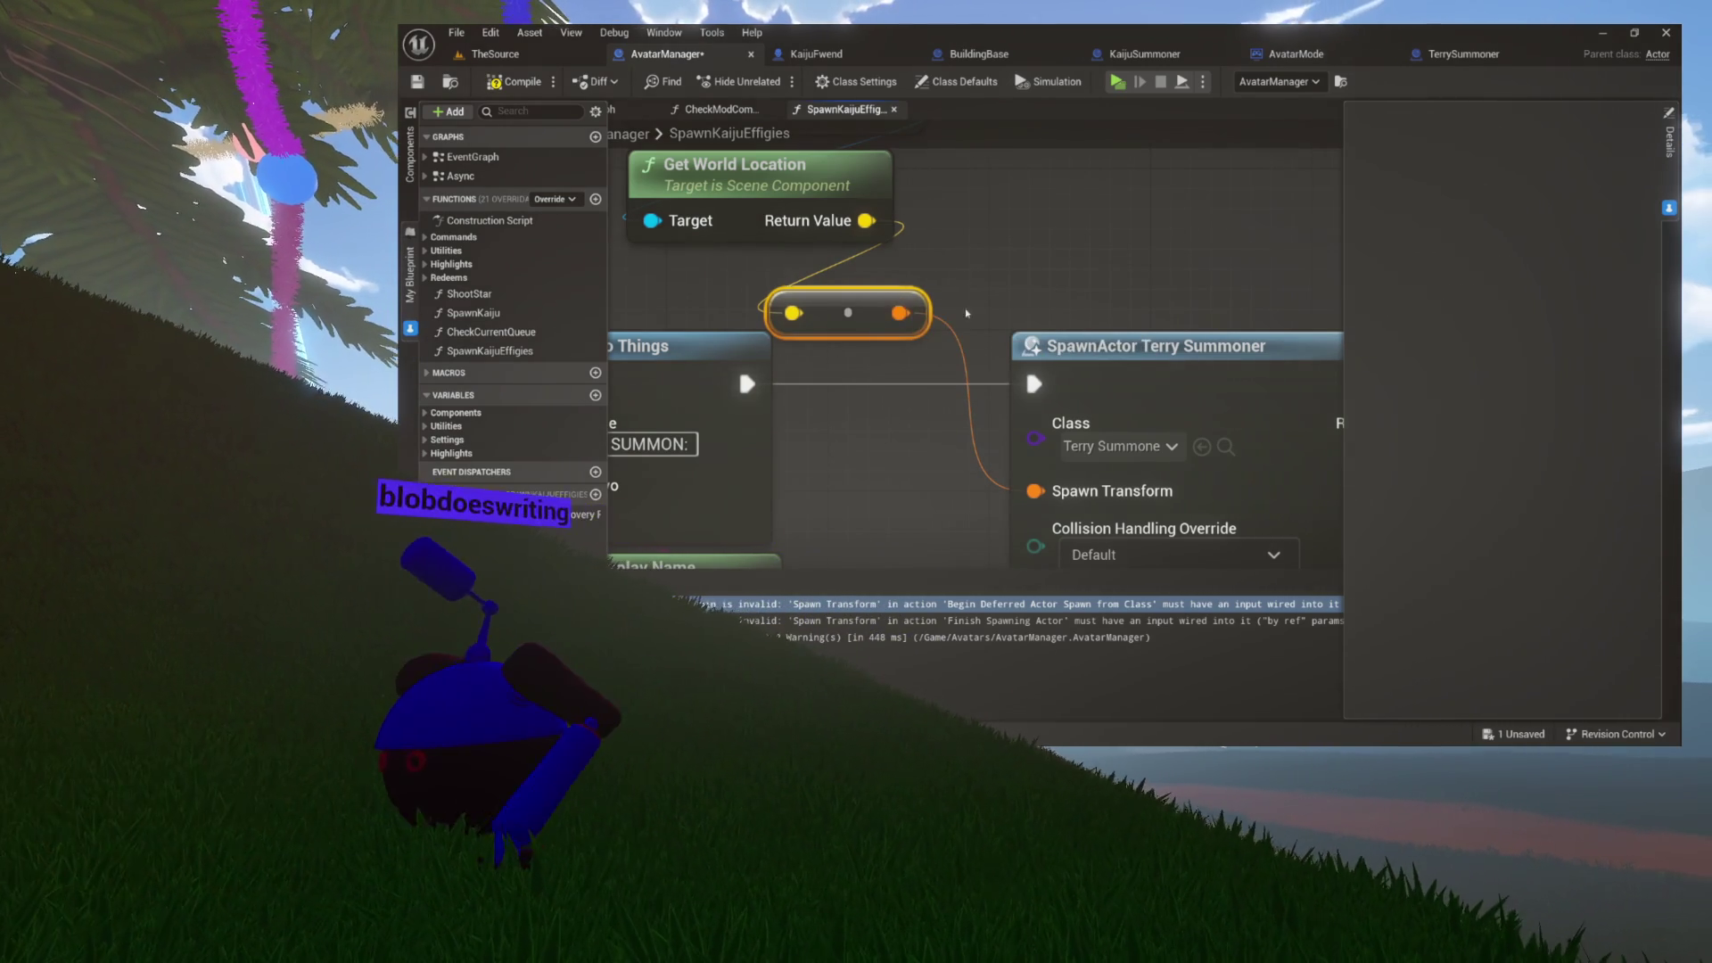
drag(882, 398, 816, 365)
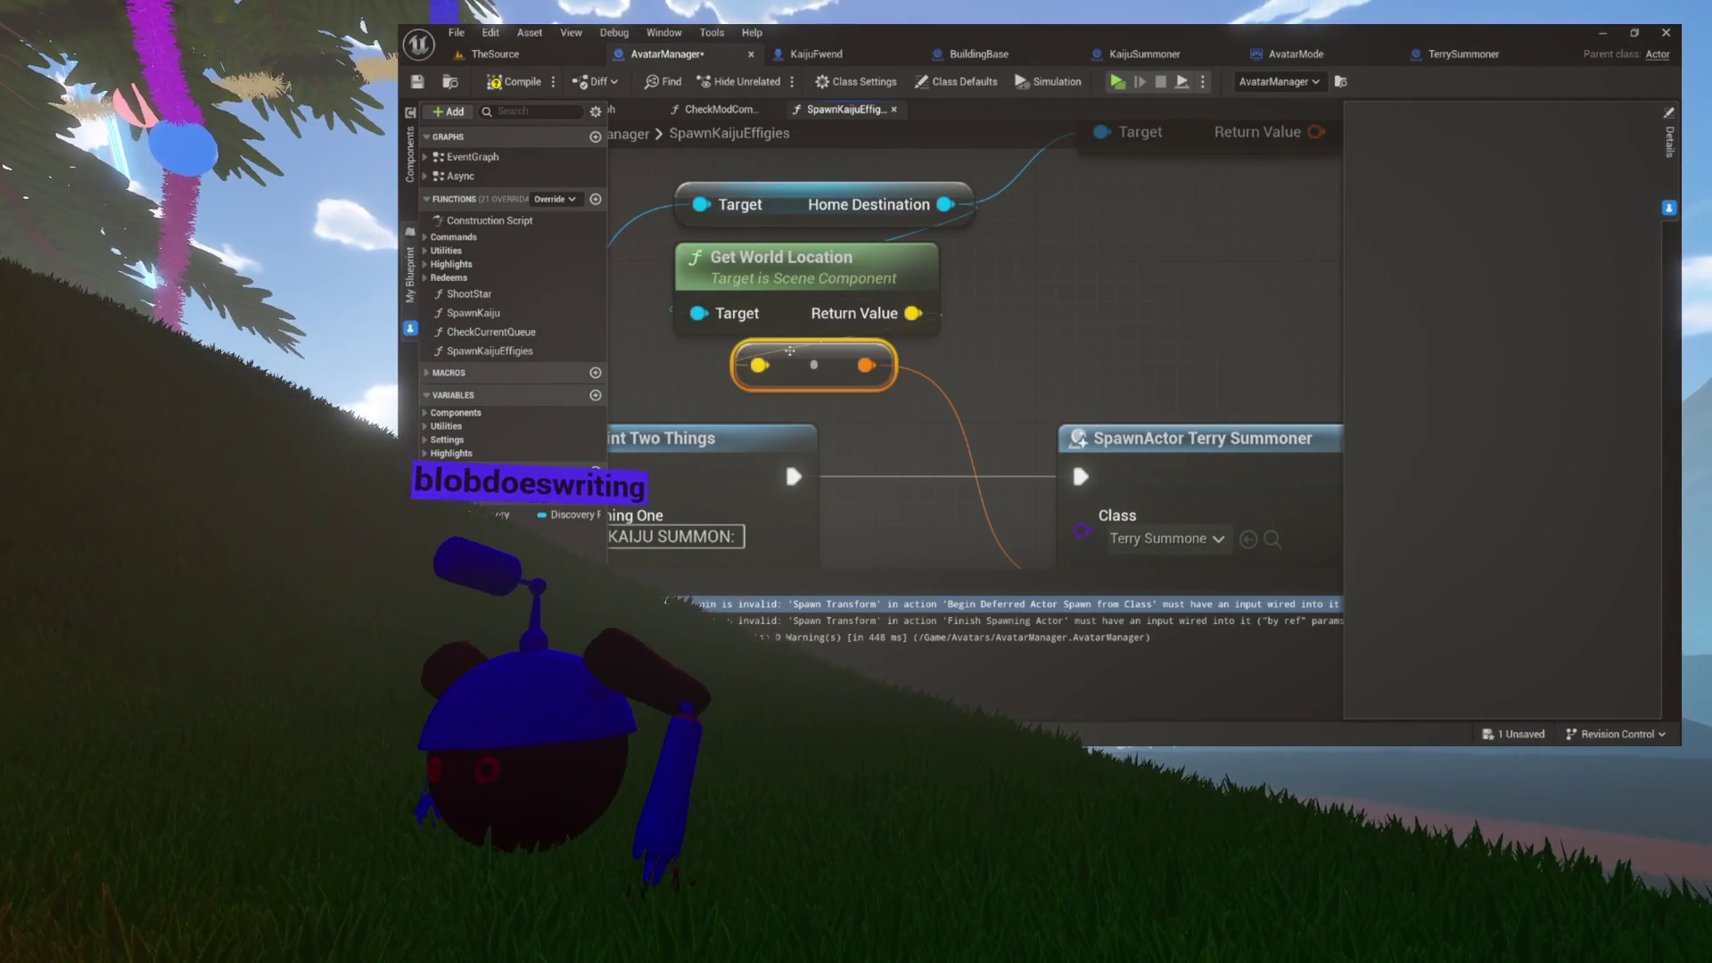
drag(936, 400, 831, 375)
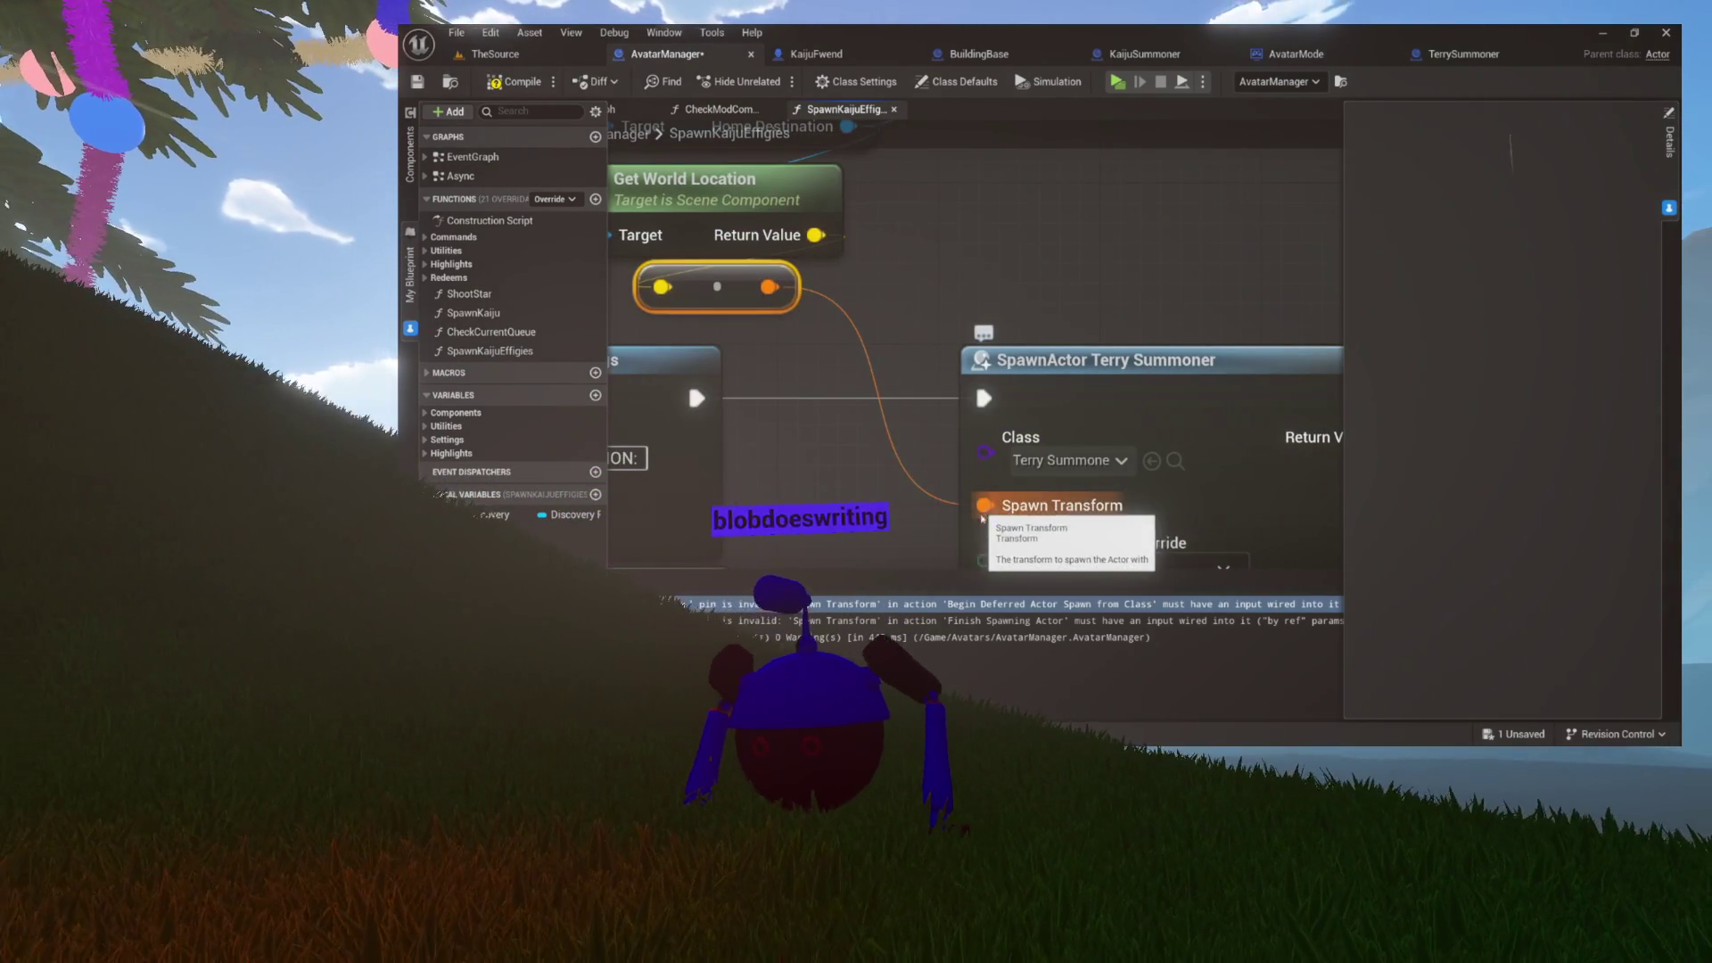
mouse_move(692, 189)
mouse_down()
mouse_move(906, 382)
mouse_move(1043, 367)
mouse_up()
key(Delete)
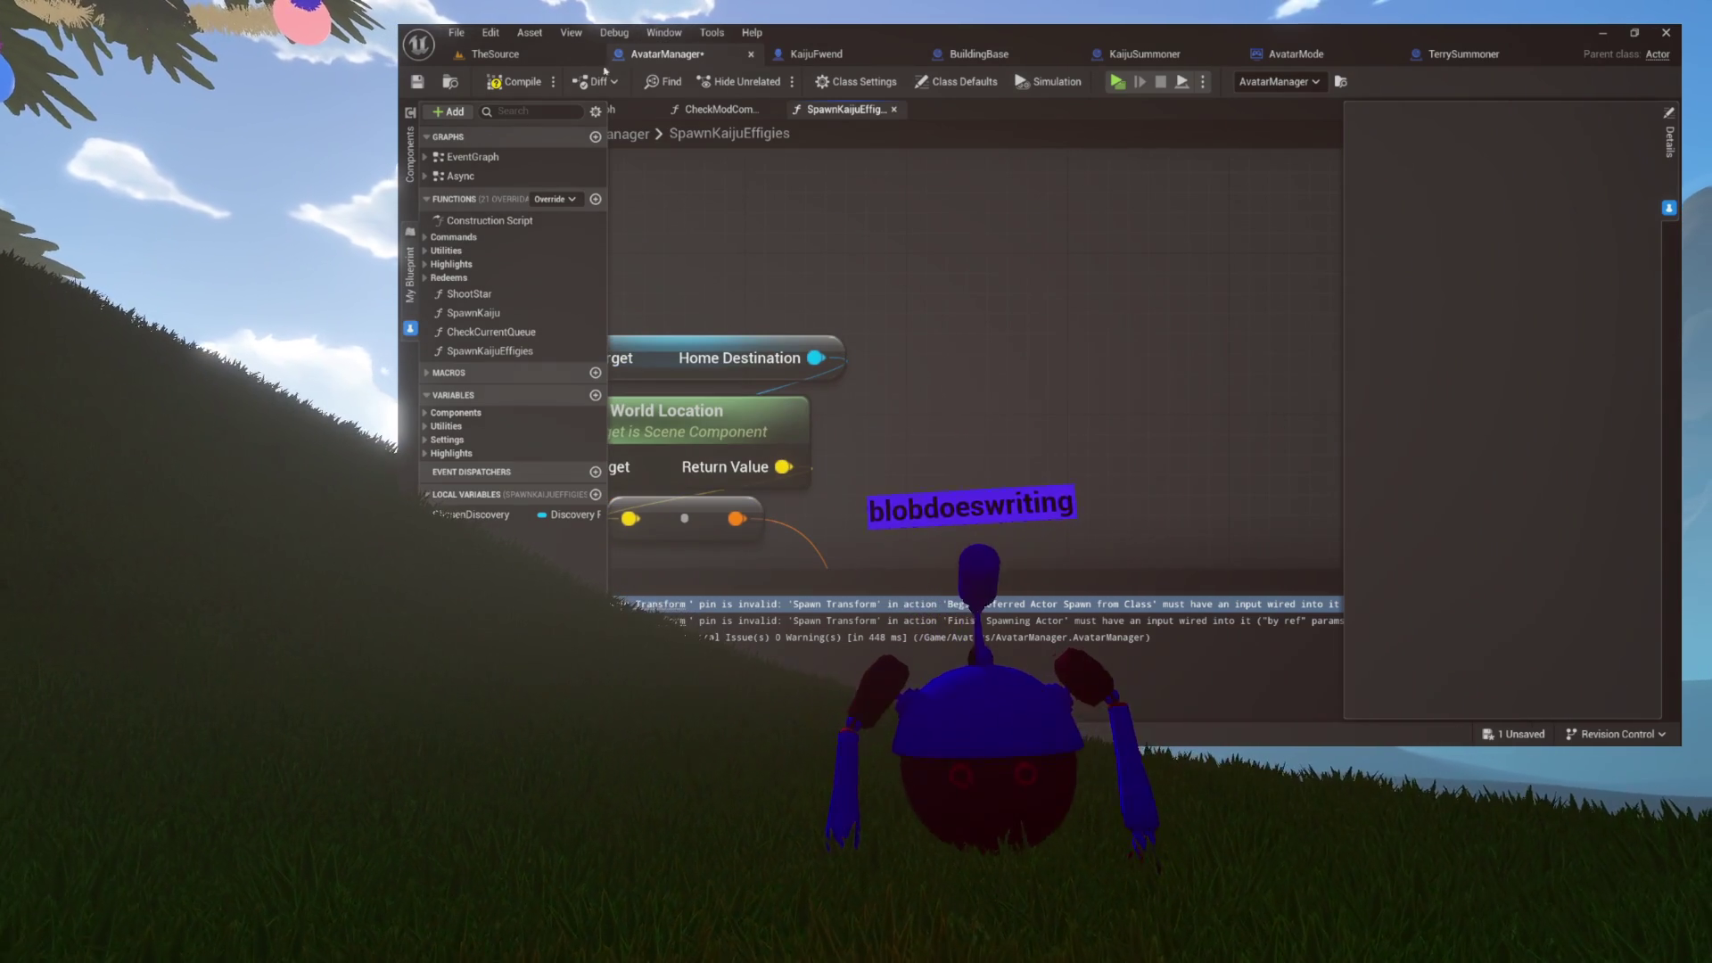
key(ctrl+s)
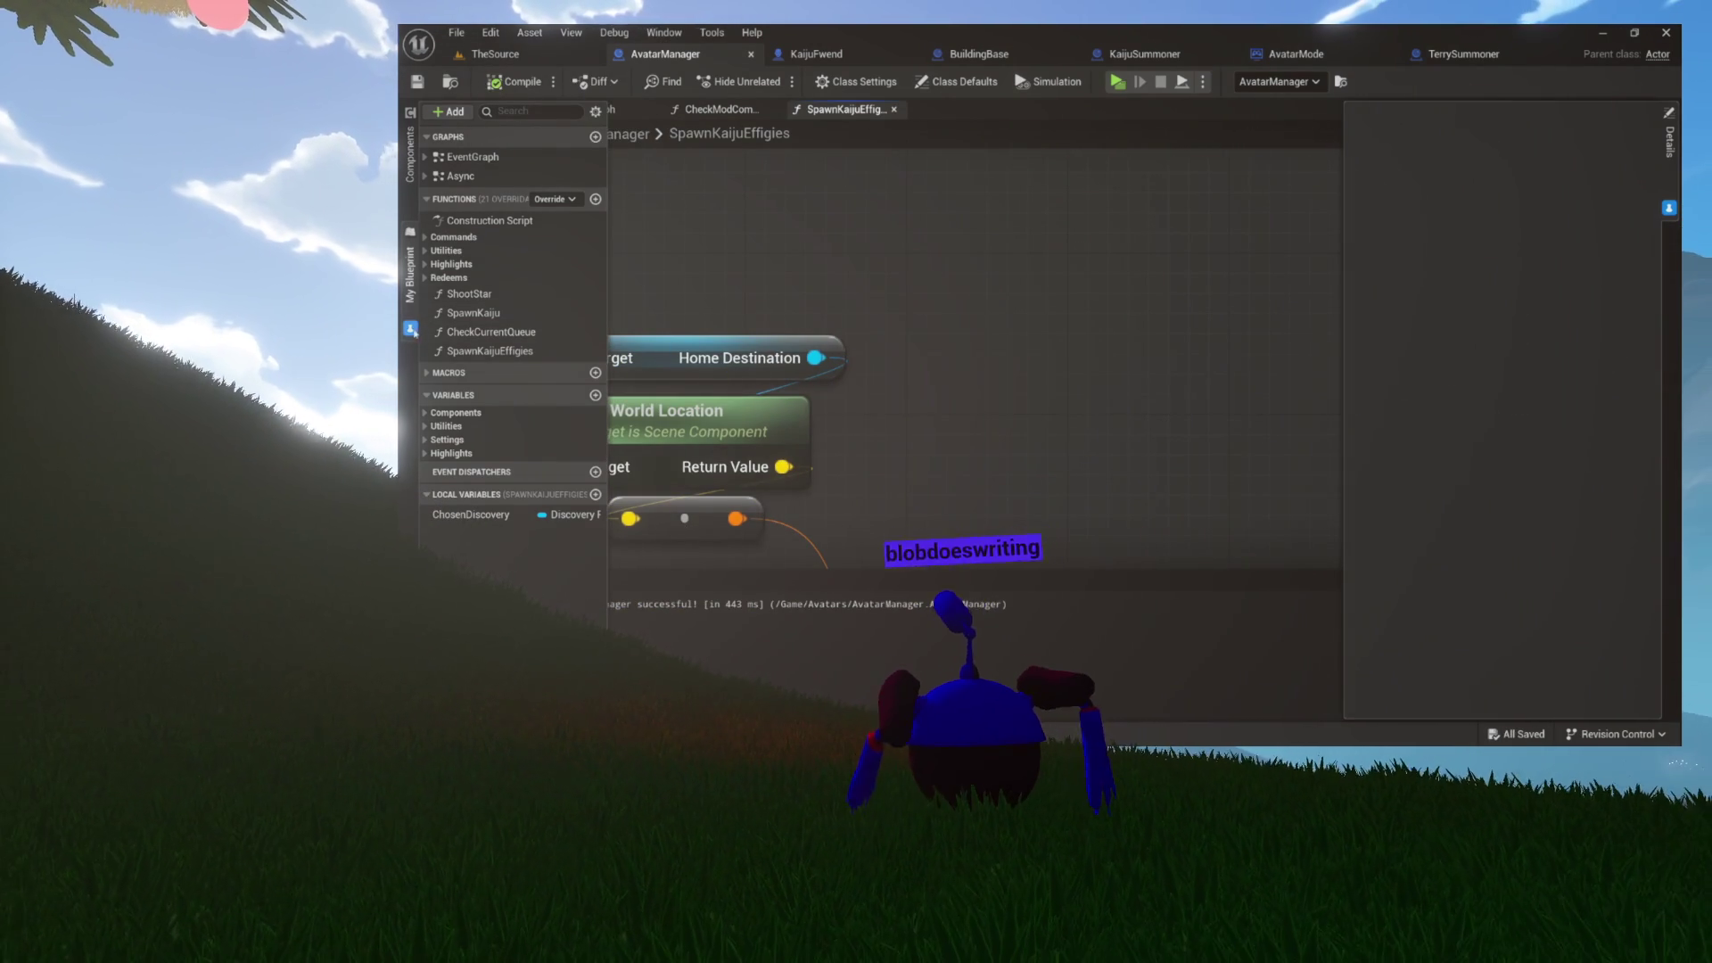
- Hide the My Blueprint panel and Compiler Results, then switch to the CheckModCommands graph
click(734, 248)
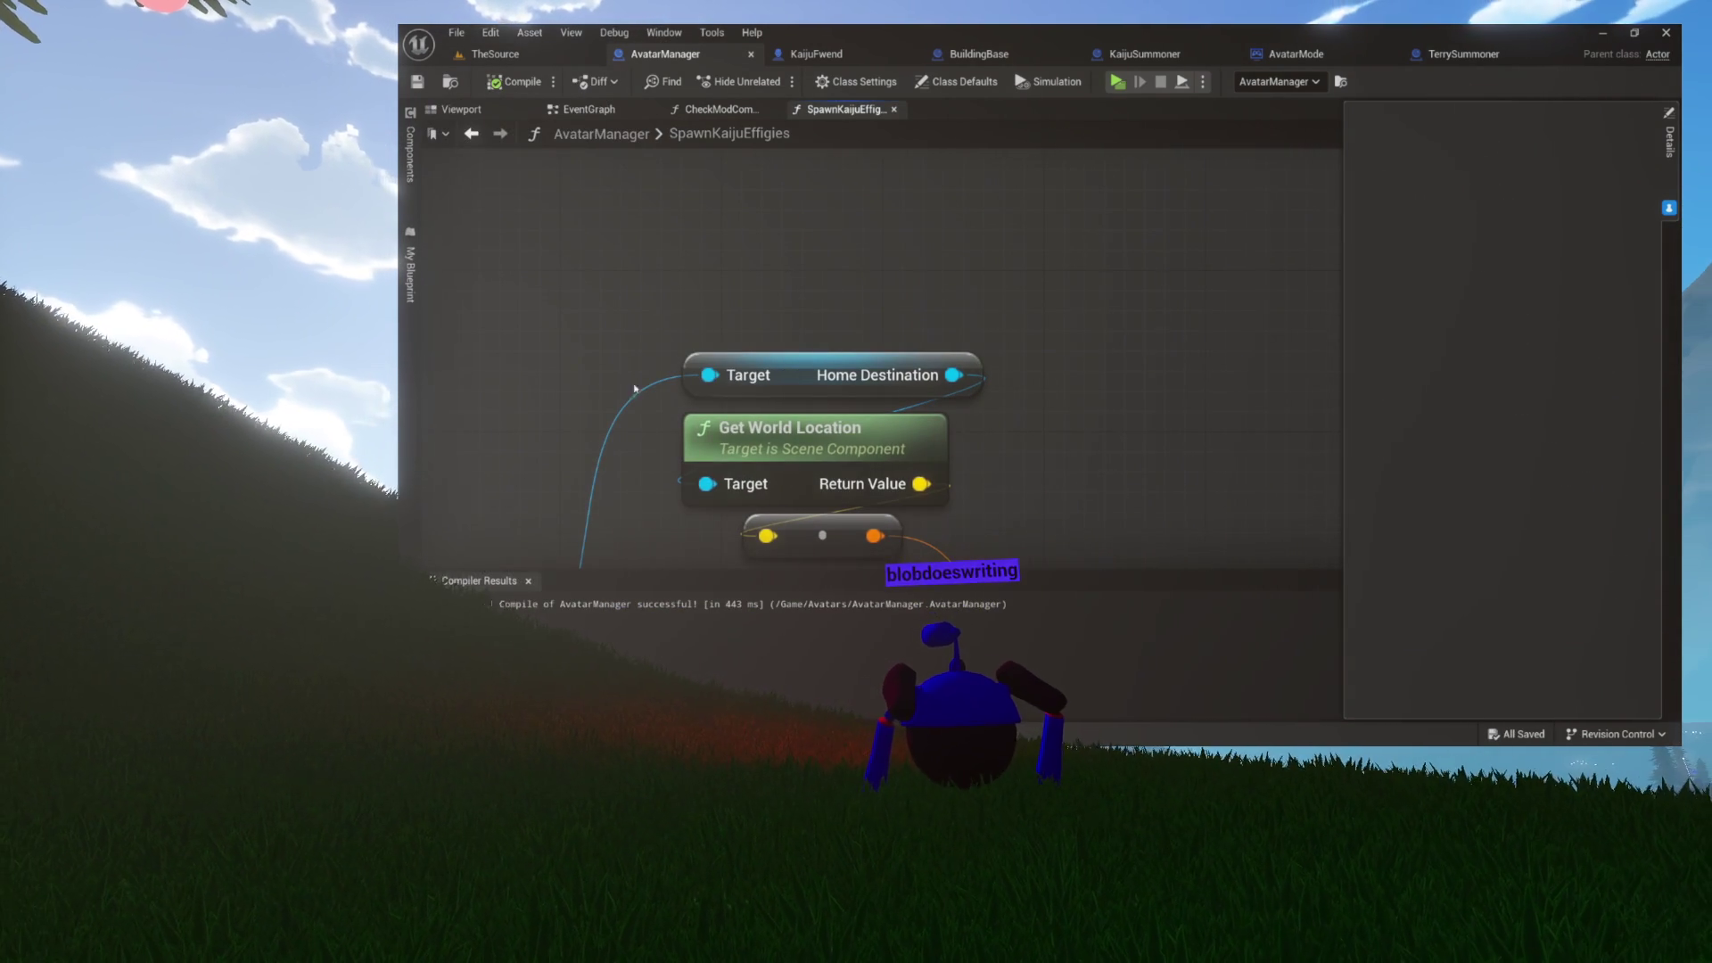
click(527, 580)
scroll(623, 286, down, 2)
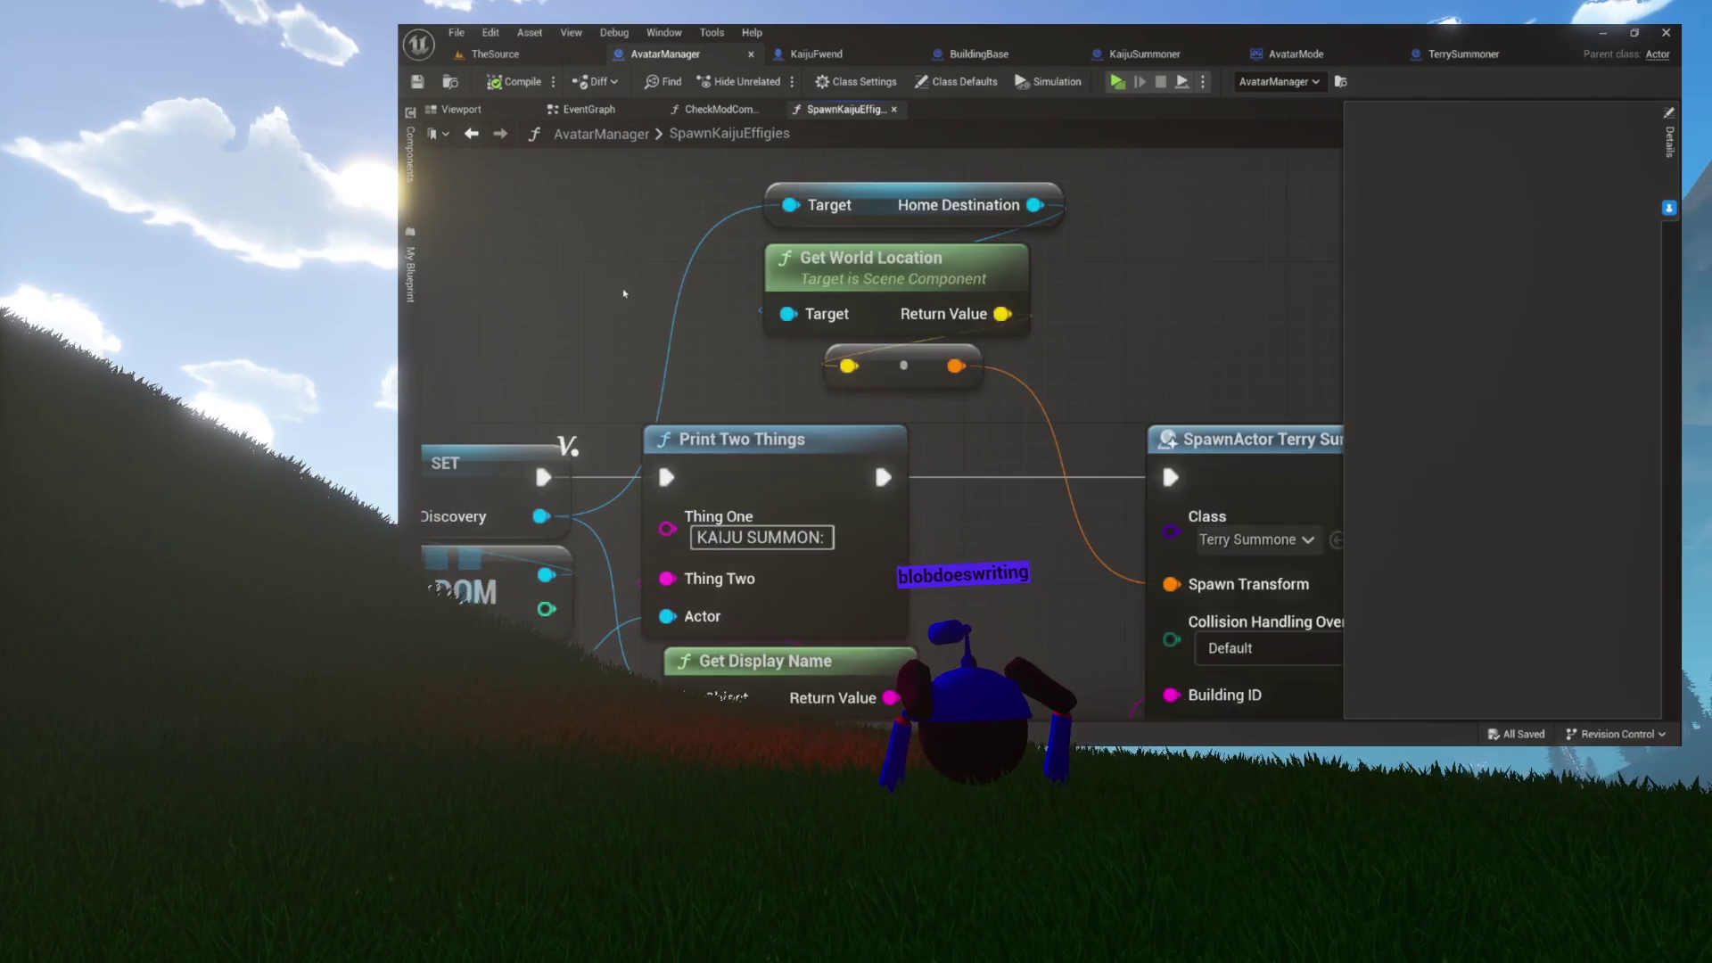
drag(707, 256, 719, 301)
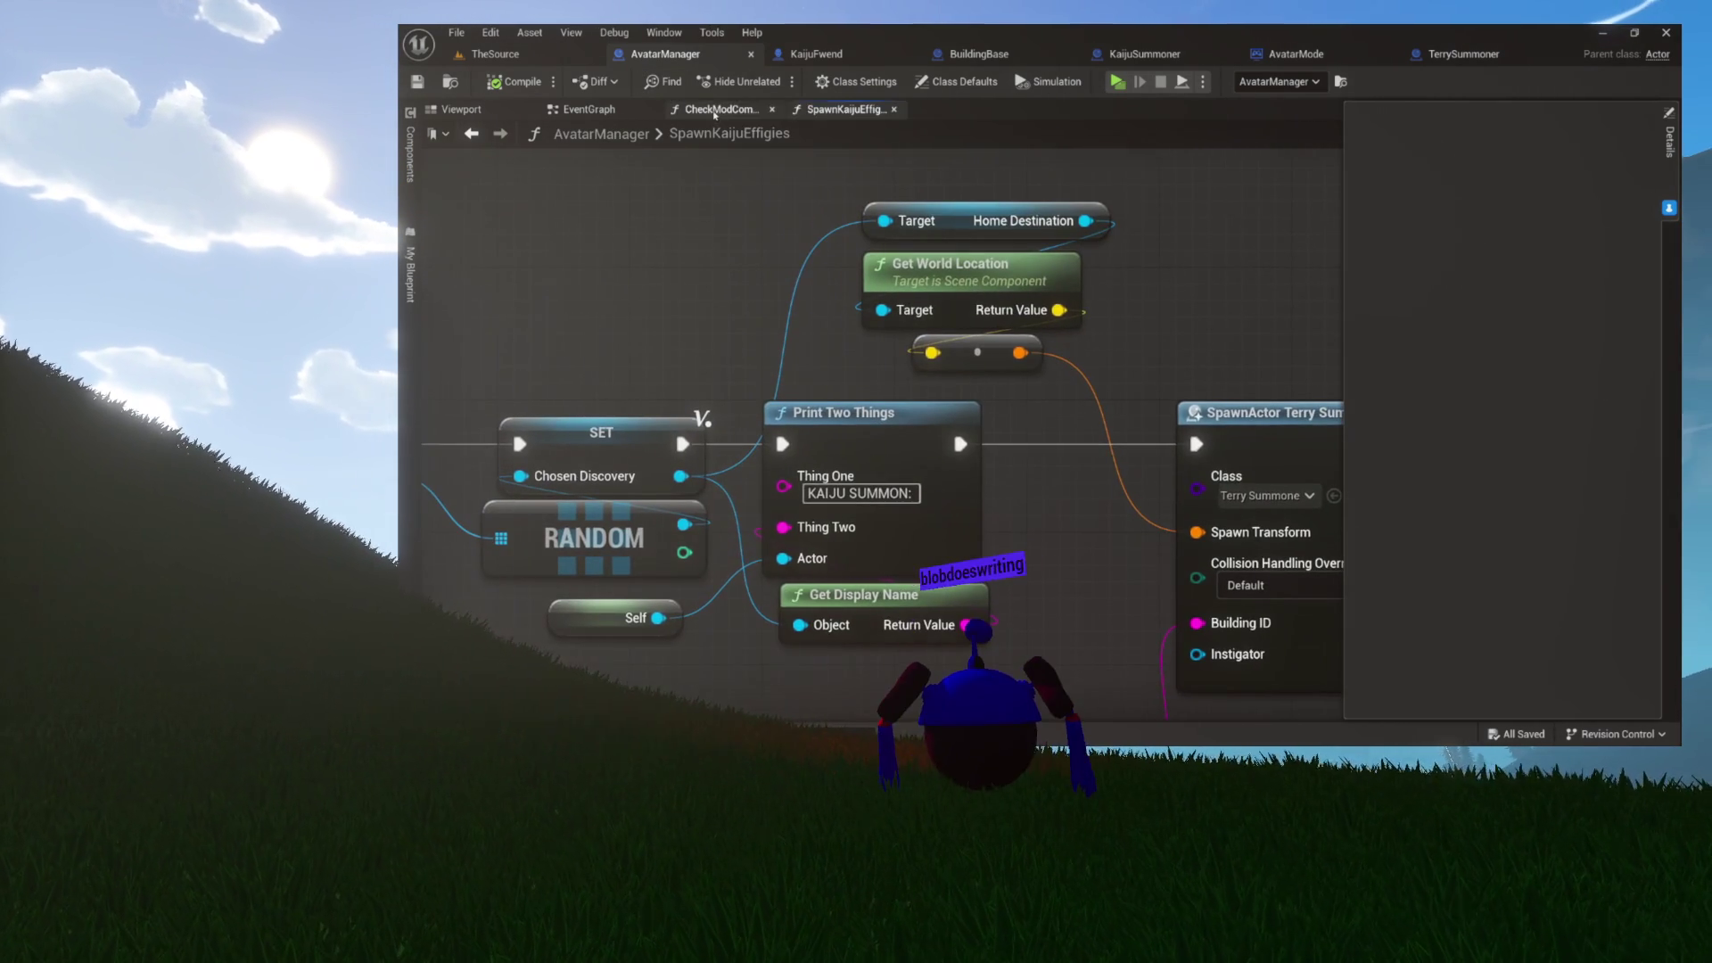
click(715, 110)
- Place a Spawn Kaiju Effigies call and wire the Switch's !kaijuspawn case into it
scroll(699, 202, up, 4)
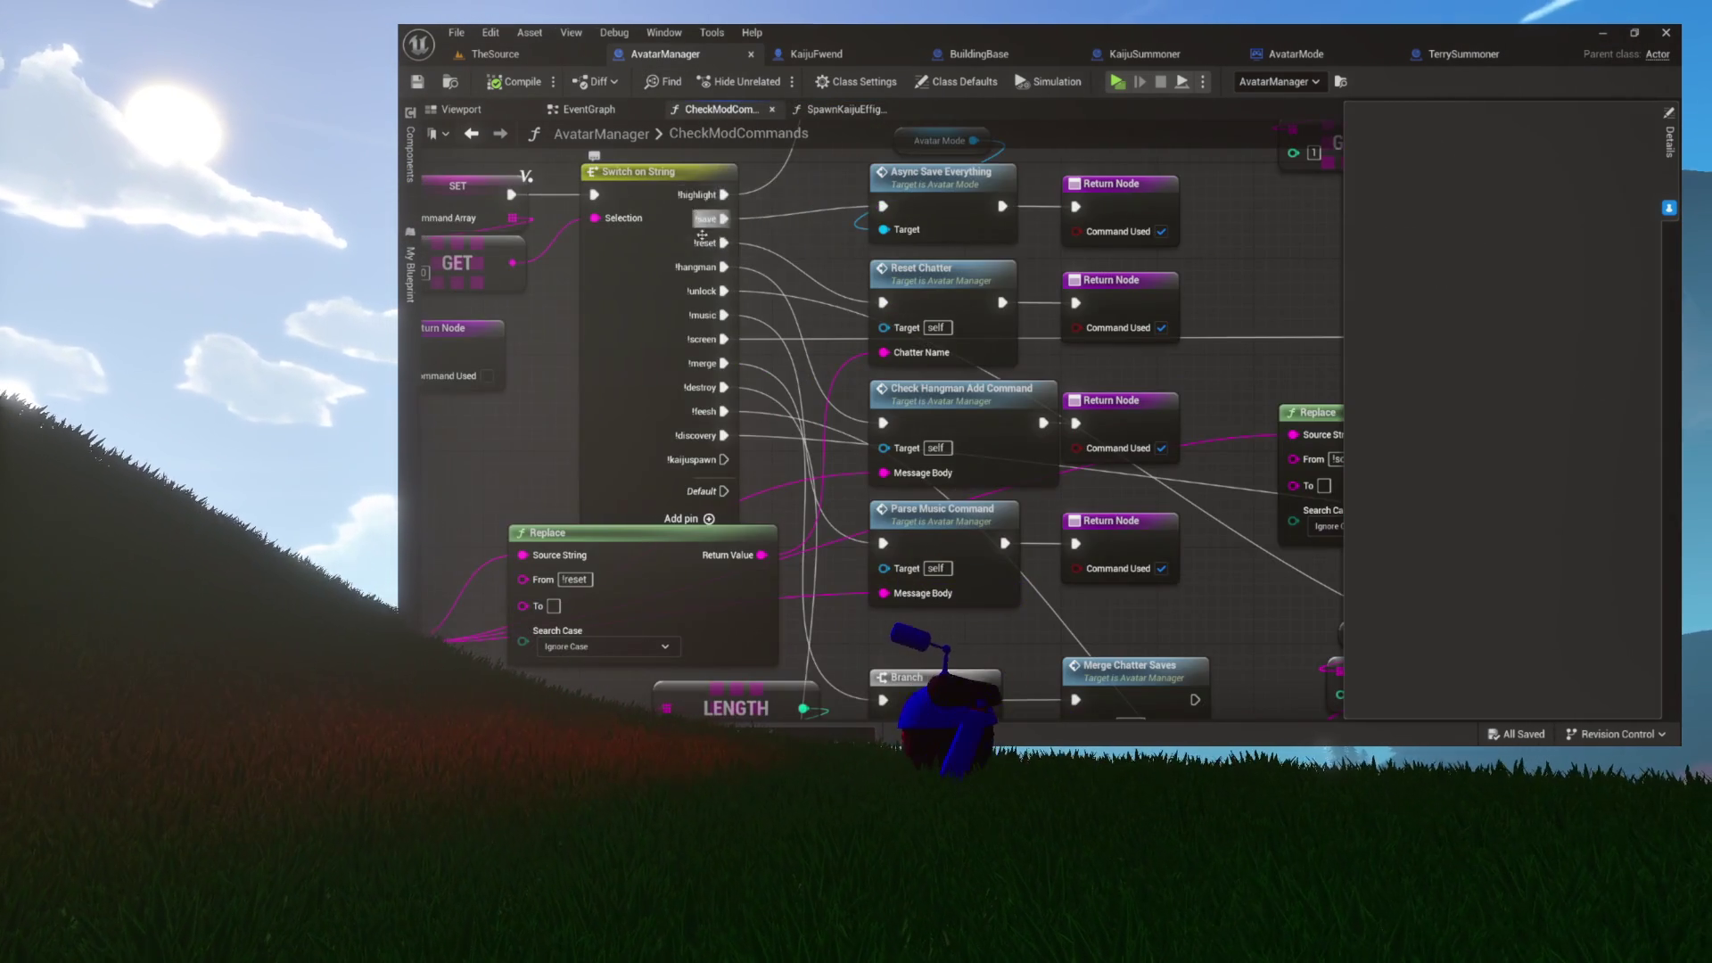
drag(695, 209, 729, 167)
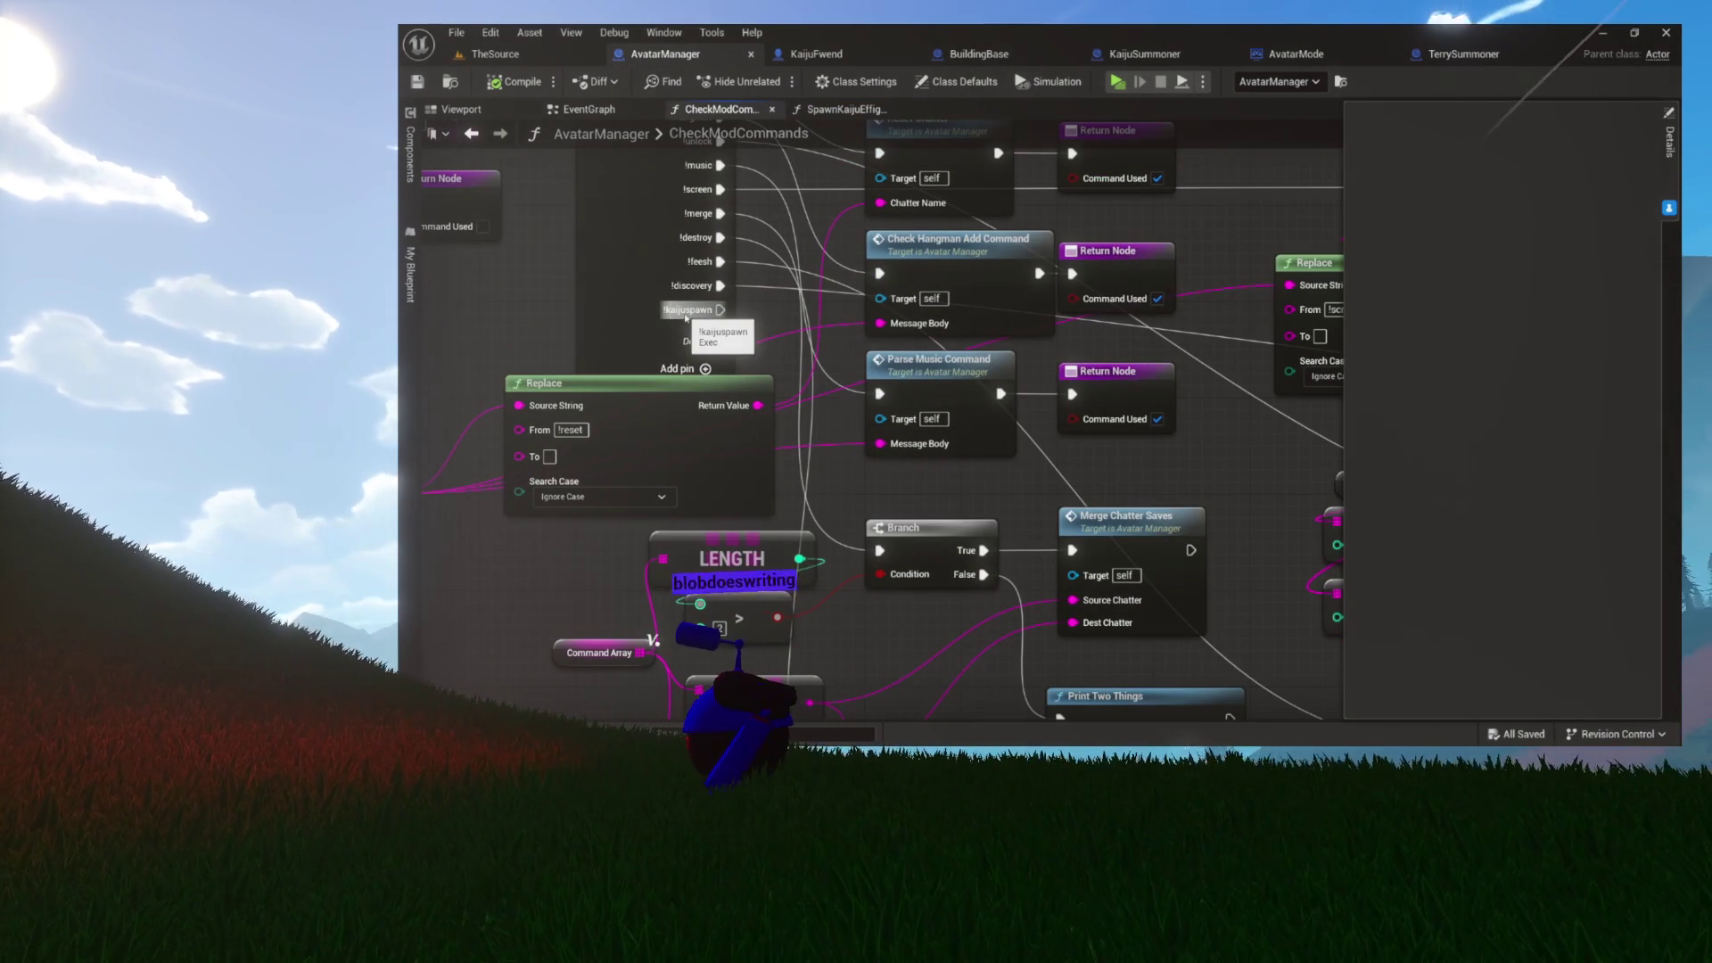
mouse_move(686, 316)
mouse_down()
mouse_move(878, 393)
mouse_move(1051, 707)
mouse_move(993, 534)
mouse_move(1005, 463)
mouse_move(968, 430)
mouse_move(877, 445)
mouse_up()
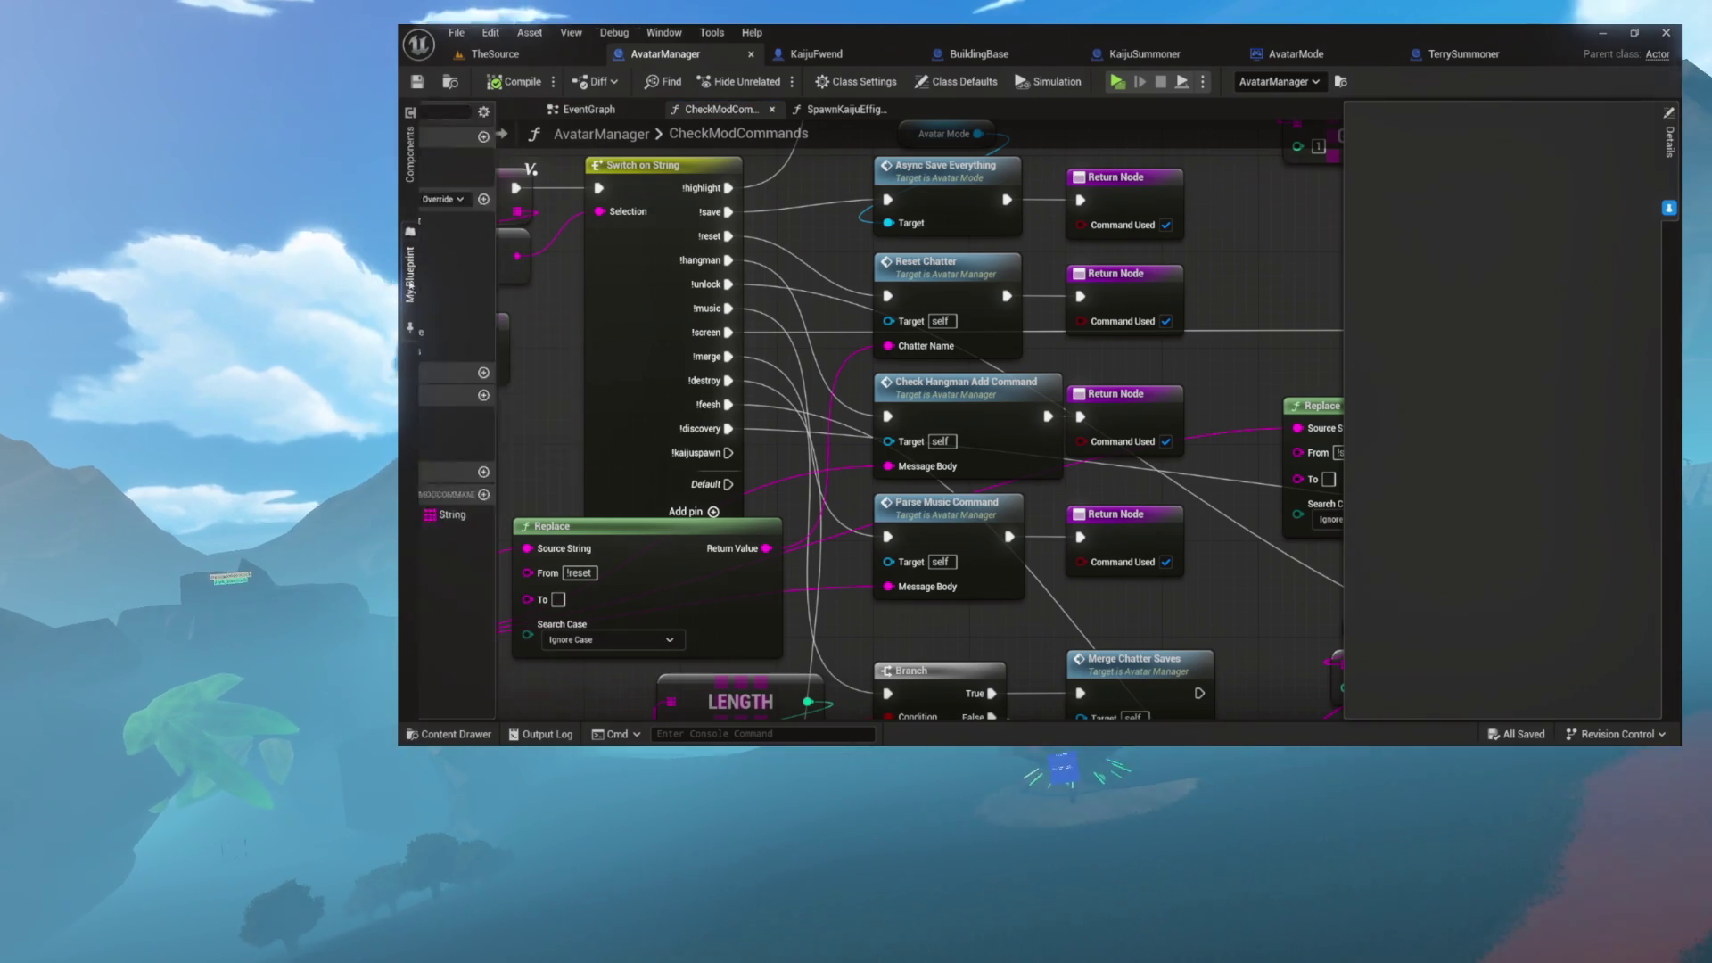
click(410, 272)
click(481, 350)
mouse_move(481, 350)
mouse_down()
mouse_move(1258, 571)
mouse_move(1233, 558)
mouse_up()
scroll(1233, 558, down, 4)
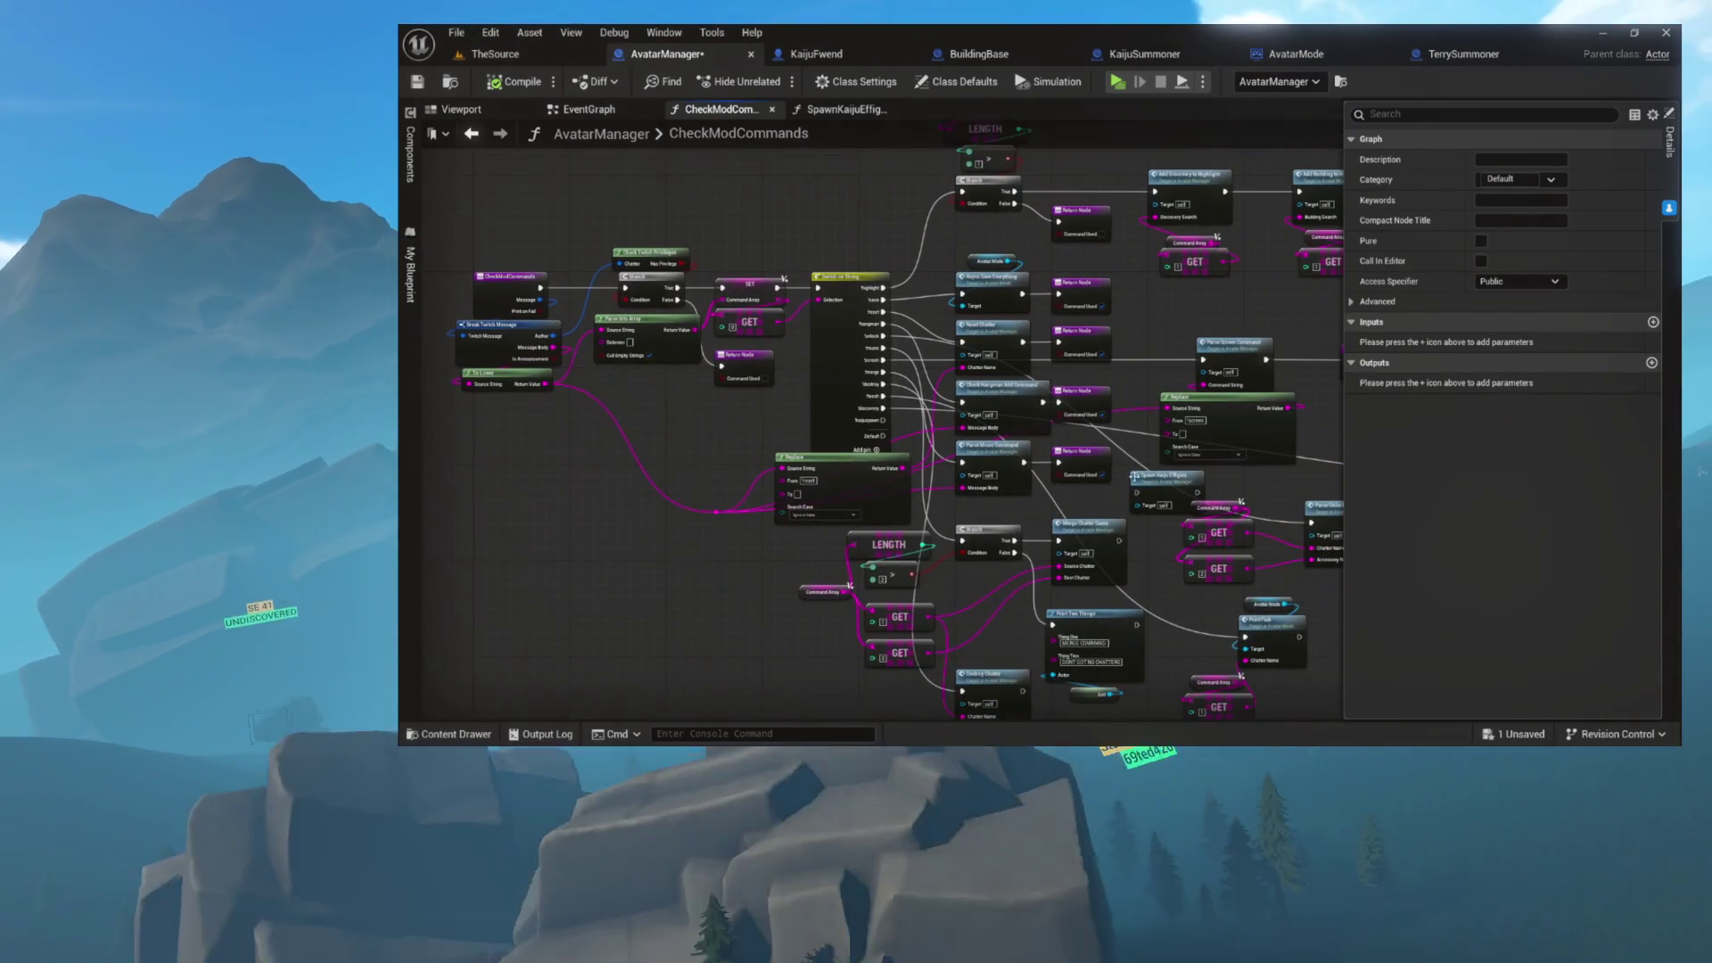
mouse_move(883, 420)
mouse_down()
mouse_move(936, 450)
mouse_move(1130, 492)
mouse_move(972, 461)
mouse_up()
- Move the Command Array and GET nodes aside and paste a Return Node after Spawn Kaiju Effigies
scroll(1131, 492, up, 4)
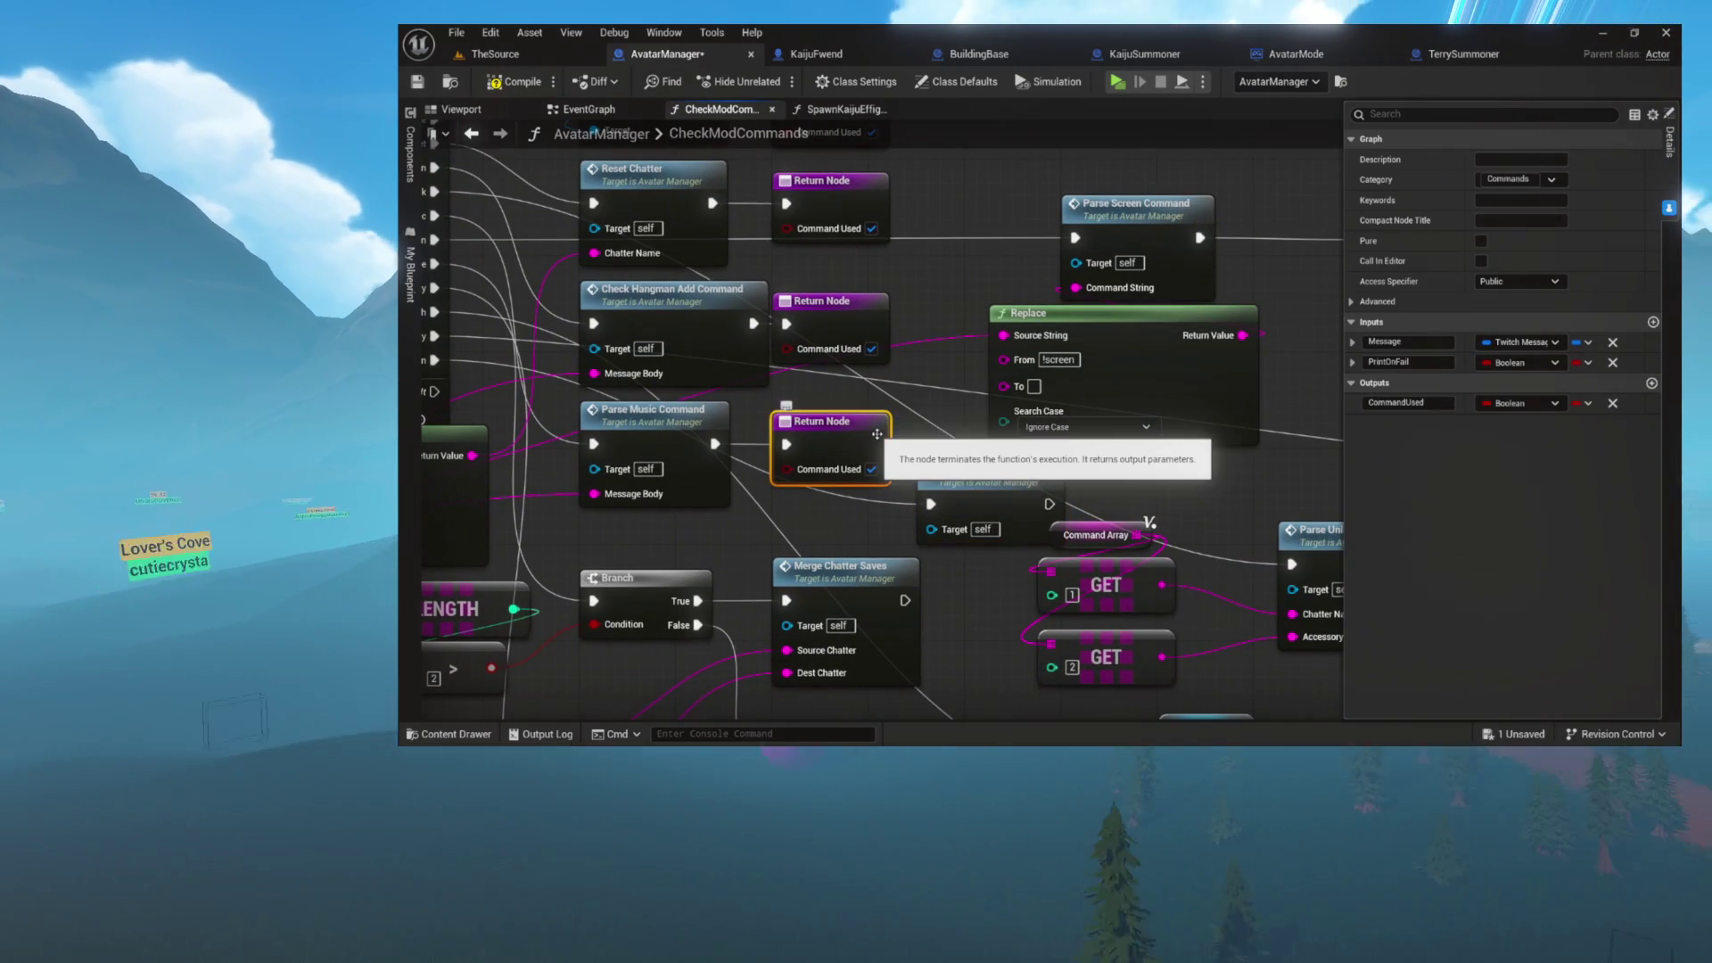
drag(1089, 513, 1159, 686)
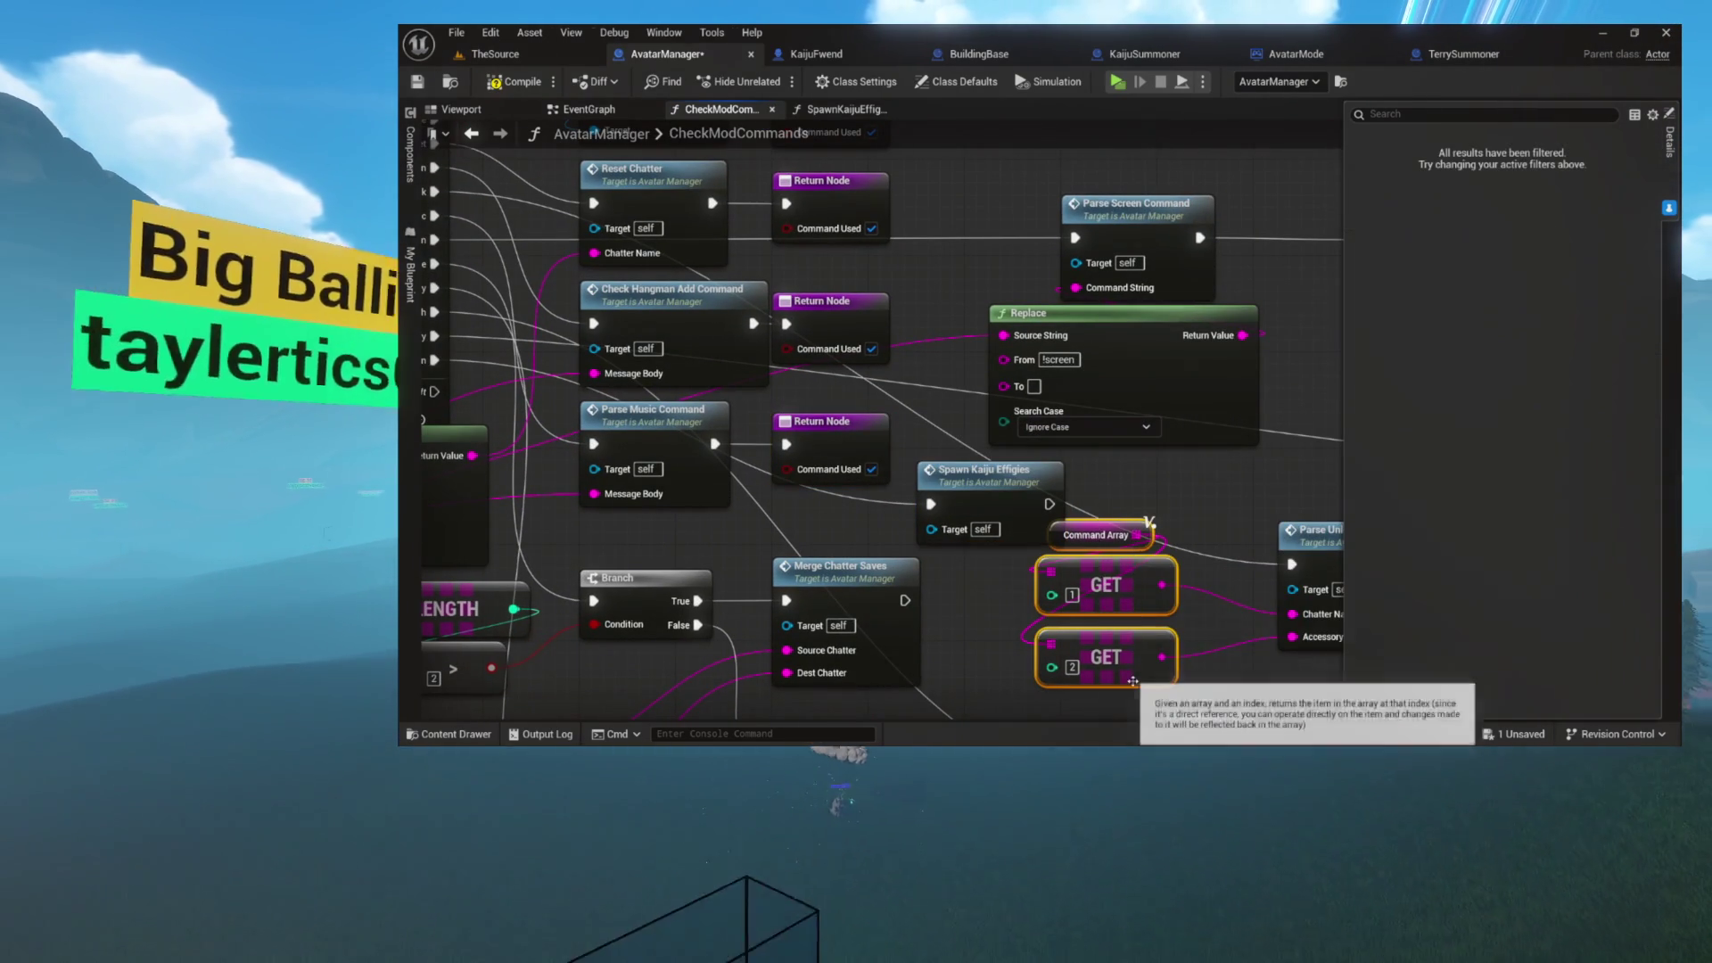
drag(1105, 585, 1105, 624)
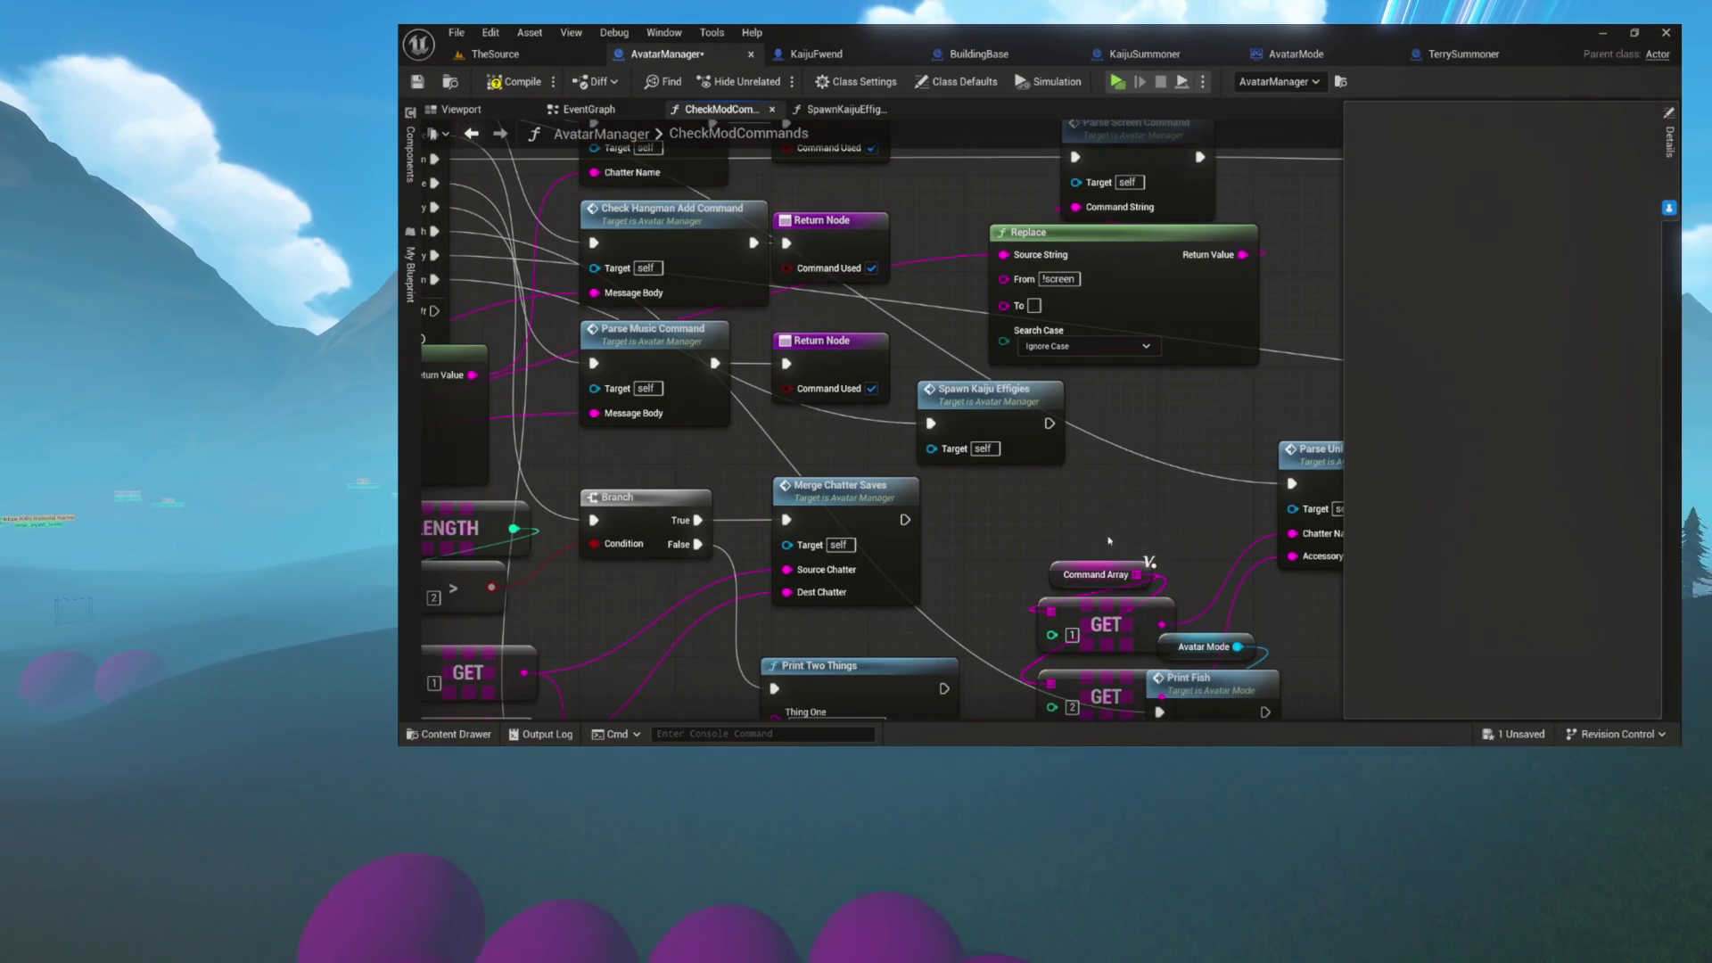
drag(1109, 541, 1048, 441)
drag(1089, 628, 1101, 629)
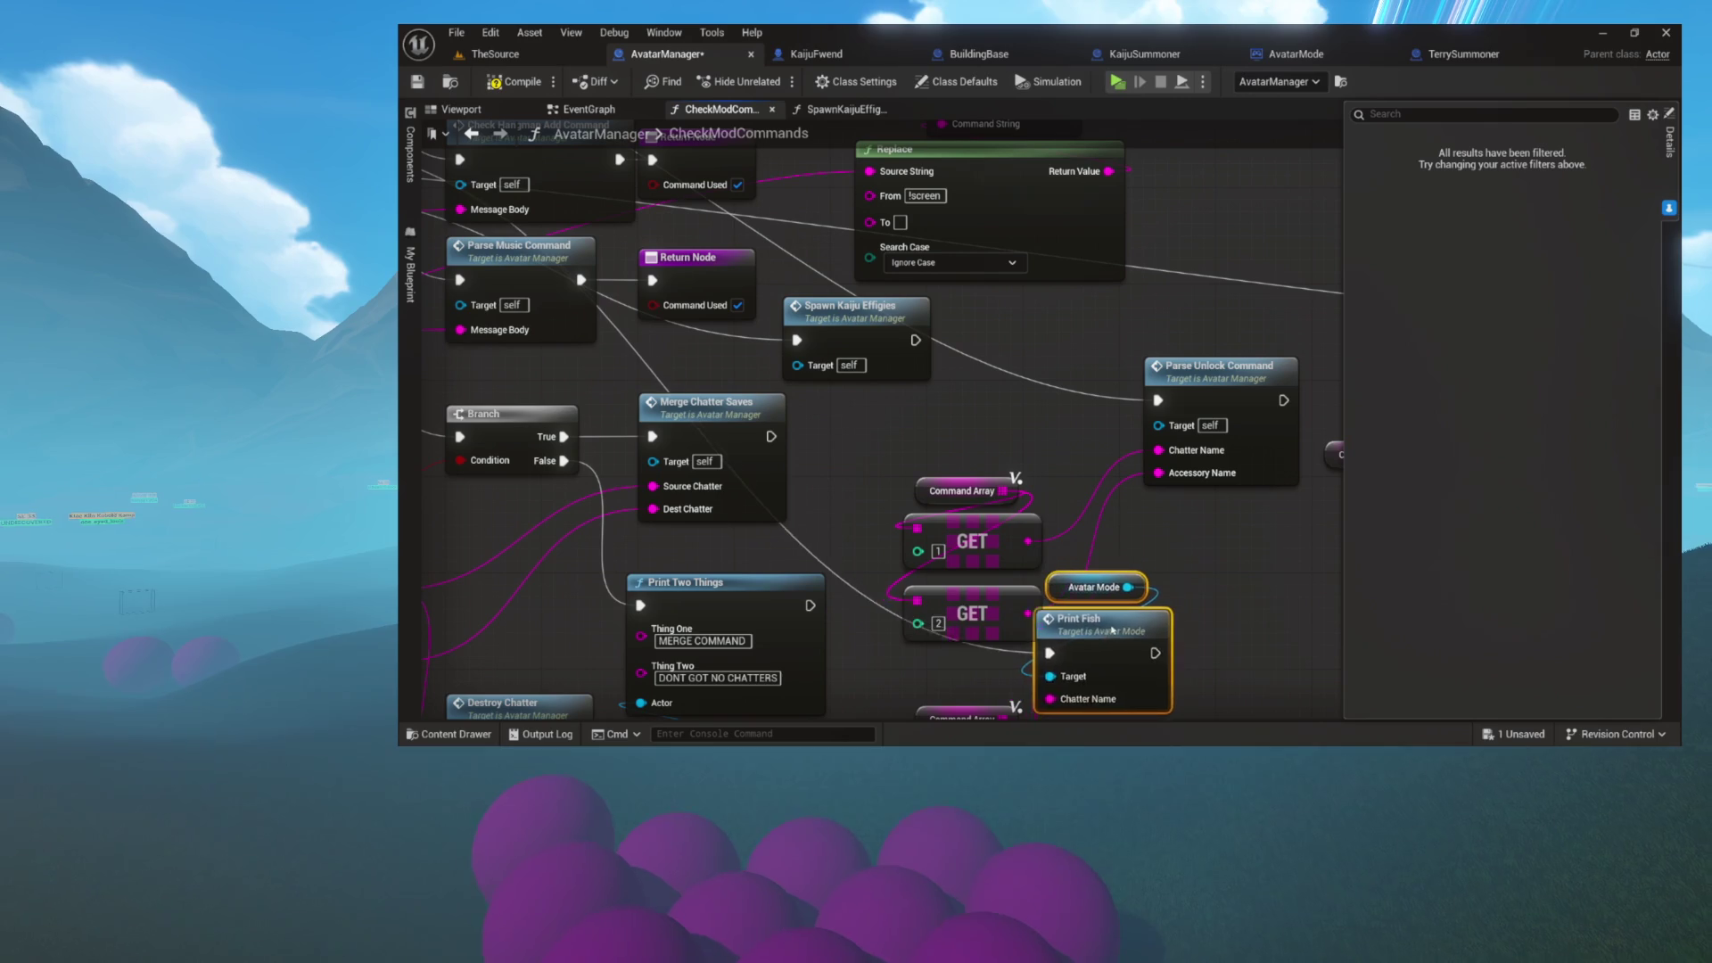
mouse_move(1019, 458)
mouse_down()
mouse_move(1039, 447)
mouse_move(992, 426)
mouse_up()
key(ctrl+v)
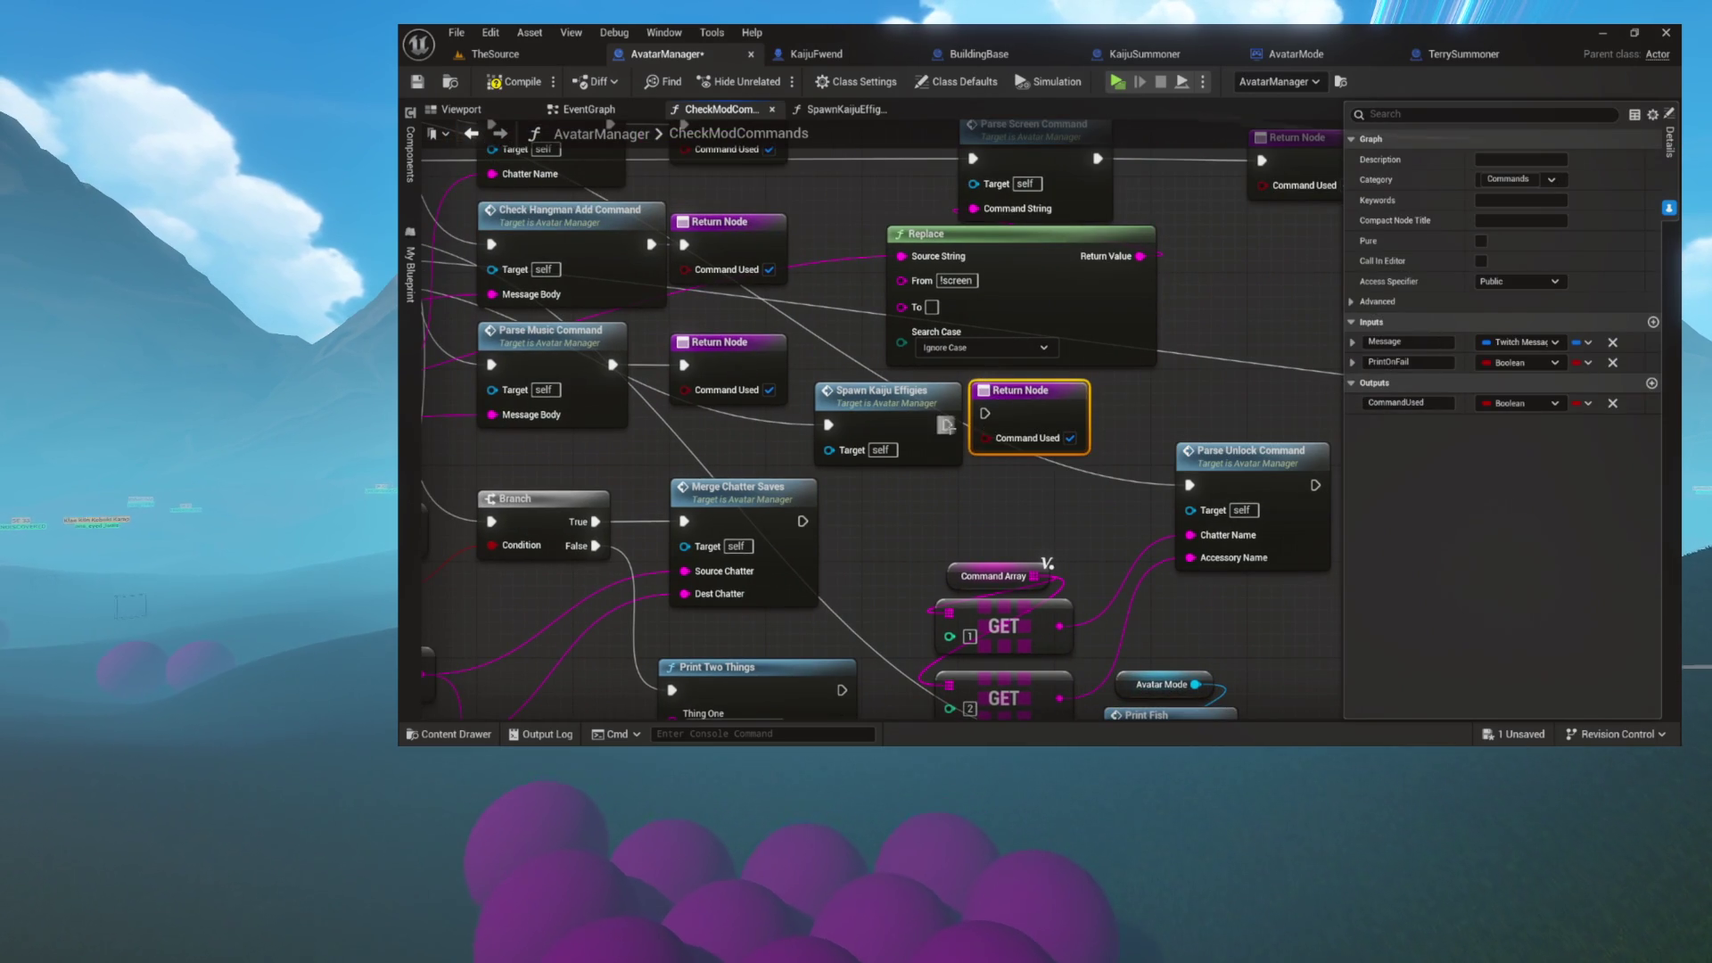
scroll(979, 420, down, 8)
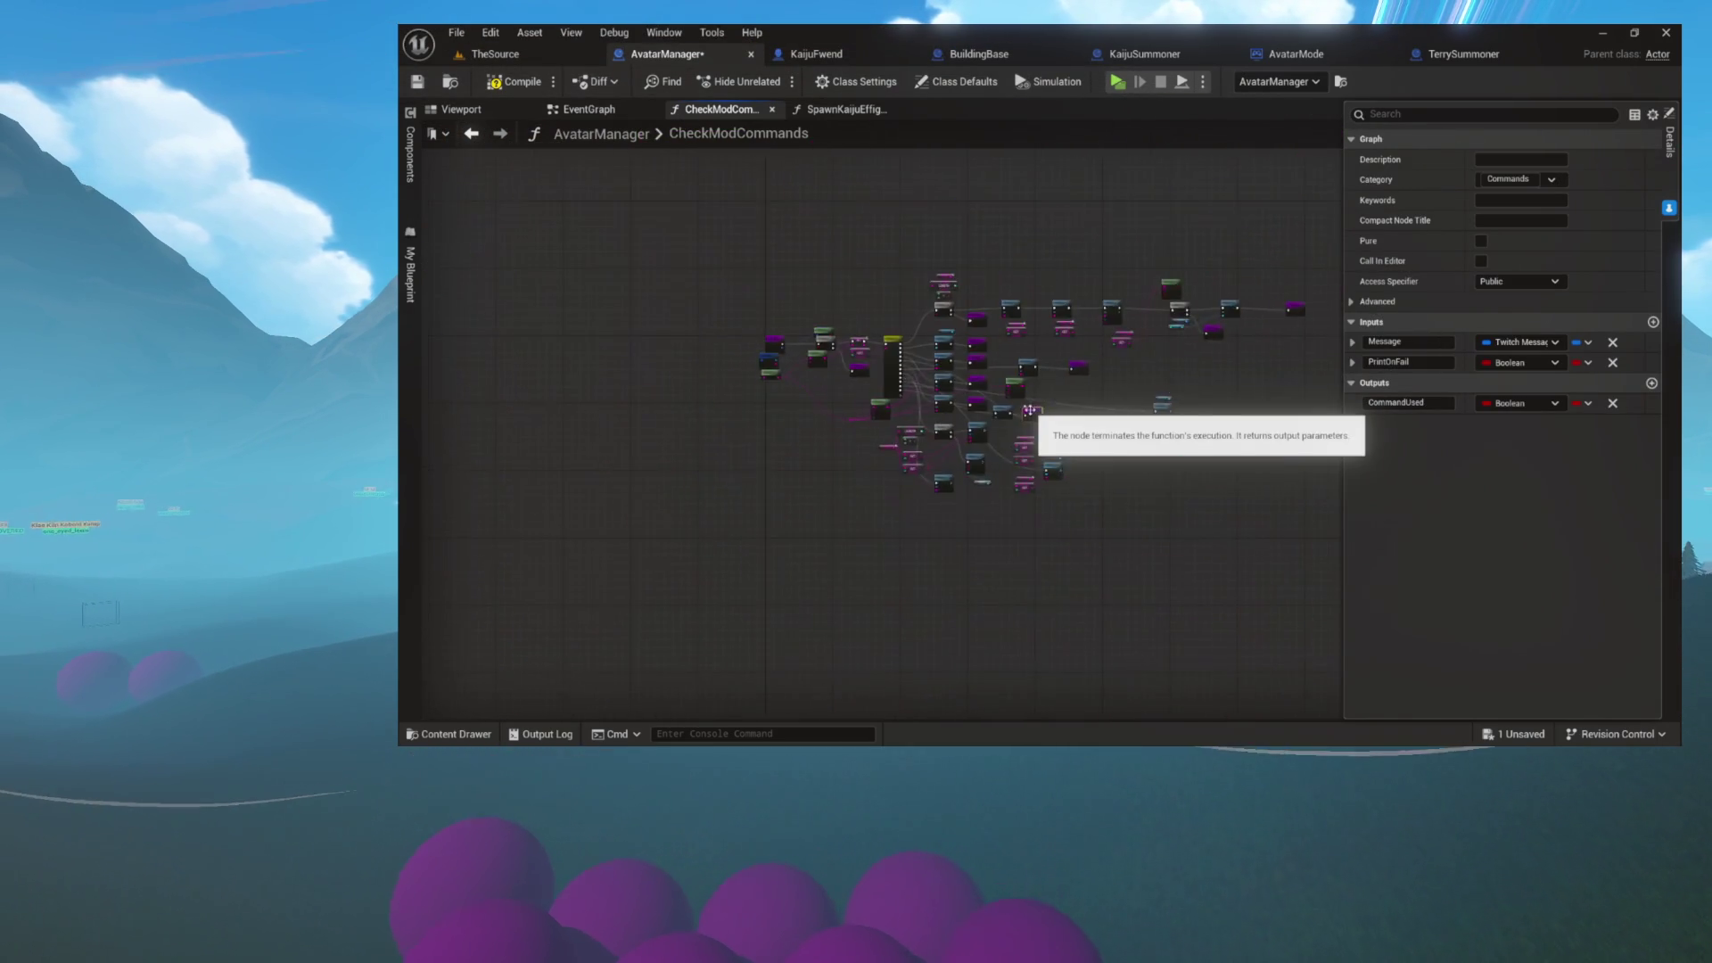
scroll(945, 461, up, 2)
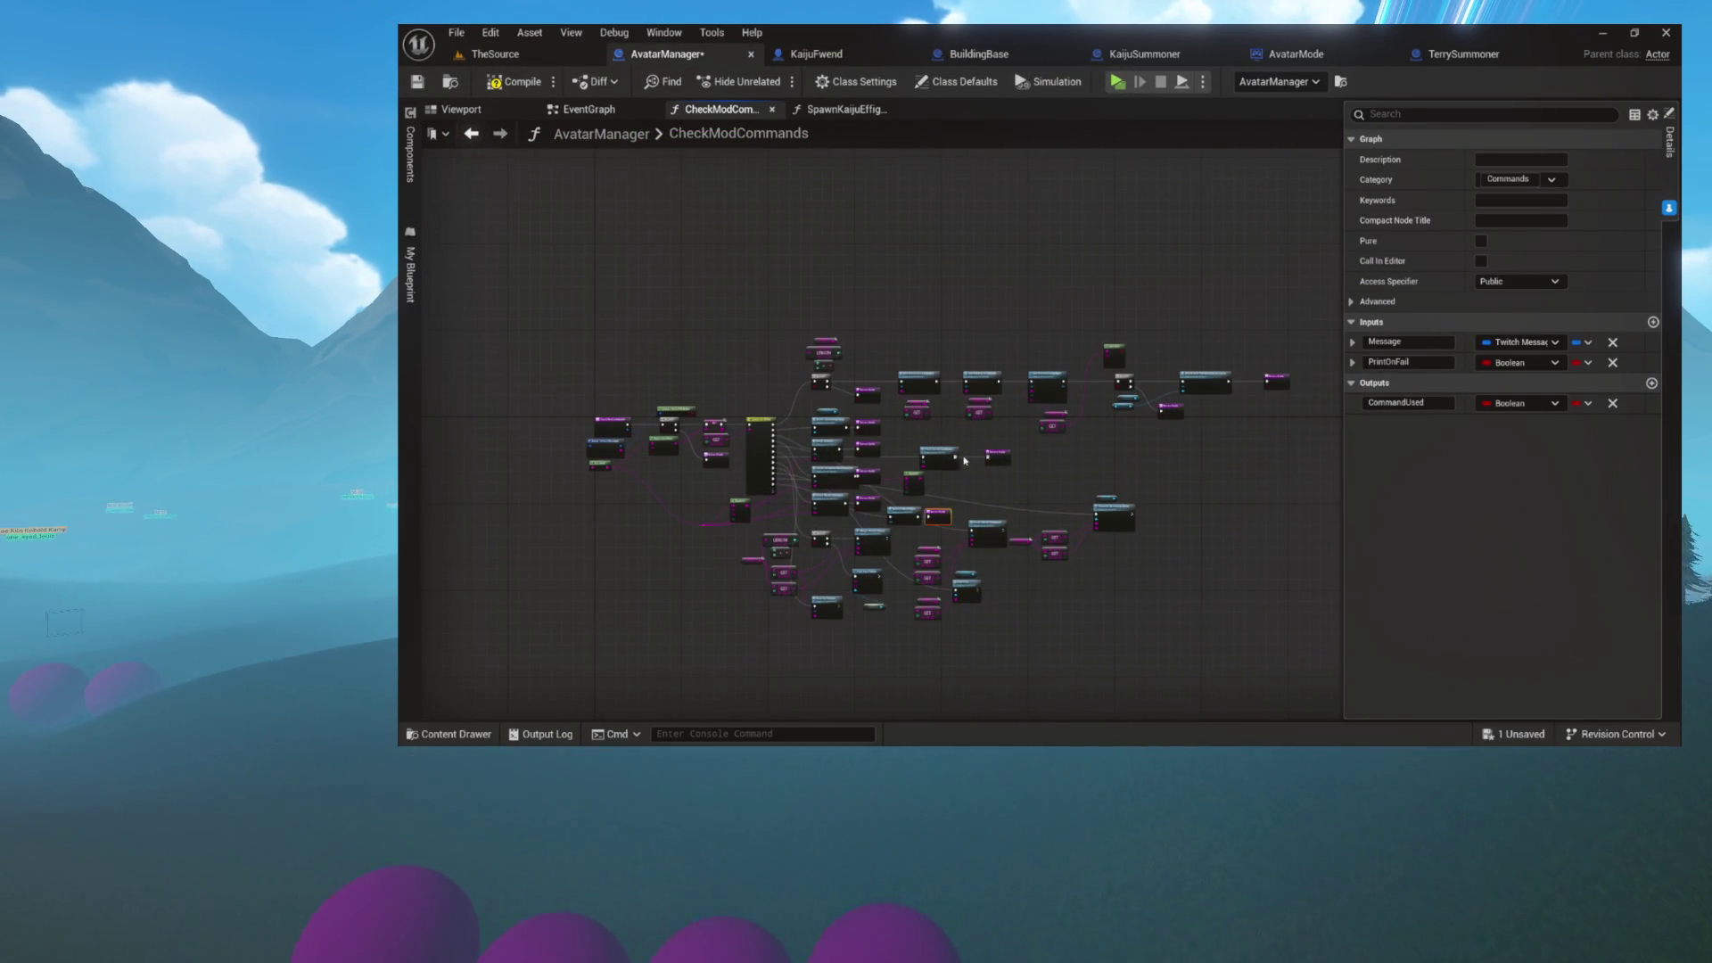
drag(965, 460, 1002, 448)
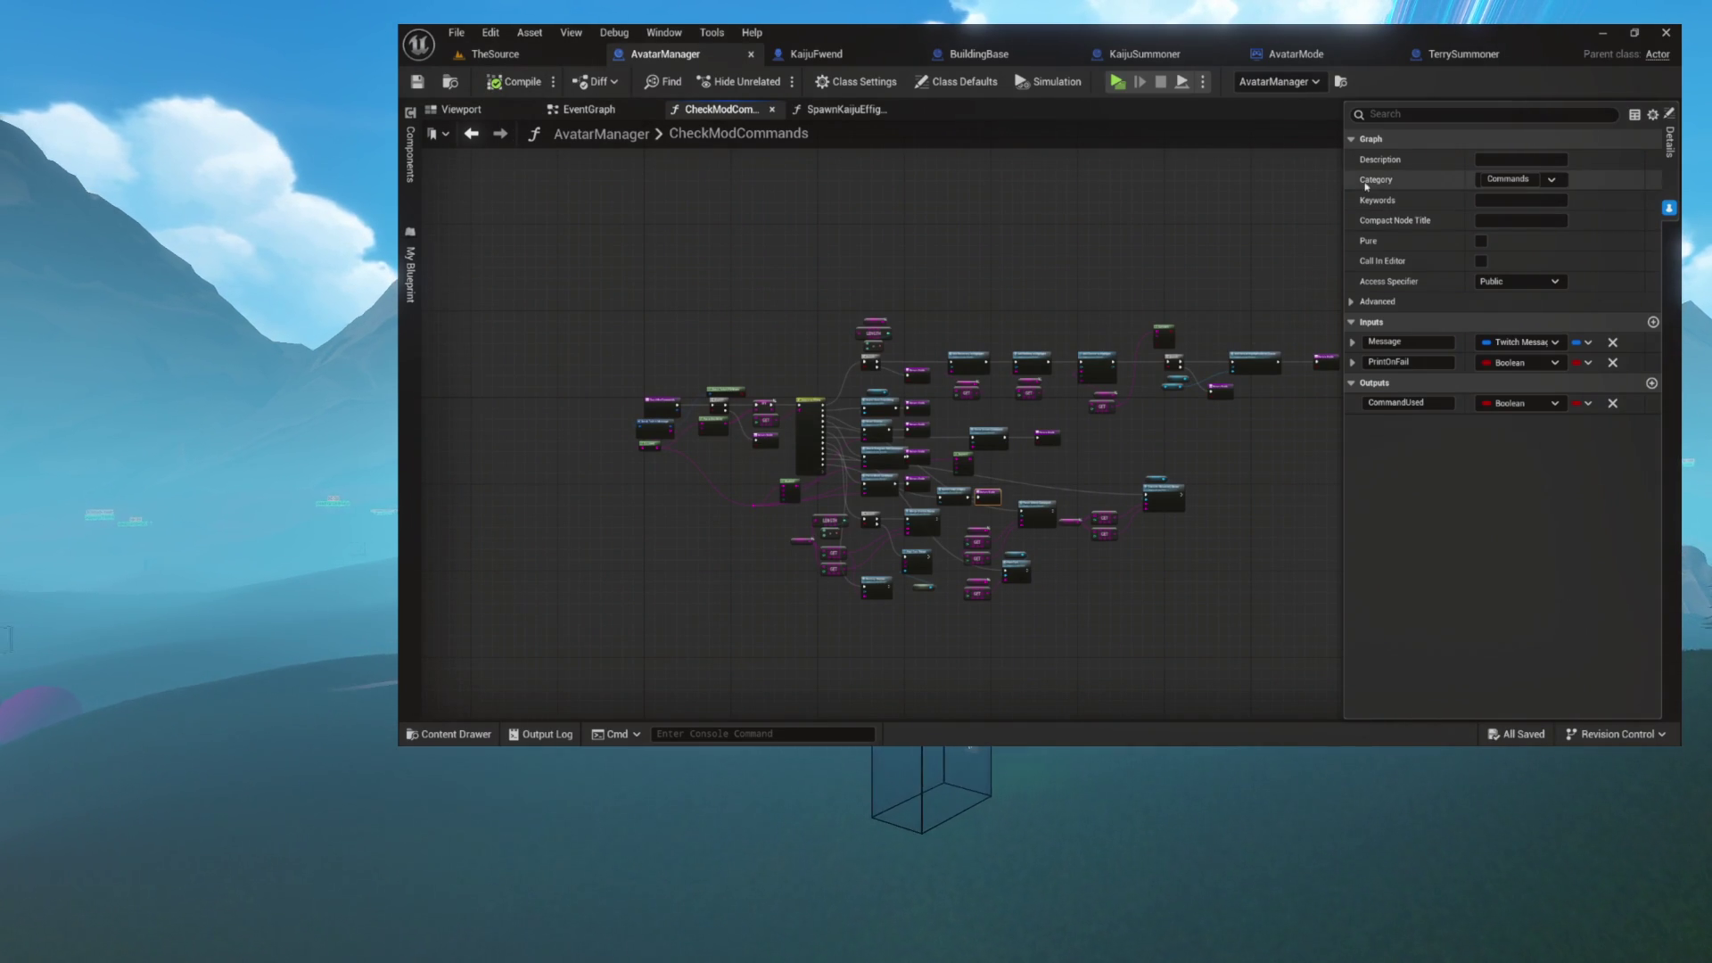
- Review the discovery choice and spawning nodes in the SpawnKaijuEffigies graph
click(848, 110)
scroll(801, 268, down, 2)
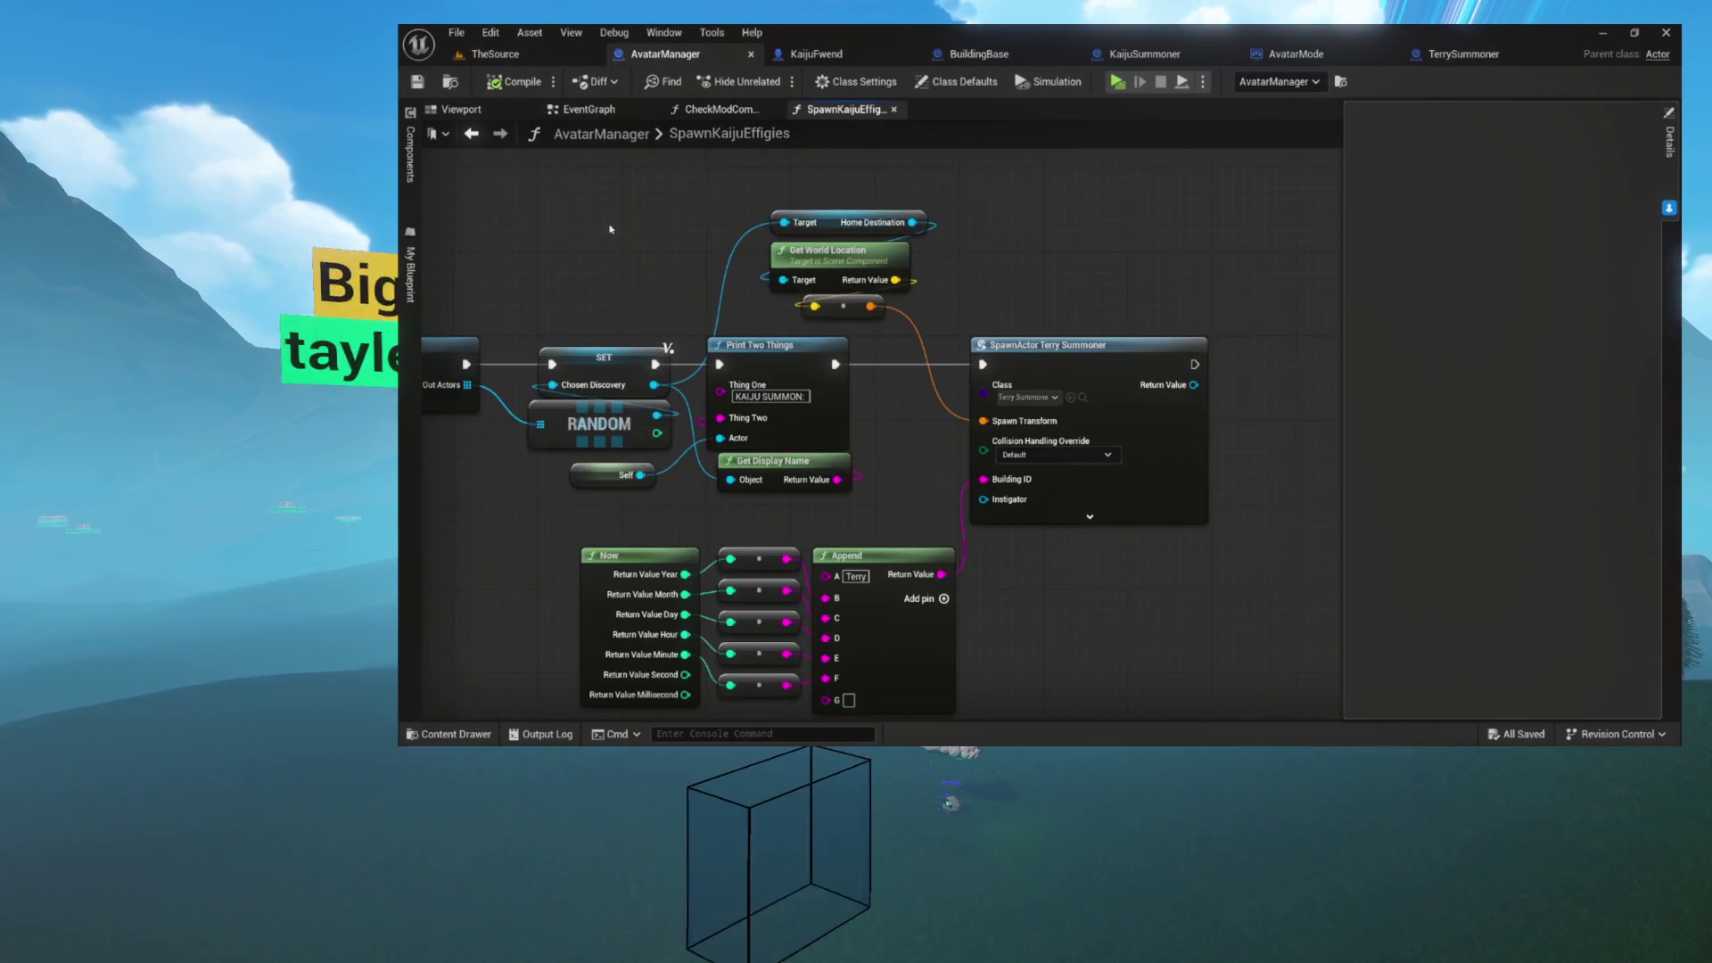
drag(631, 229, 801, 230)
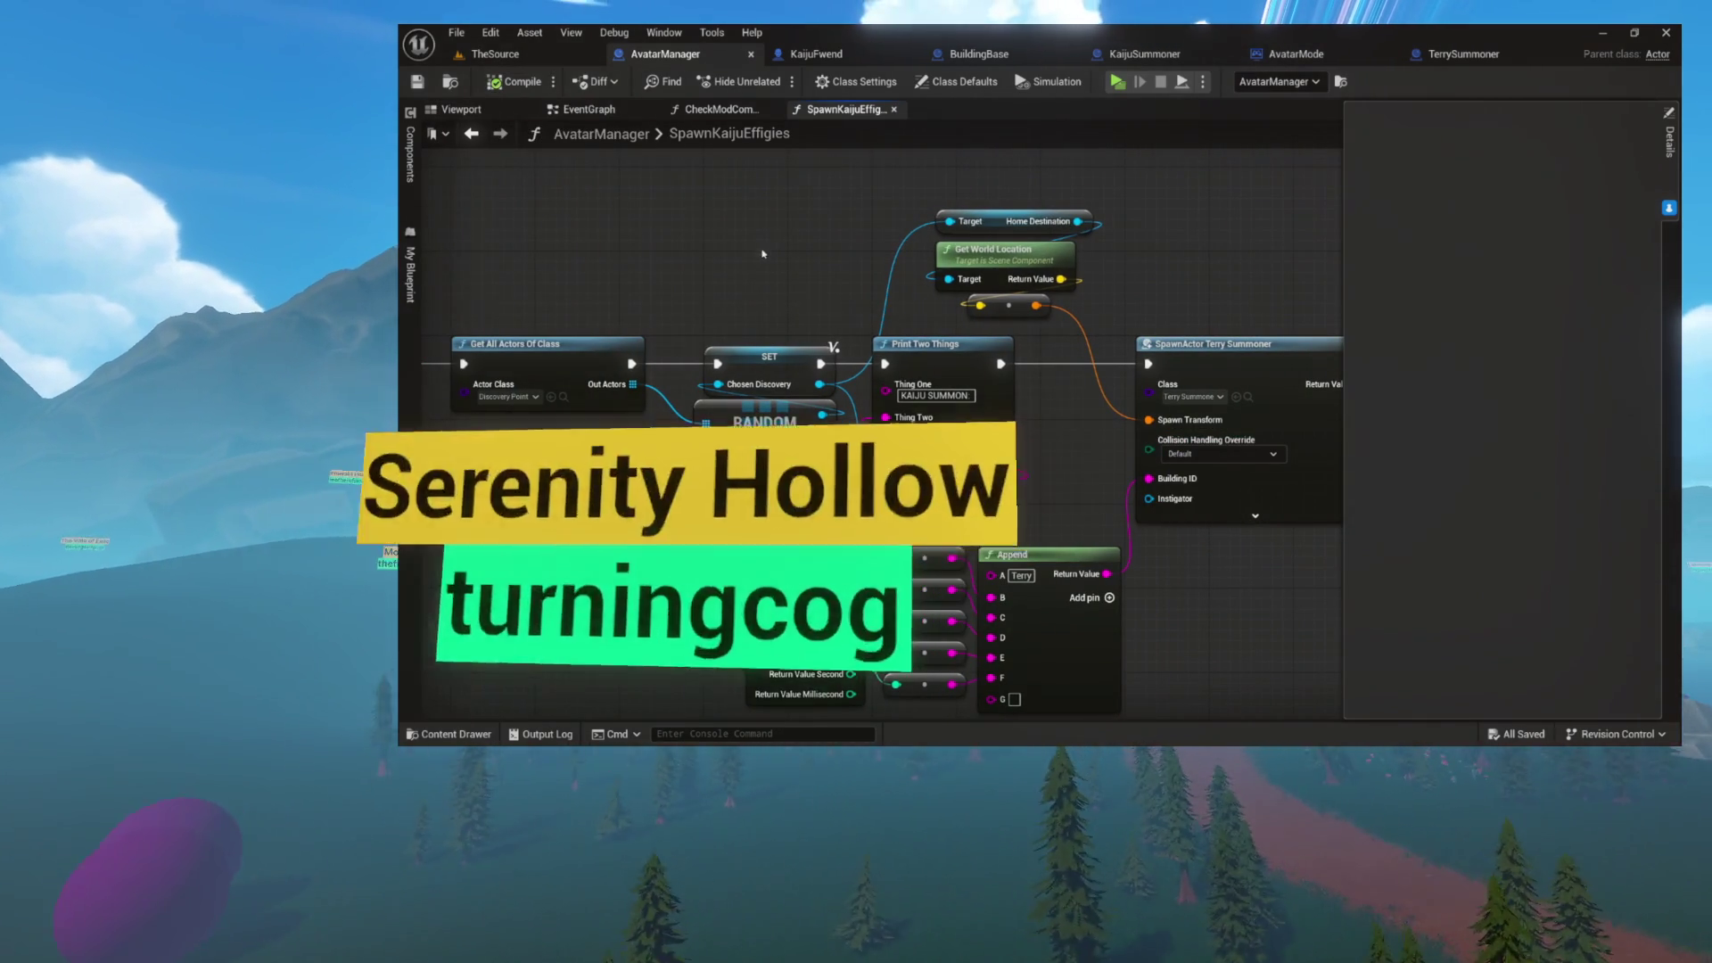
drag(764, 259, 1034, 504)
scroll(936, 401, up, 4)
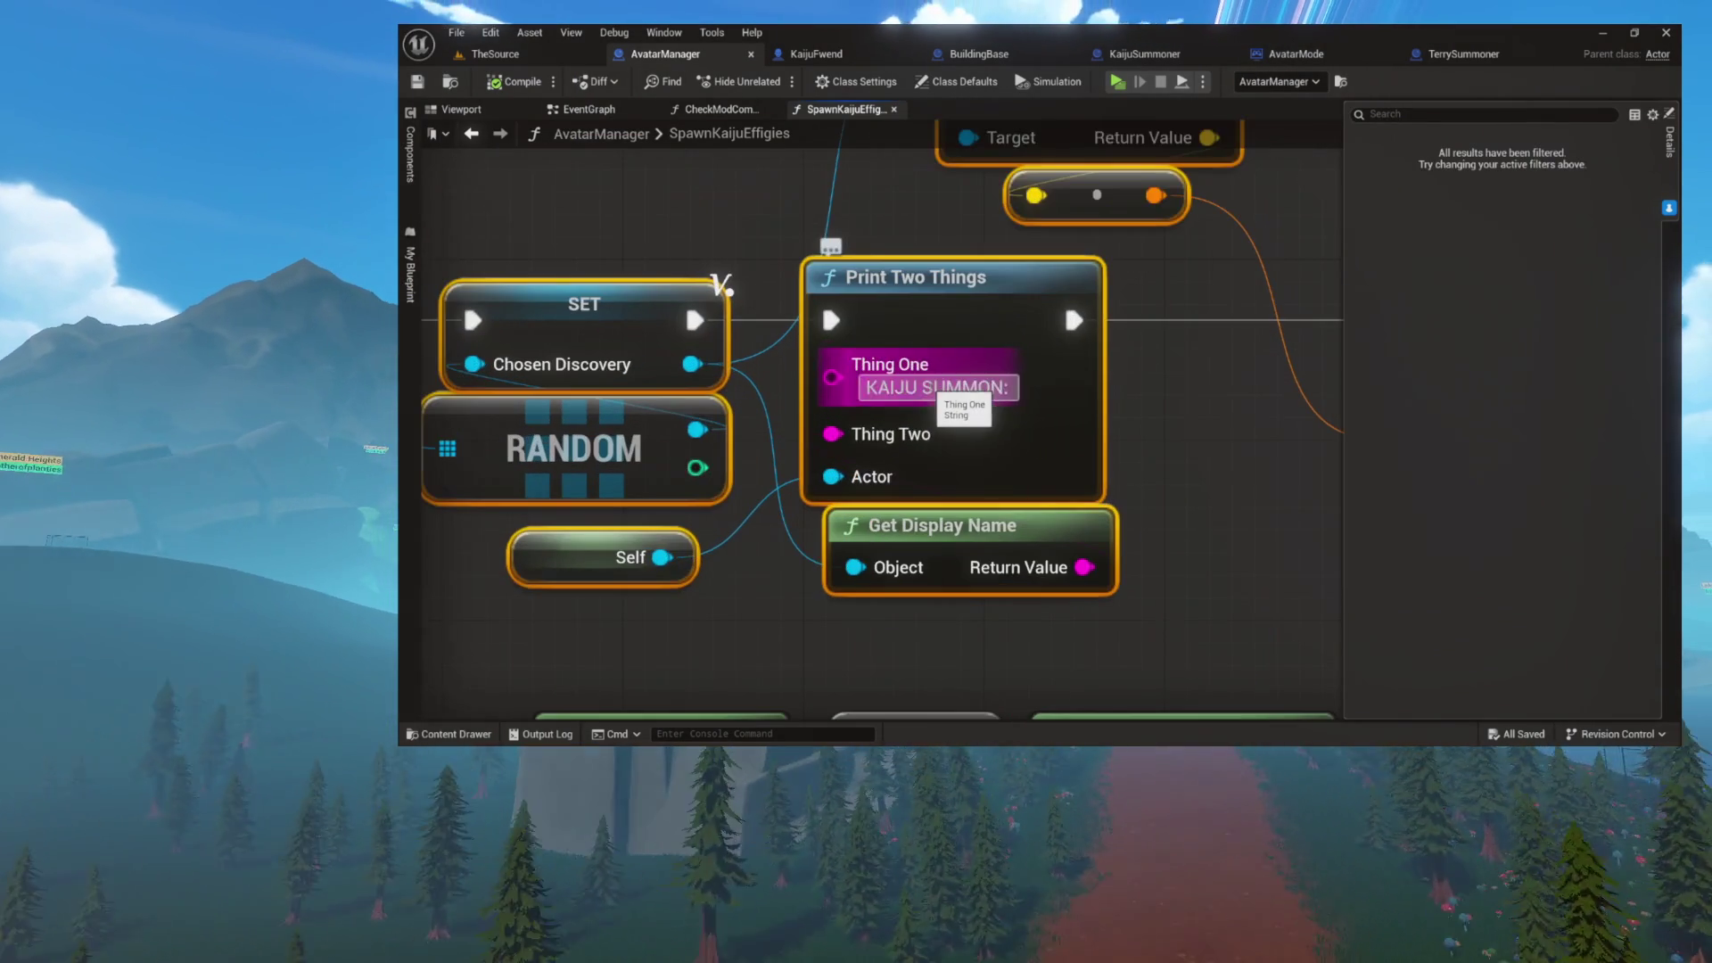
scroll(828, 446, down, 3)
click(982, 398)
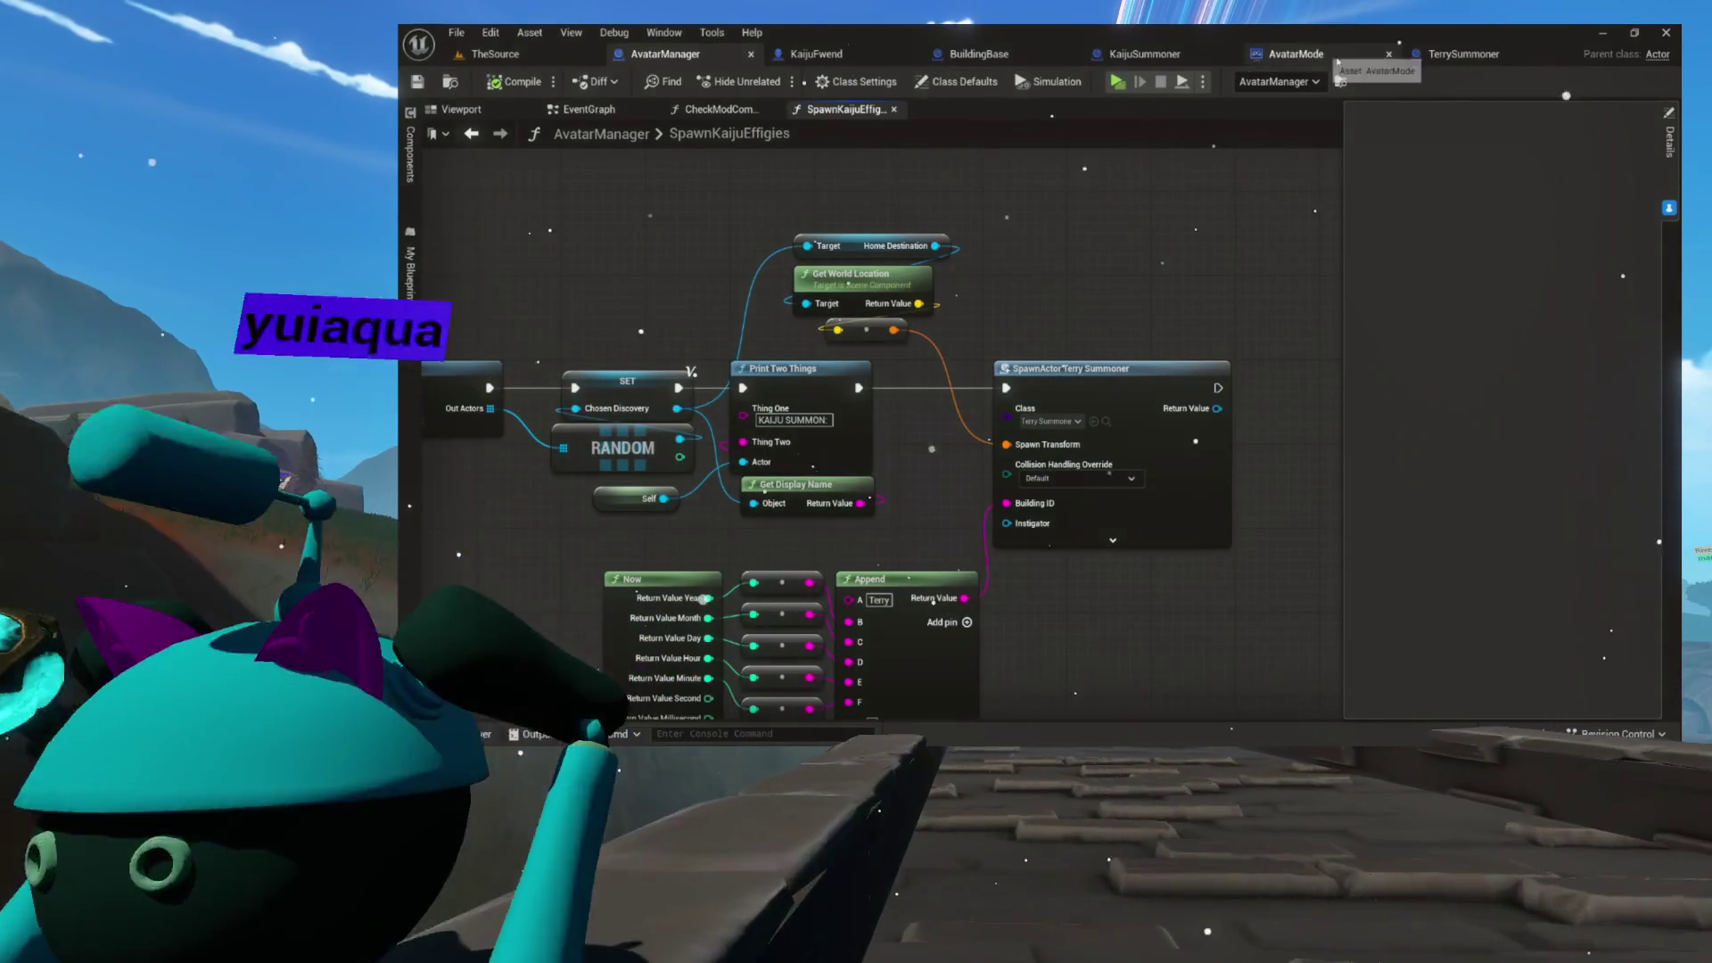
- Check the summoner blueprint's defaults, revisit CheckModCommands, then return to TheSource level editor
click(1428, 56)
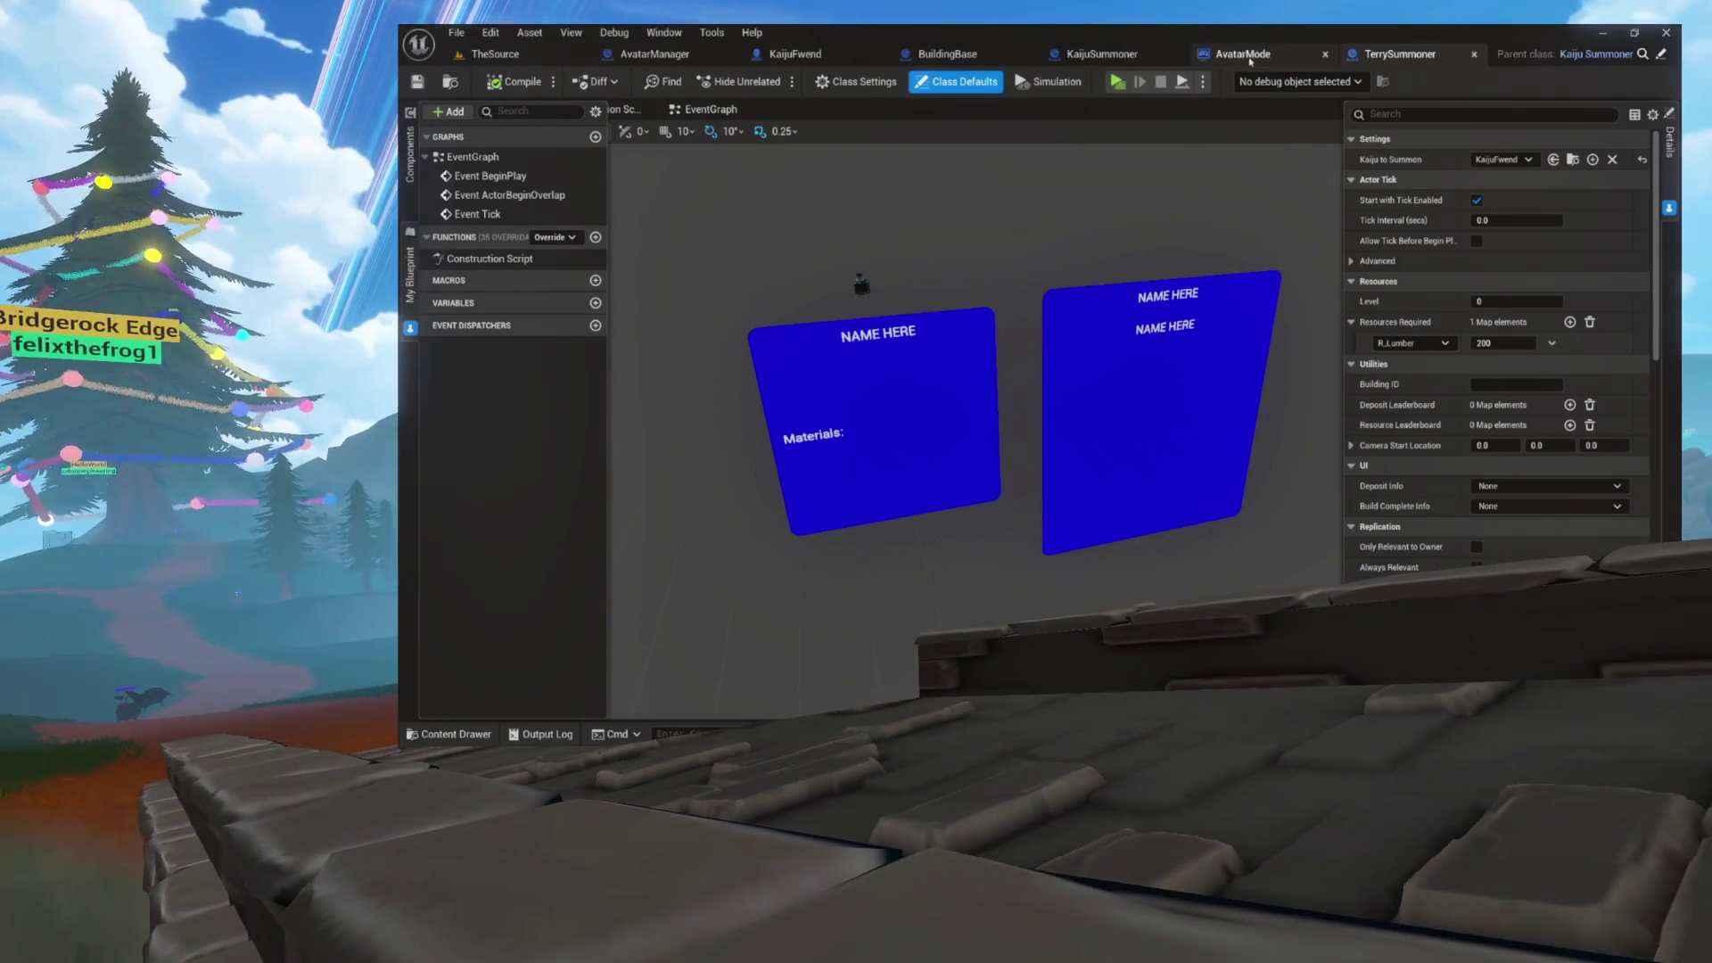
click(655, 53)
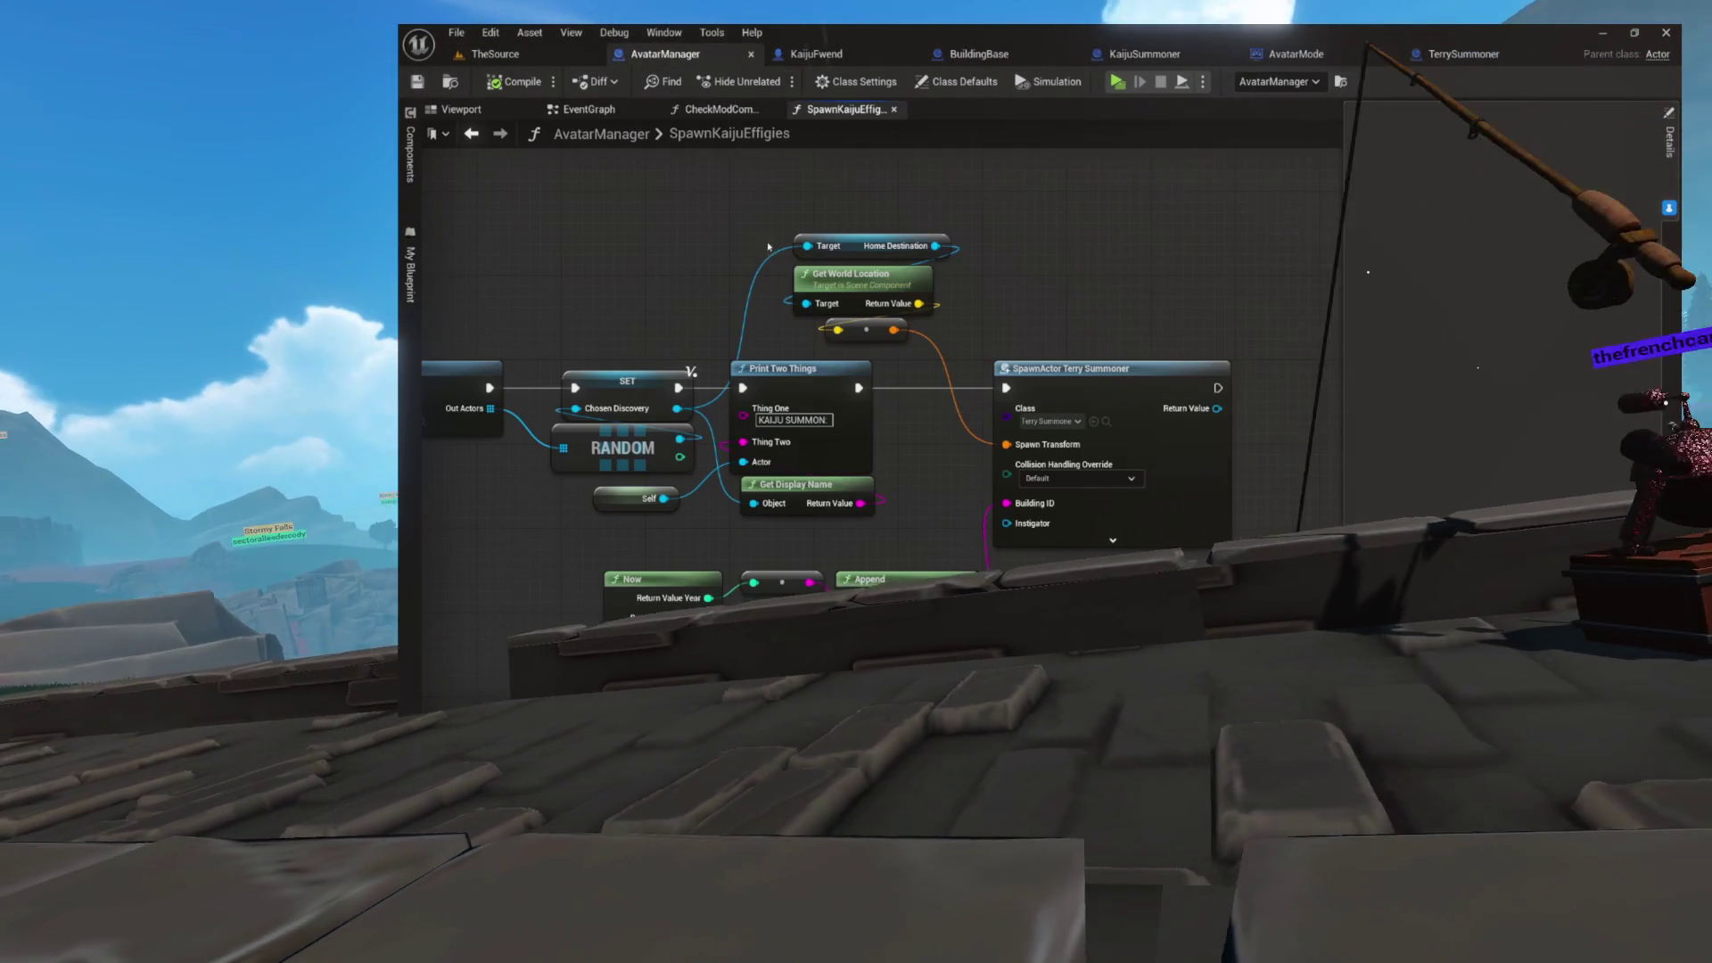
drag(769, 247, 888, 223)
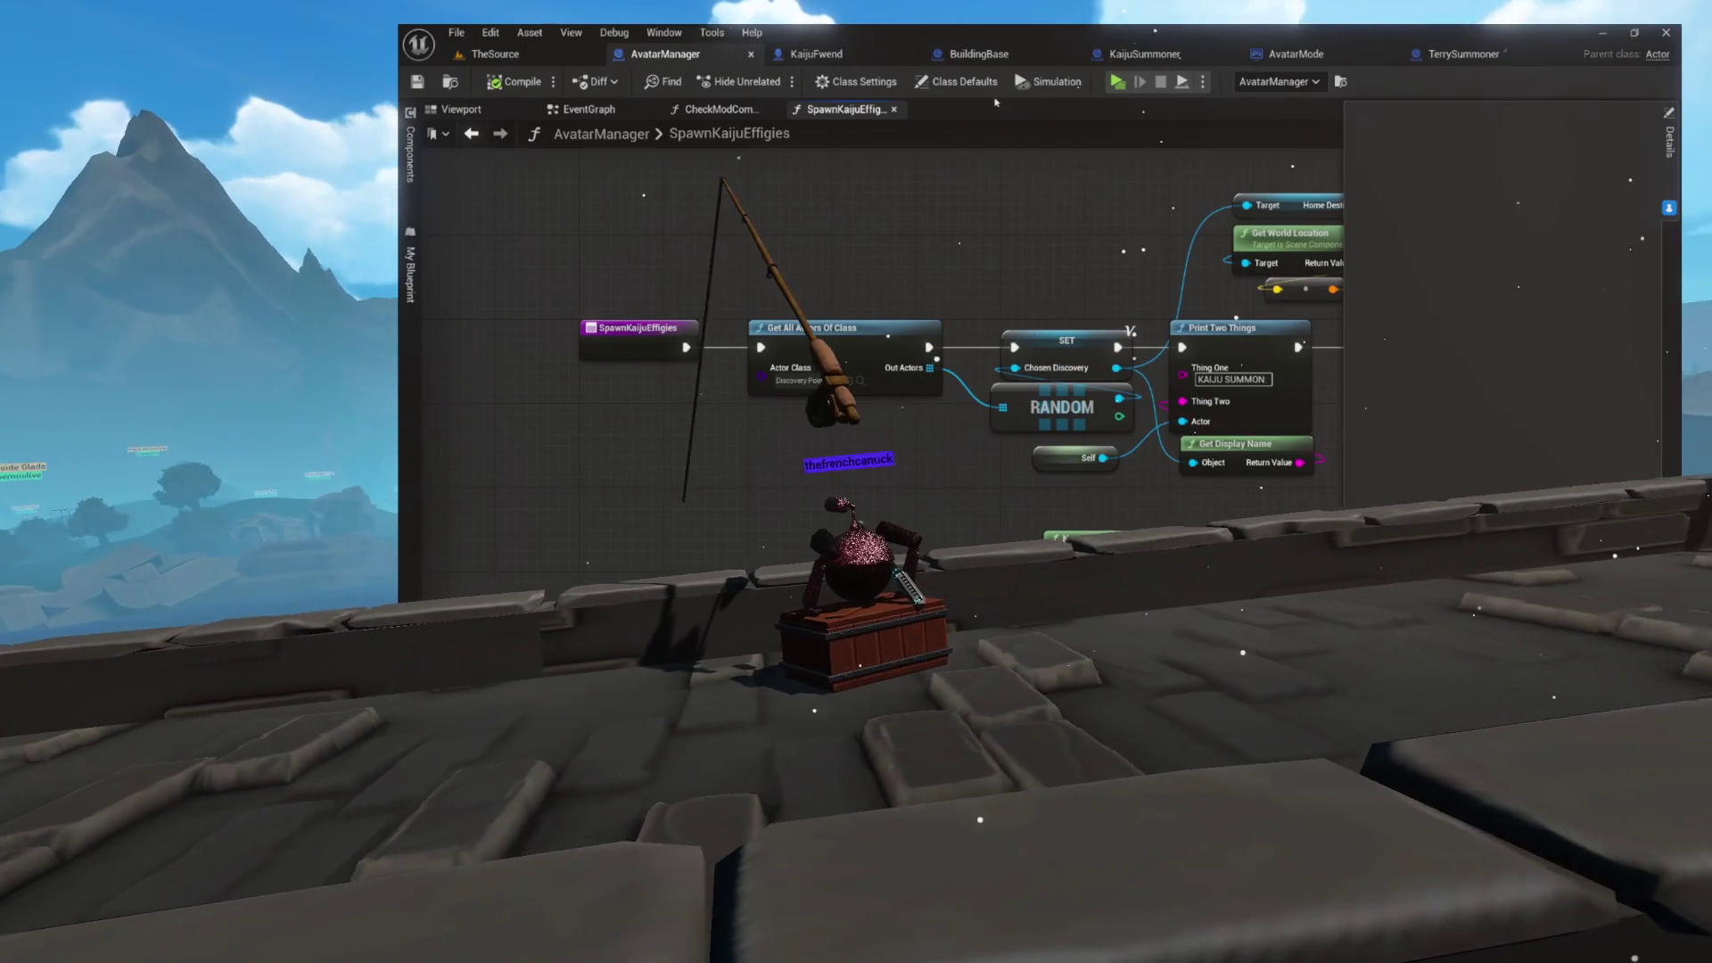
click(721, 109)
scroll(833, 378, up, 5)
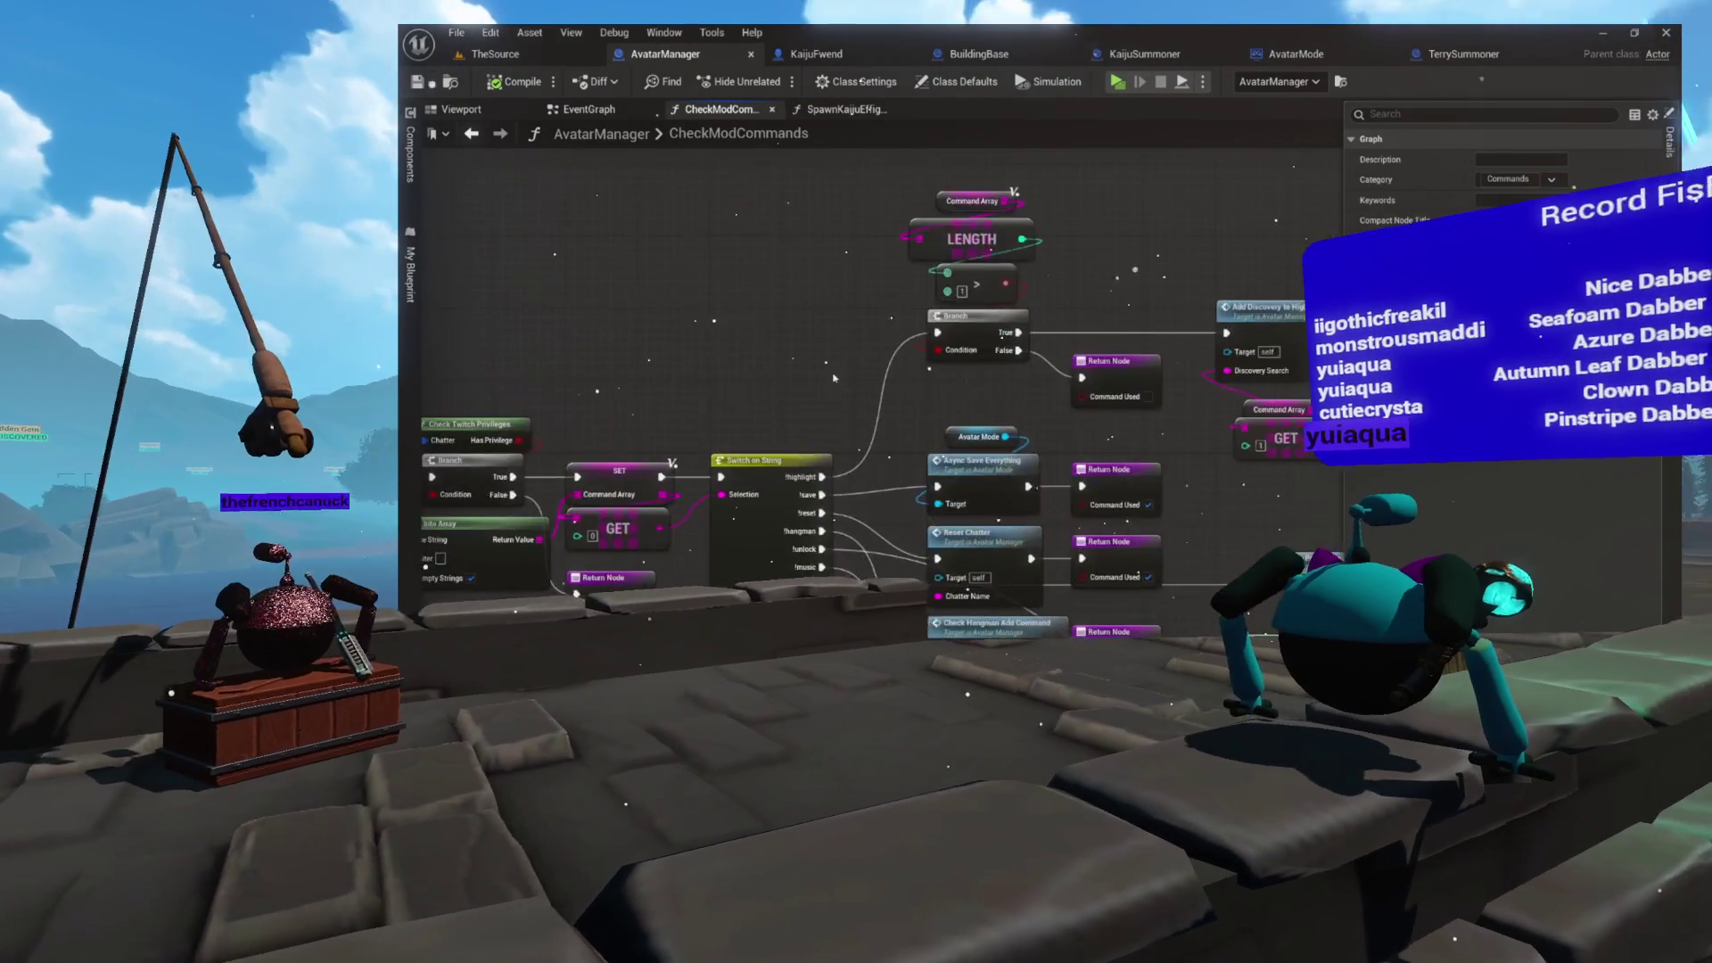
scroll(834, 378, up, 5)
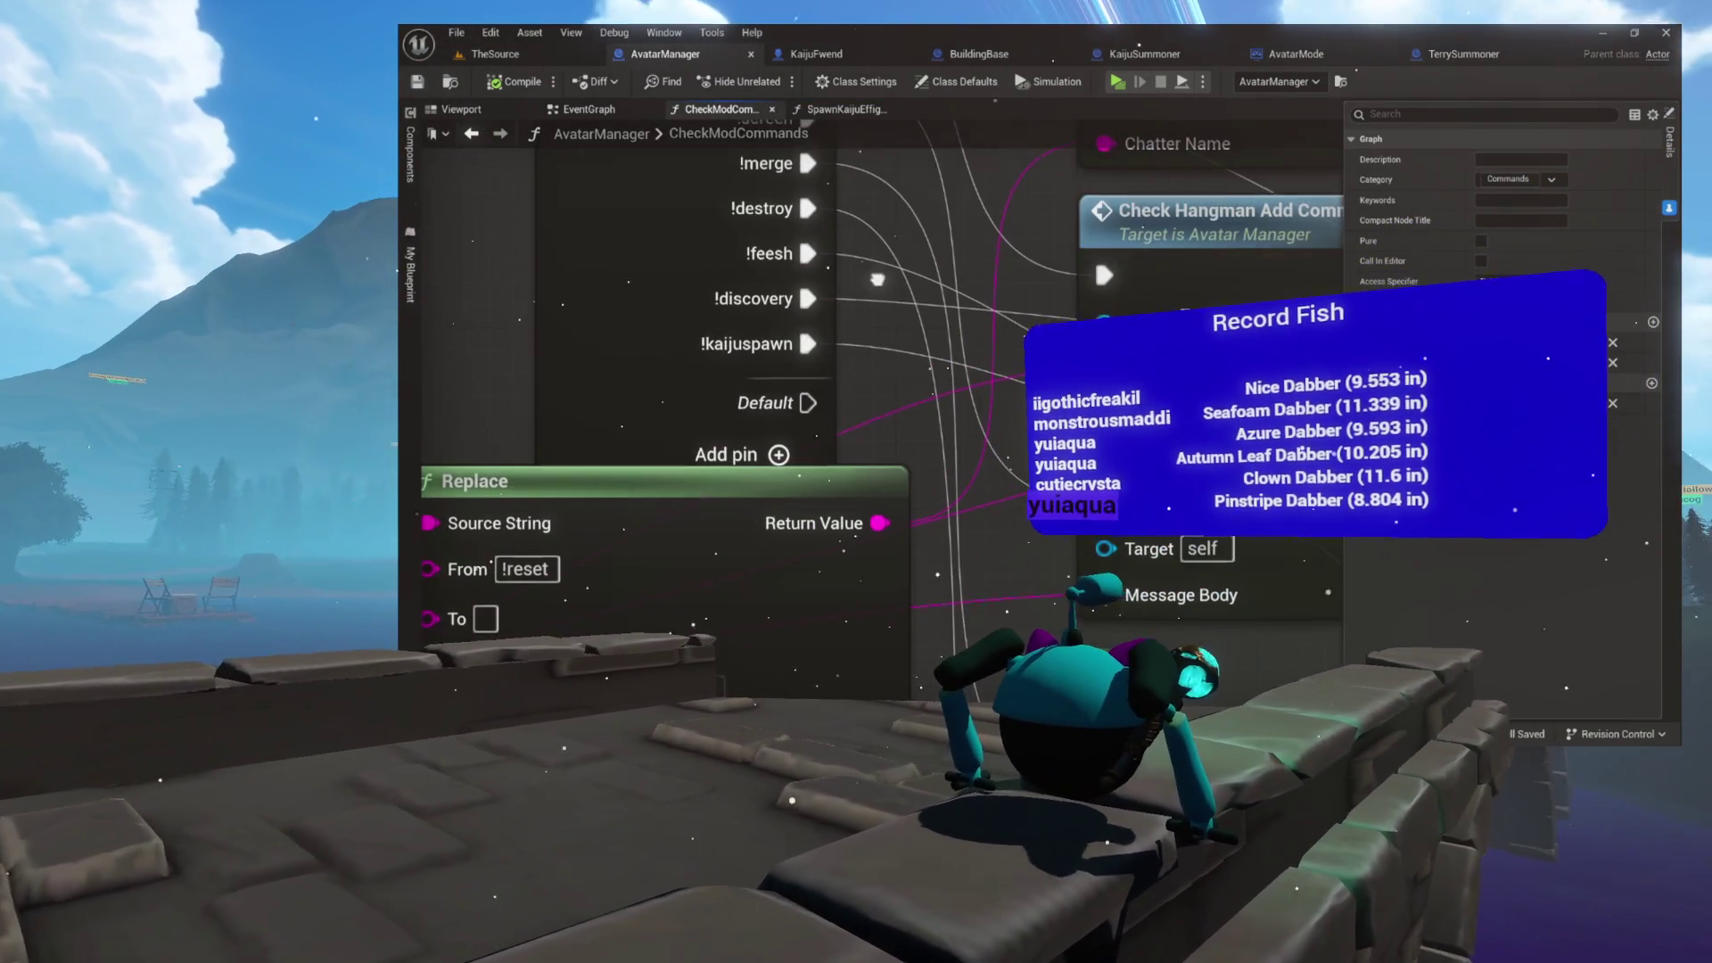
scroll(877, 280, down, 2)
click(526, 56)
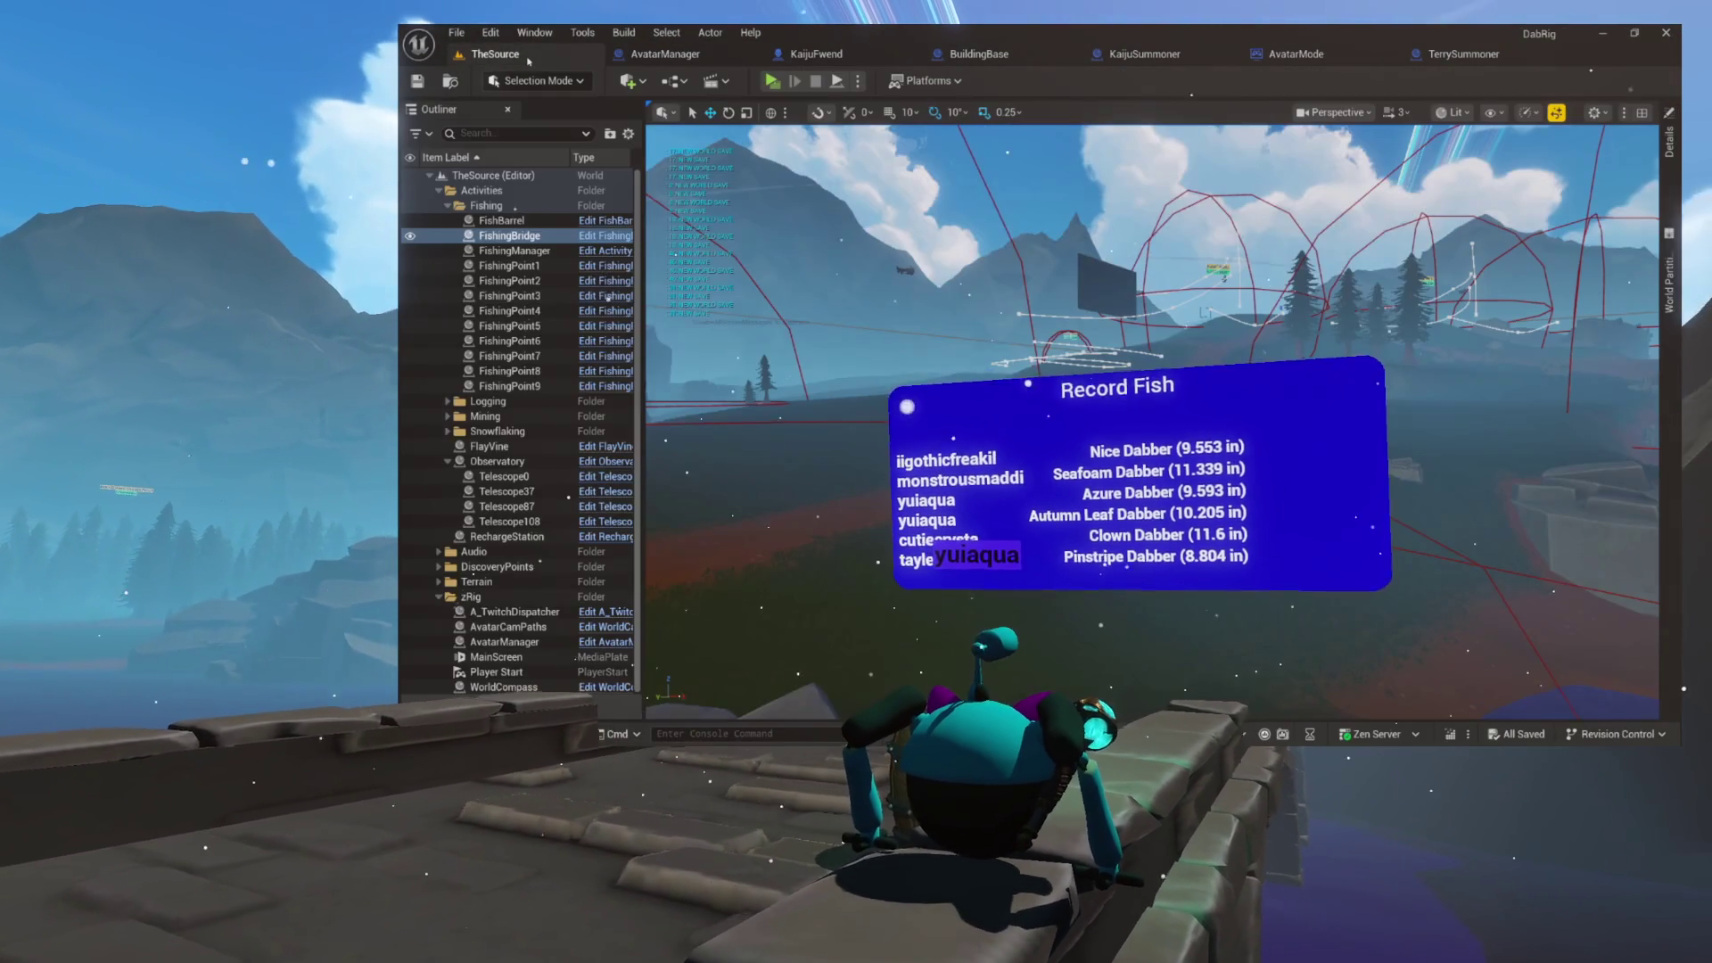
- Collapse the Outliner's Activities folder and glance at the KaijuSummoner blueprint before returning to TheSource
click(438, 191)
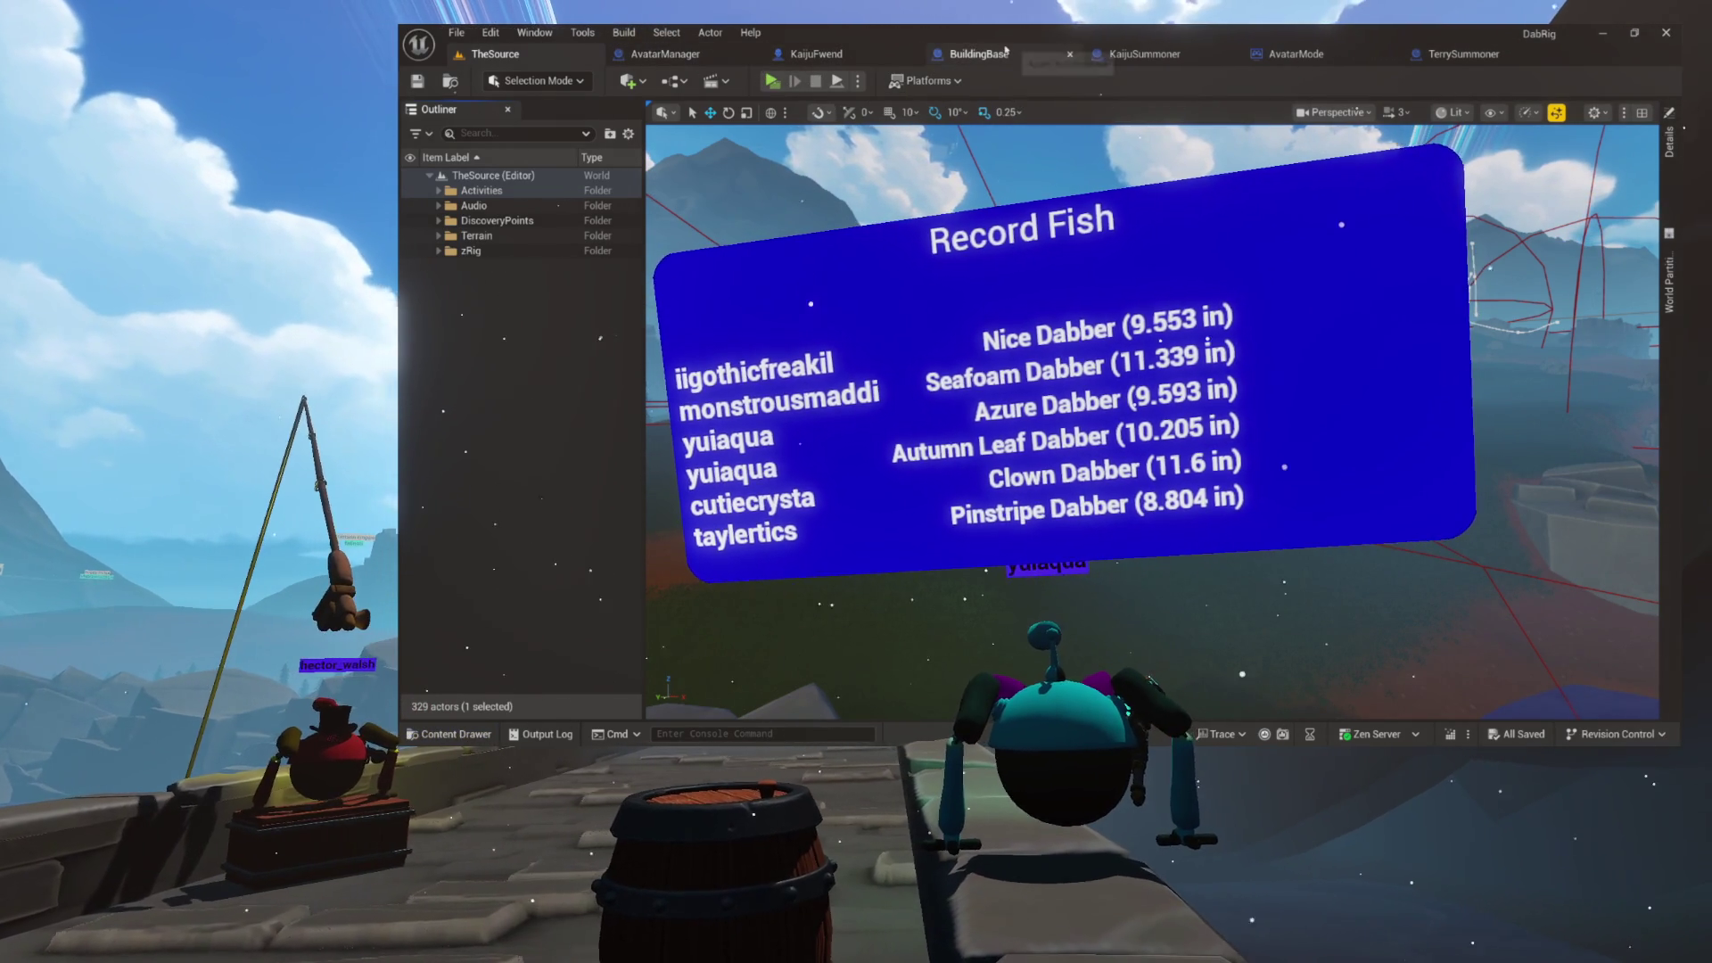
click(1147, 58)
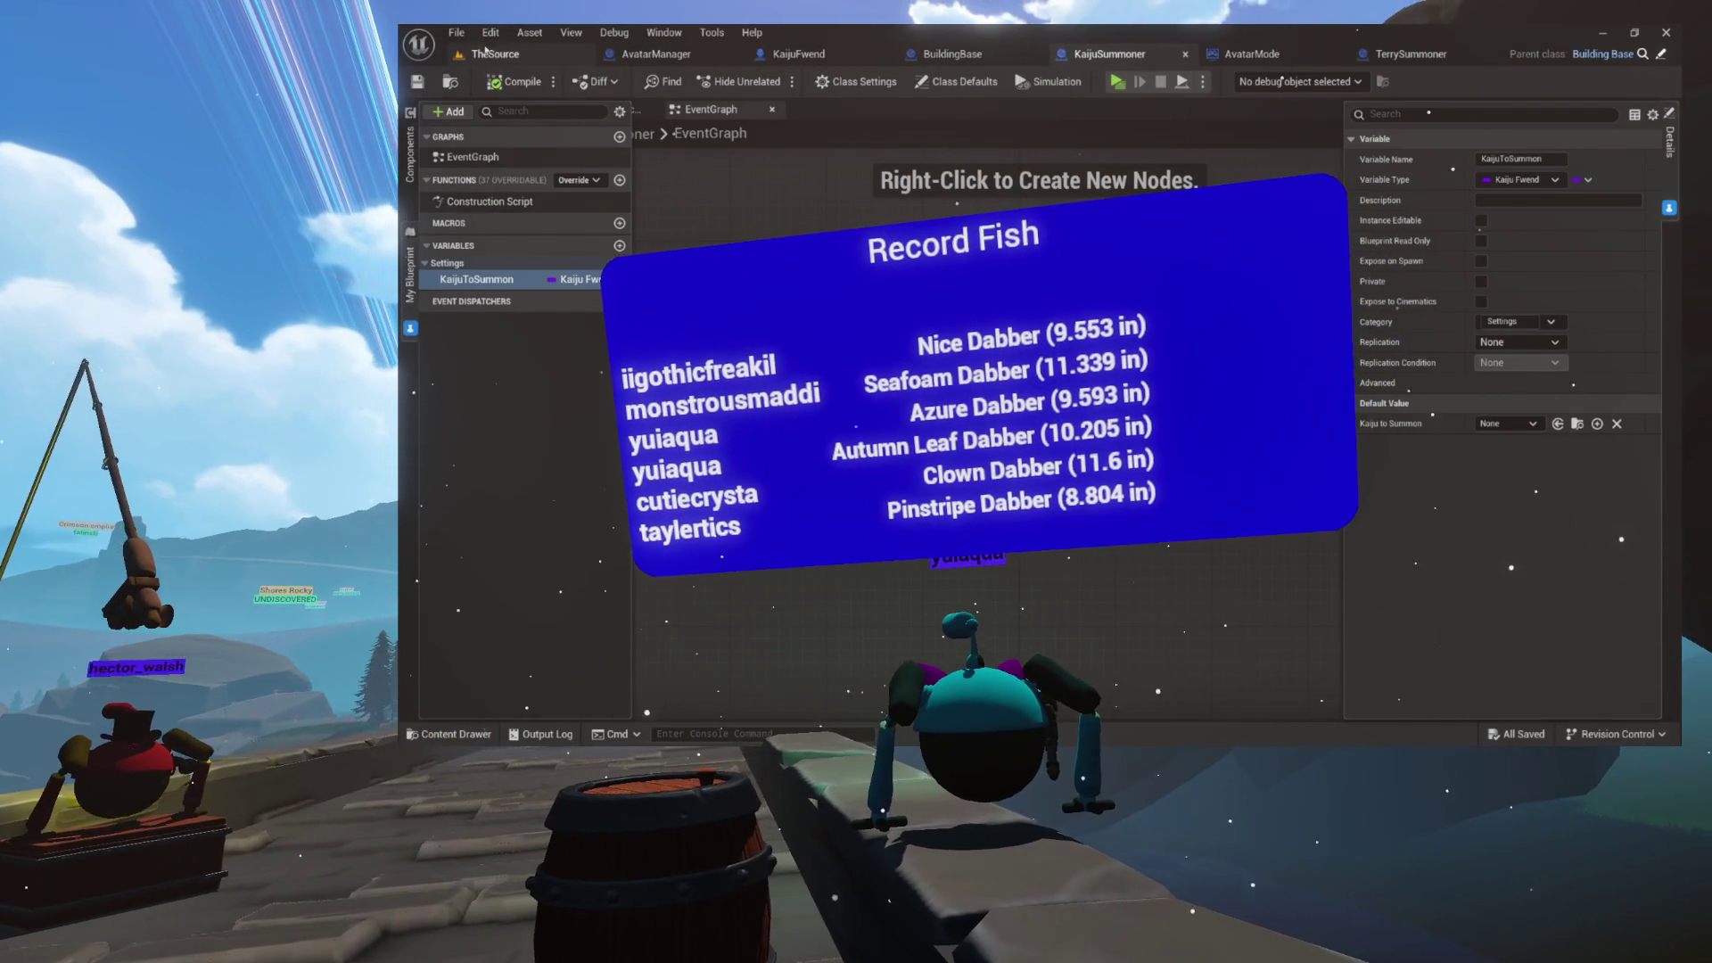
click(489, 53)
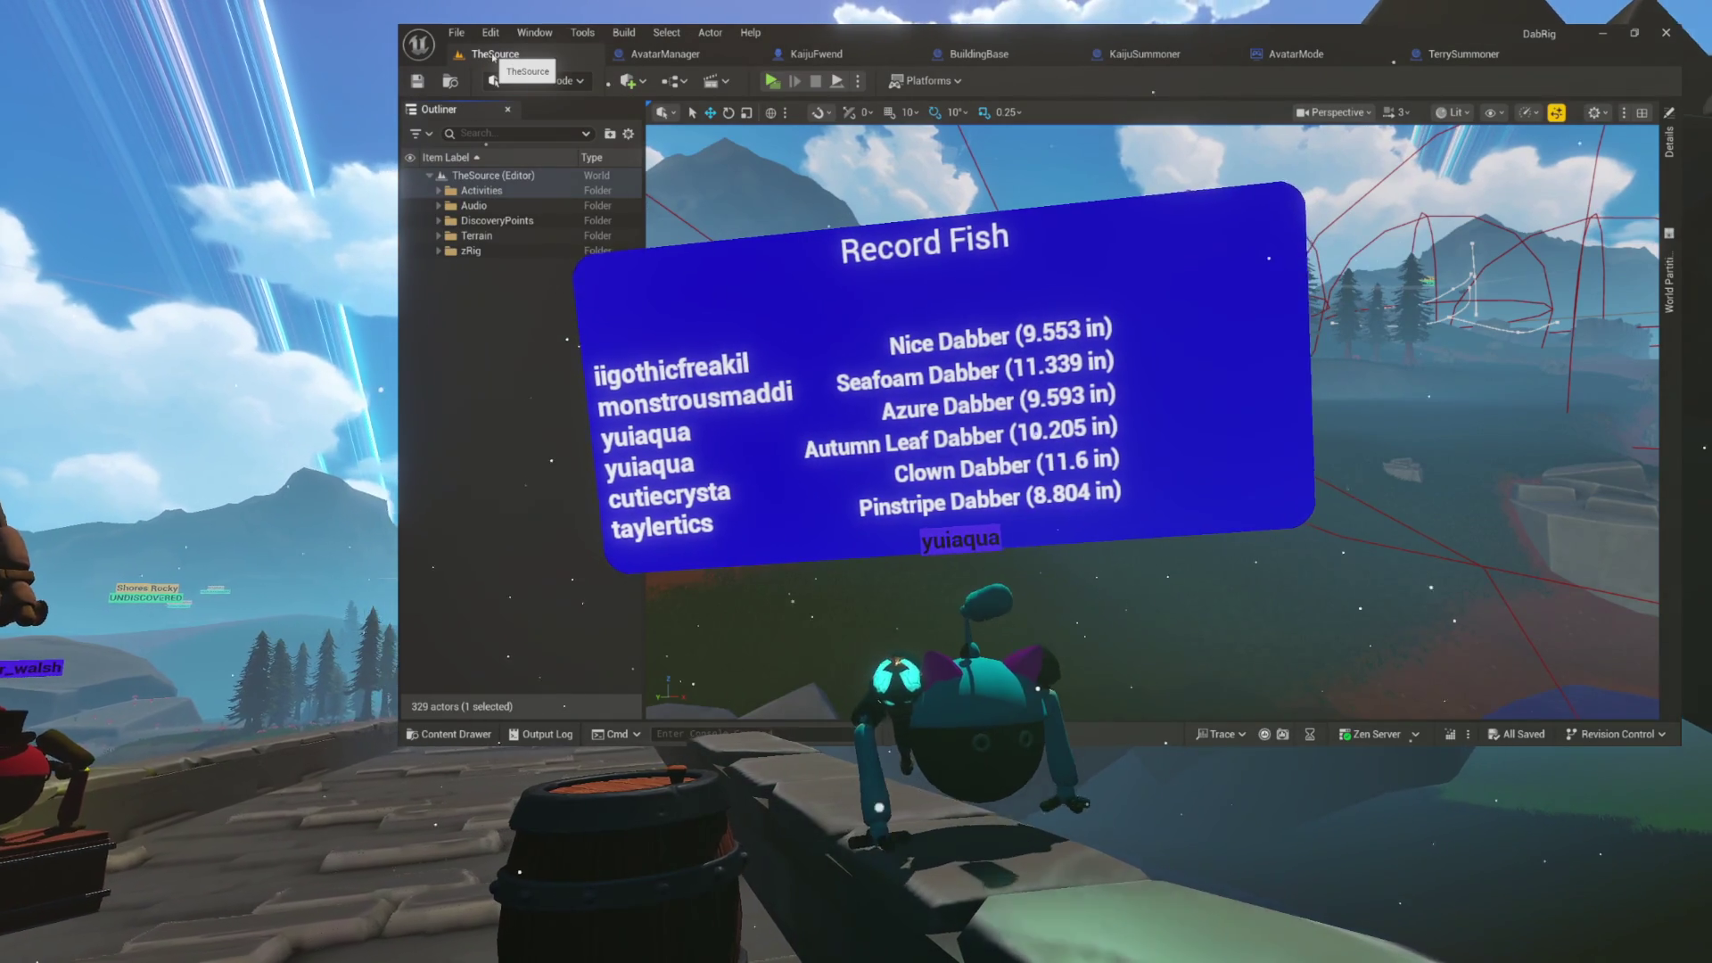